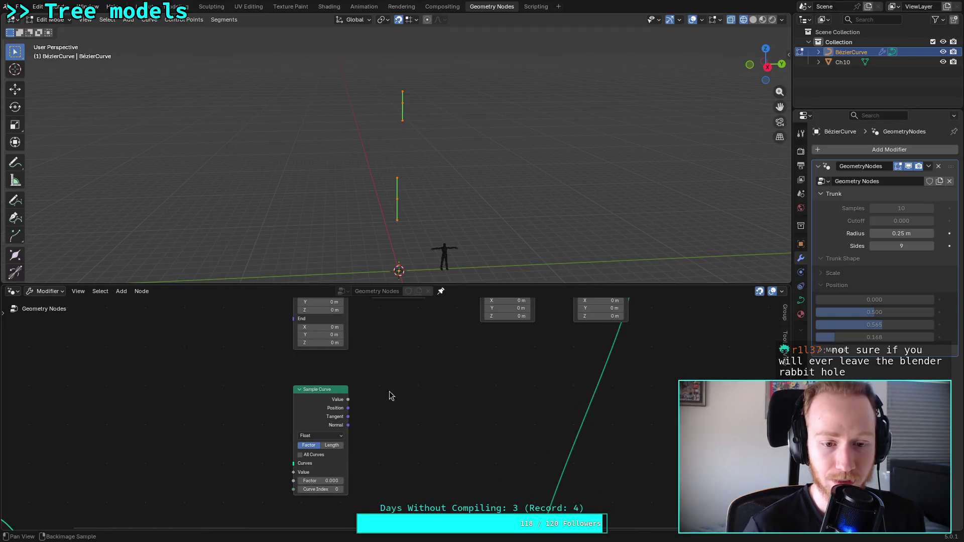
# Step: Delete the Sample Curve node and save the blend file
pyautogui.press('x')
pyautogui.moveTo(125, 351); pyautogui.dragTo(232, 390, button='middle')
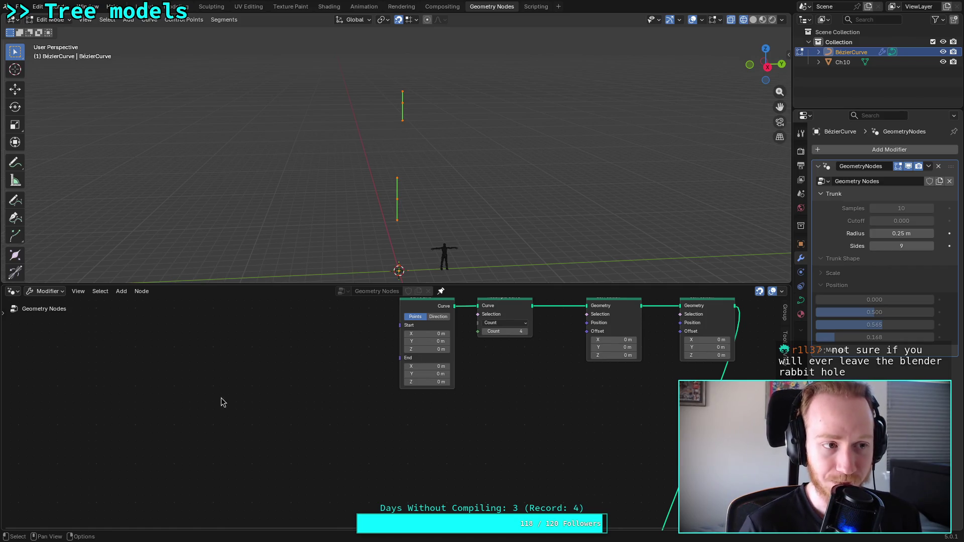
pyautogui.hotkey('shift', 'a')
pyautogui.press('Escape')
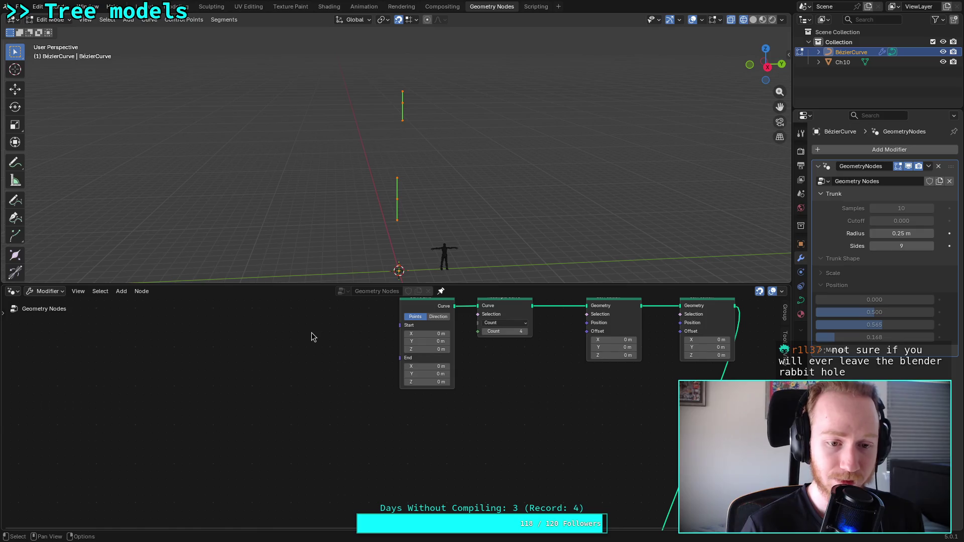
pyautogui.hotkey('ctrl', 's')
# Step: Add a Trim Curve node from Curve > Operations and place it in the tree
pyautogui.hotkey('shift', 'a')
pyautogui.moveTo(277, 358)
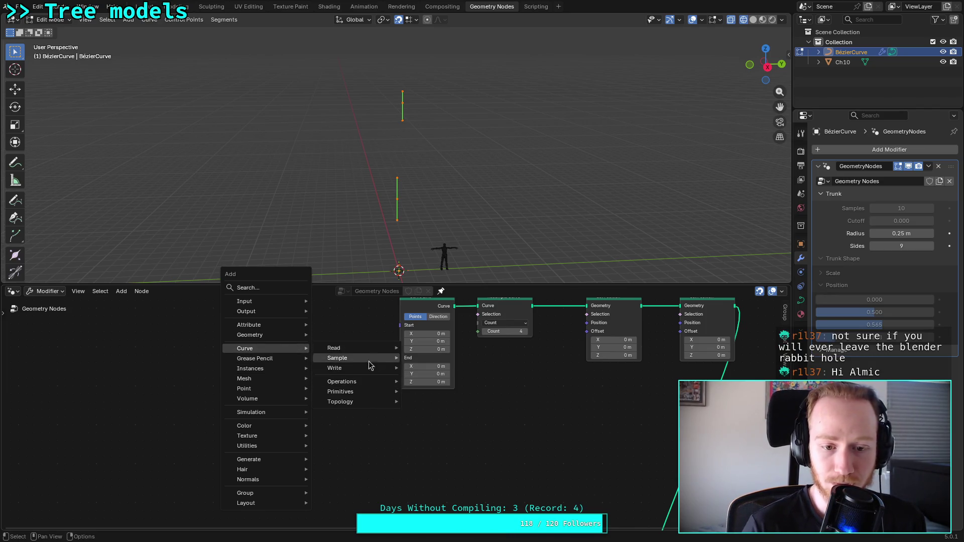
pyautogui.moveTo(370, 380)
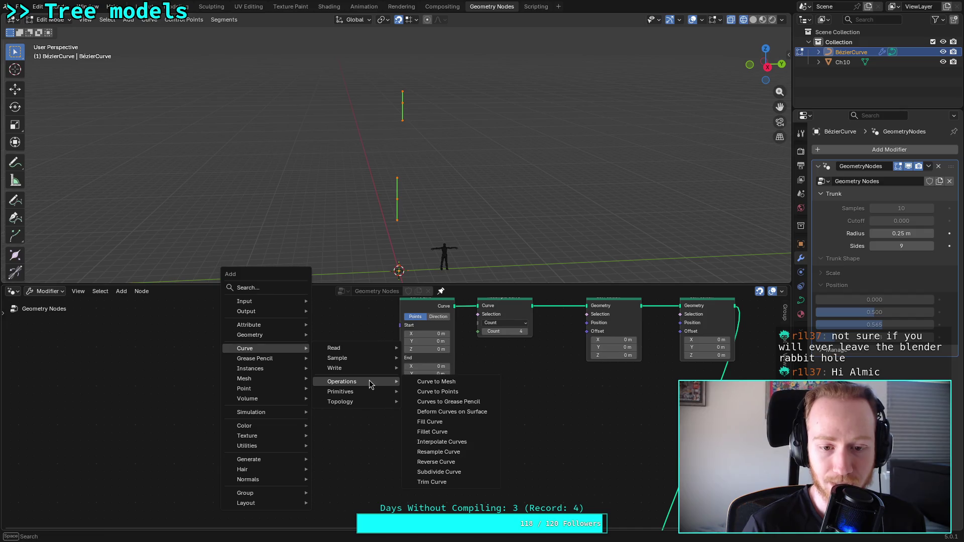
pyautogui.click(446, 483)
pyautogui.click(218, 411)
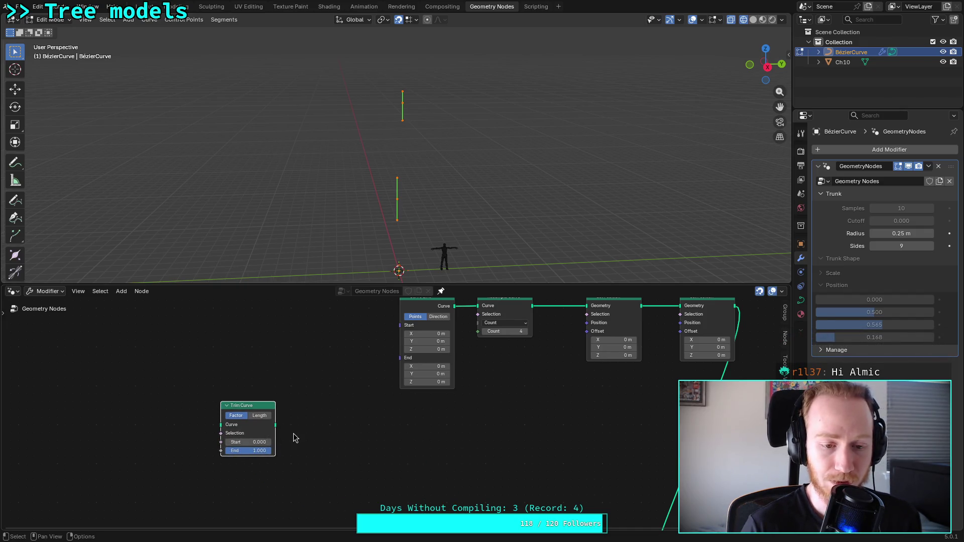
# Step: Connect Group Input's Geometry to the Trim Curve's Curve input
pyautogui.moveTo(293, 438); pyautogui.dragTo(371, 364, button='middle')
pyautogui.moveTo(232, 463)
pyautogui.mouseDown(button='middle')
pyautogui.moveTo(229, 439)
pyautogui.moveTo(221, 450)
pyautogui.mouseUp(button='middle')
pyautogui.moveTo(175, 474); pyautogui.dragTo(300, 341)
pyautogui.moveTo(368, 338)
pyautogui.mouseDown(button='middle')
pyautogui.moveTo(392, 413)
pyautogui.moveTo(339, 370)
pyautogui.mouseUp(button='middle')
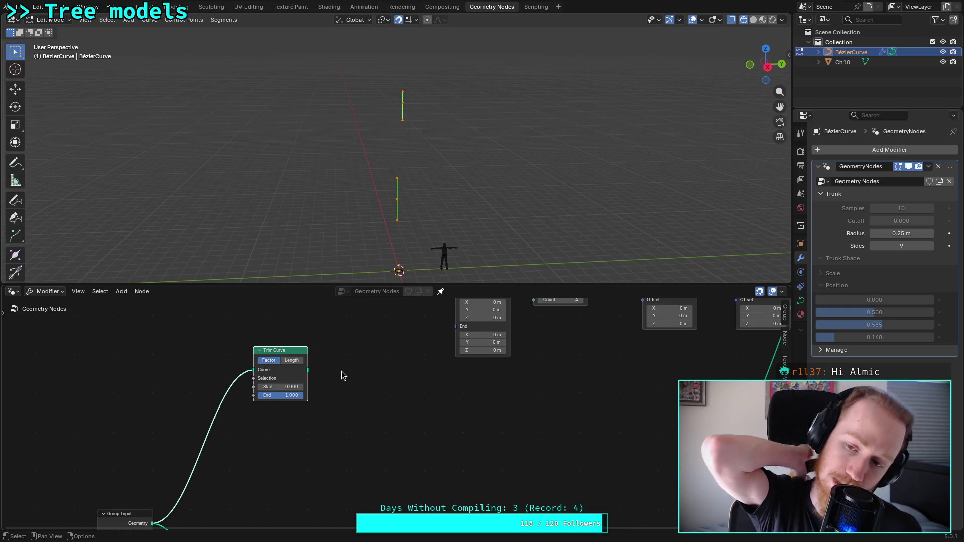
# Step: Move Curve Line left and Resample Curve between Curve Line and Set Position
pyautogui.moveTo(448, 400); pyautogui.dragTo(302, 447, button='middle')
pyautogui.moveTo(346, 324)
pyautogui.mouseDown()
pyautogui.moveTo(300, 315)
pyautogui.moveTo(276, 338)
pyautogui.moveTo(314, 330)
pyautogui.mouseUp()
pyautogui.moveTo(413, 345); pyautogui.dragTo(390, 330)
pyautogui.moveTo(390, 329)
pyautogui.mouseDown(button='middle')
pyautogui.moveTo(401, 416)
pyautogui.moveTo(422, 437)
pyautogui.moveTo(476, 395)
pyautogui.mouseUp(button='middle')
pyautogui.moveTo(522, 327)
pyautogui.mouseDown()
pyautogui.moveTo(658, 397)
pyautogui.moveTo(575, 374)
pyautogui.mouseUp()
pyautogui.click(541, 455)
pyautogui.moveTo(438, 468)
pyautogui.mouseDown(button='middle')
pyautogui.moveTo(528, 416)
pyautogui.moveTo(406, 397)
pyautogui.mouseUp(button='middle')
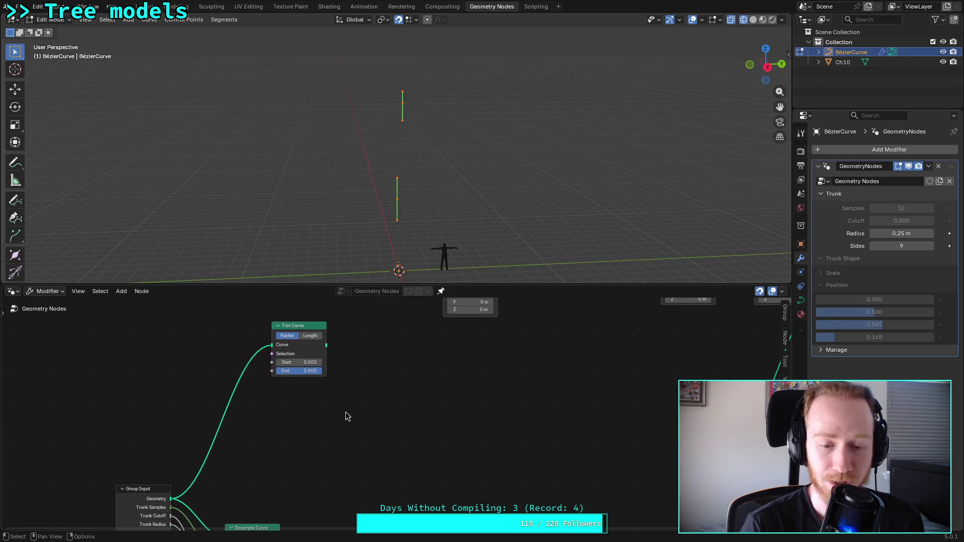
pyautogui.moveTo(297, 386)
pyautogui.mouseDown(button='middle')
pyautogui.moveTo(329, 394)
pyautogui.moveTo(329, 408)
pyautogui.moveTo(316, 407)
pyautogui.moveTo(301, 441)
pyautogui.moveTo(262, 450)
pyautogui.mouseUp(button='middle')
# Step: Add a Resample Curve with Count 1 fed by the Trim Curve, placed beside it
pyautogui.hotkey('shift', 'a')
pyautogui.write('resa')
pyautogui.press('Return')
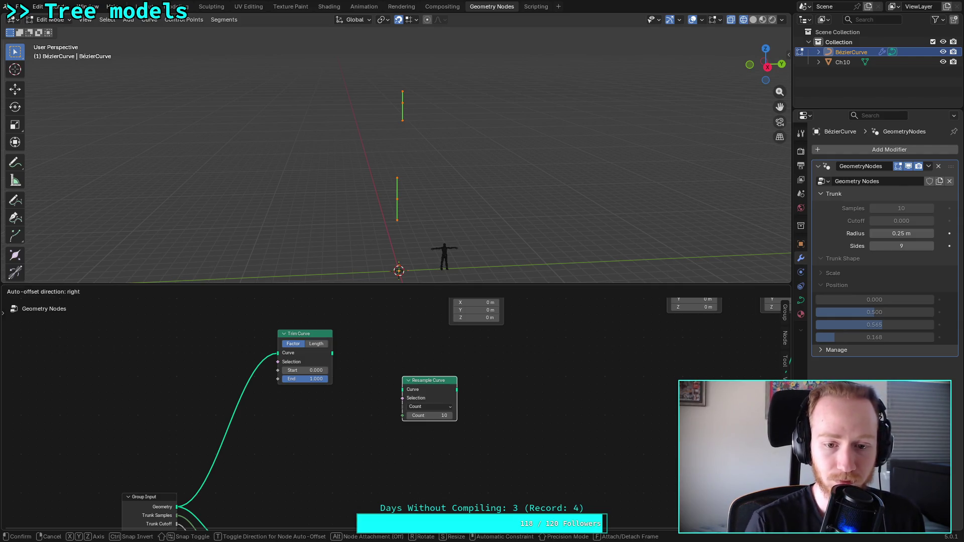
pyautogui.click(389, 343)
pyautogui.moveTo(396, 386); pyautogui.dragTo(389, 385)
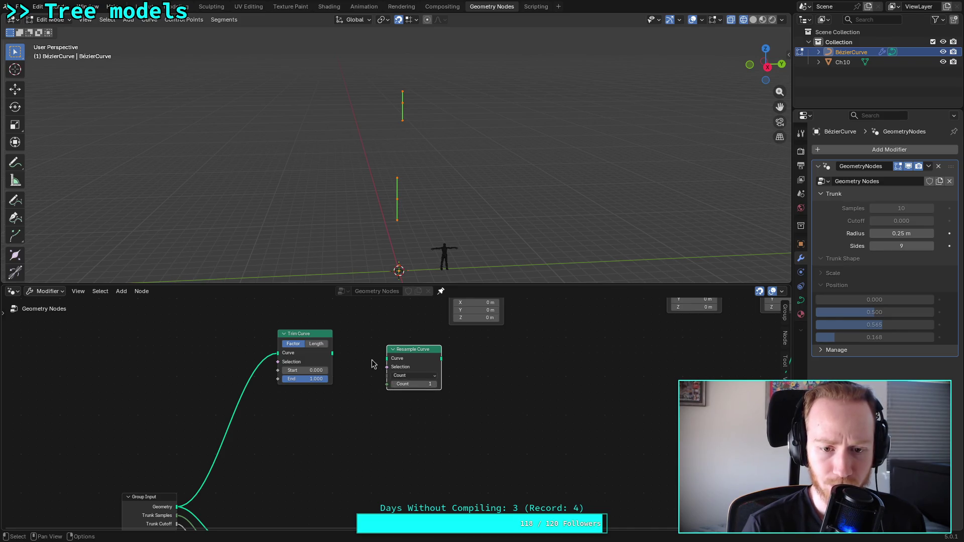
pyautogui.moveTo(333, 354)
pyautogui.mouseDown()
pyautogui.moveTo(395, 372)
pyautogui.moveTo(391, 360)
pyautogui.mouseUp()
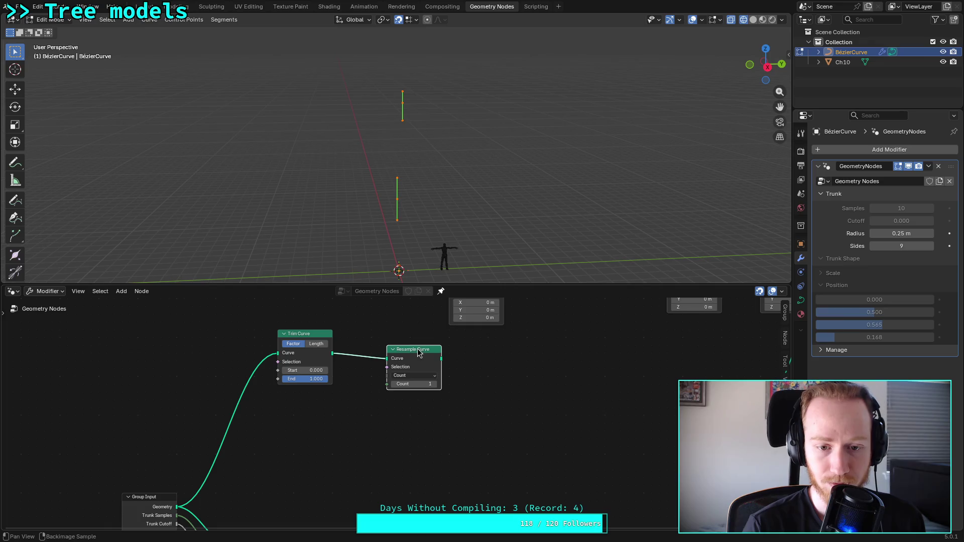
pyautogui.moveTo(418, 354); pyautogui.dragTo(403, 353, button='middle')
pyautogui.moveTo(403, 354); pyautogui.dragTo(371, 339)
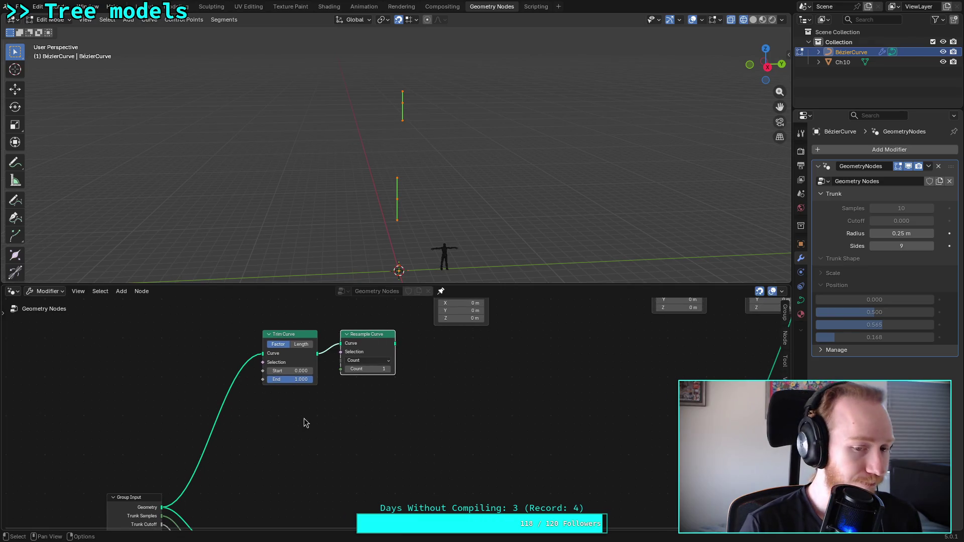
# Step: Add a second Trim Curve below, linked into a new Resample Curve (Count 10)
pyautogui.hotkey('shift', 'a')
pyautogui.write('trim')
pyautogui.press('Return')
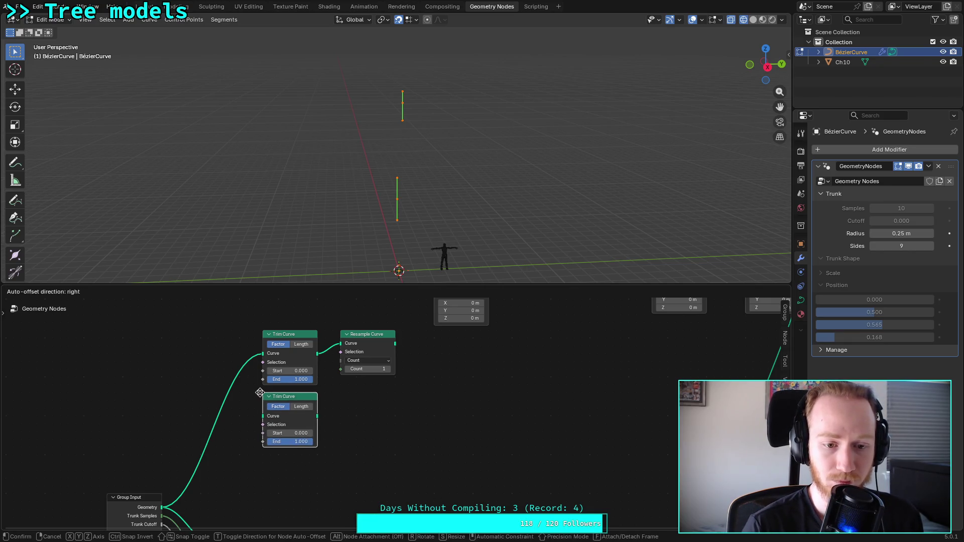
pyautogui.click(260, 393)
pyautogui.hotkey('shift', 'a')
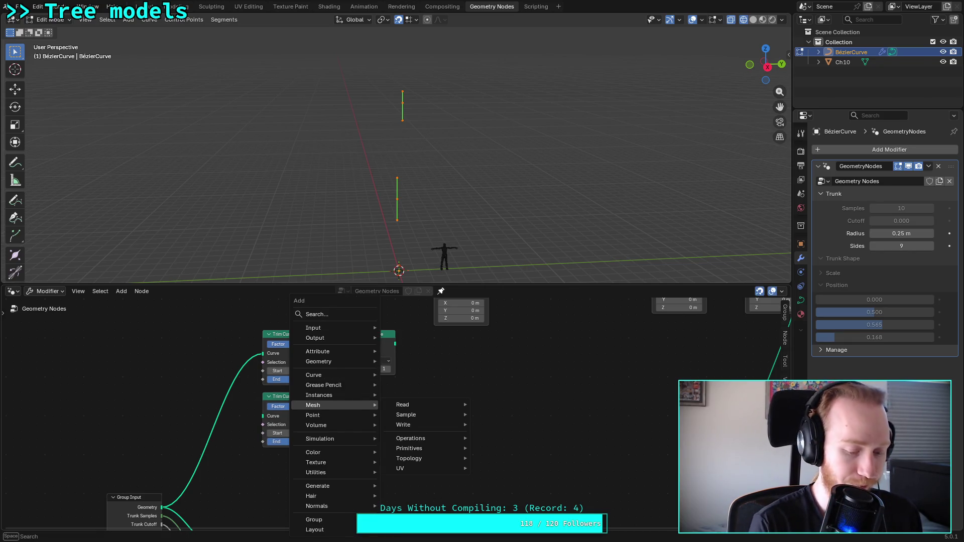
pyautogui.write('resa')
pyautogui.press('Return')
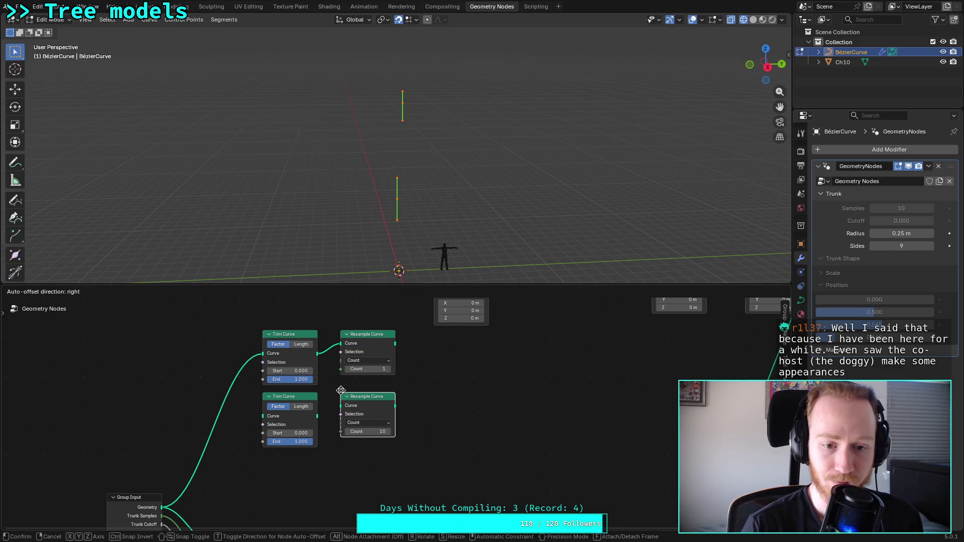
pyautogui.click(341, 391)
pyautogui.moveTo(318, 417); pyautogui.dragTo(341, 405)
pyautogui.moveTo(430, 417); pyautogui.dragTo(495, 393, button='middle')
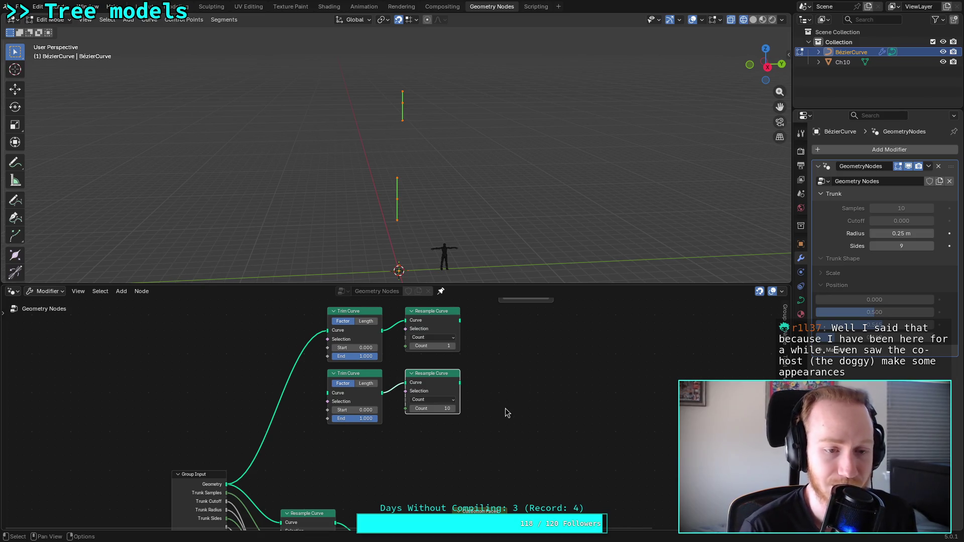
# Step: Feed Group Input geometry into the second Trim Curve's Curve input
pyautogui.scroll(-2, 481, 457)
pyautogui.moveTo(276, 439); pyautogui.dragTo(377, 347)
pyautogui.moveTo(389, 398)
pyautogui.mouseDown(button='middle')
pyautogui.moveTo(380, 392)
pyautogui.moveTo(384, 344)
pyautogui.mouseUp(button='middle')
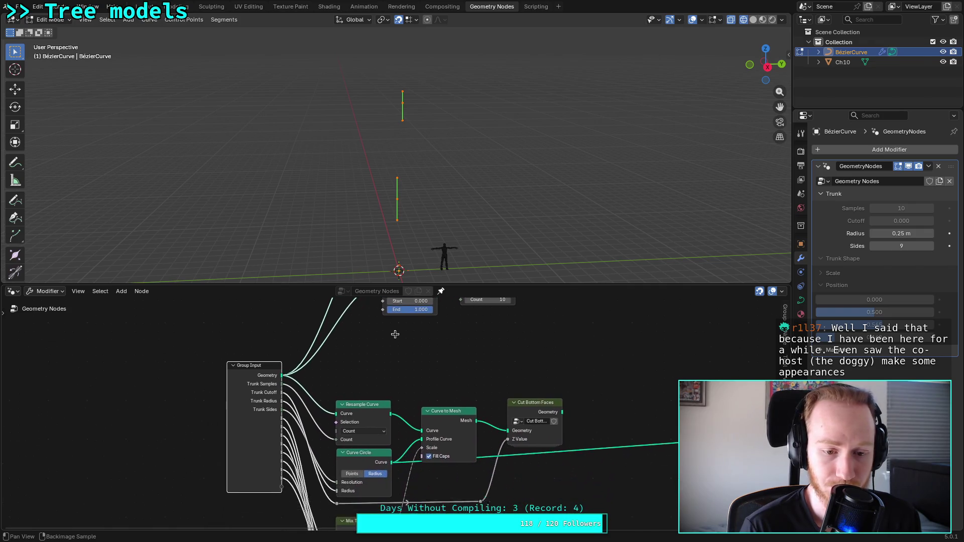
pyautogui.moveTo(273, 492)
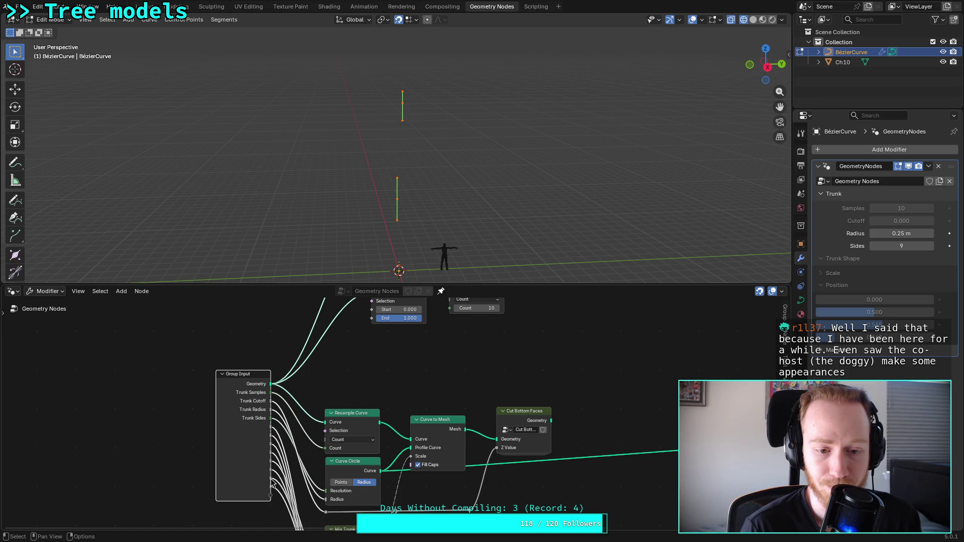
# Step: Lower the second Resample Curve's Count to 1
pyautogui.keyDown('shift'); pyautogui.scroll(2, 370, 351); pyautogui.keyUp('shift')
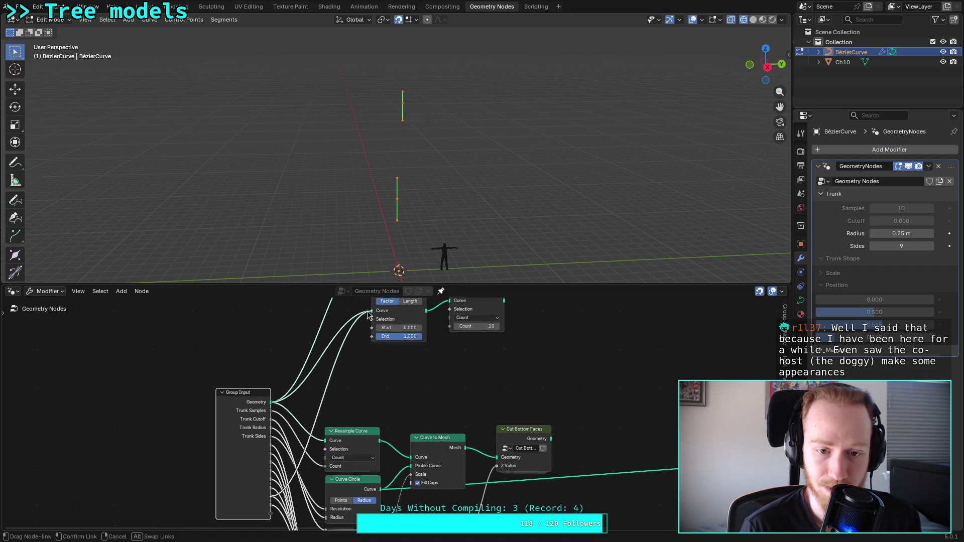
pyautogui.keyDown('shift'); pyautogui.scroll(2, 397, 361); pyautogui.keyUp('shift')
pyautogui.keyDown('ctrl'); pyautogui.scroll(-2, 422, 371); pyautogui.keyUp('ctrl')
pyautogui.moveTo(420, 393); pyautogui.dragTo(384, 393)
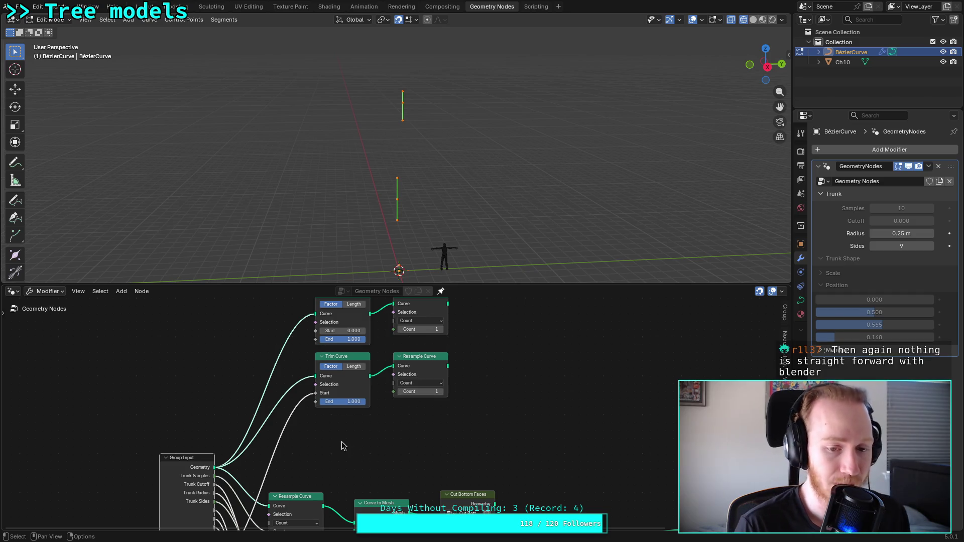
pyautogui.keyDown('shift'); pyautogui.scroll(-3, 332, 387); pyautogui.keyUp('shift')
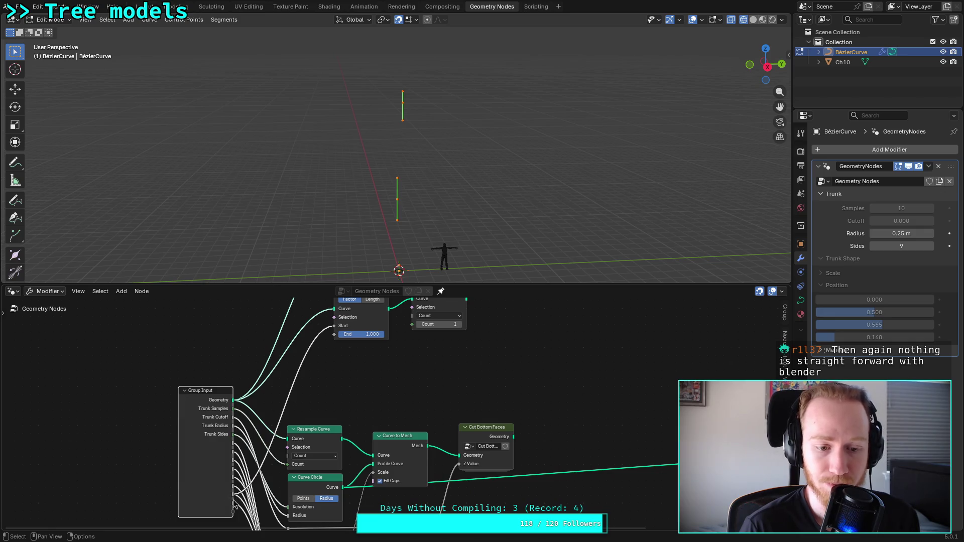
# Step: Drive the Trim Curve's Start and End from Group Input values
pyautogui.moveTo(234, 510)
pyautogui.mouseDown()
pyautogui.moveTo(322, 307)
pyautogui.moveTo(334, 343)
pyautogui.mouseUp()
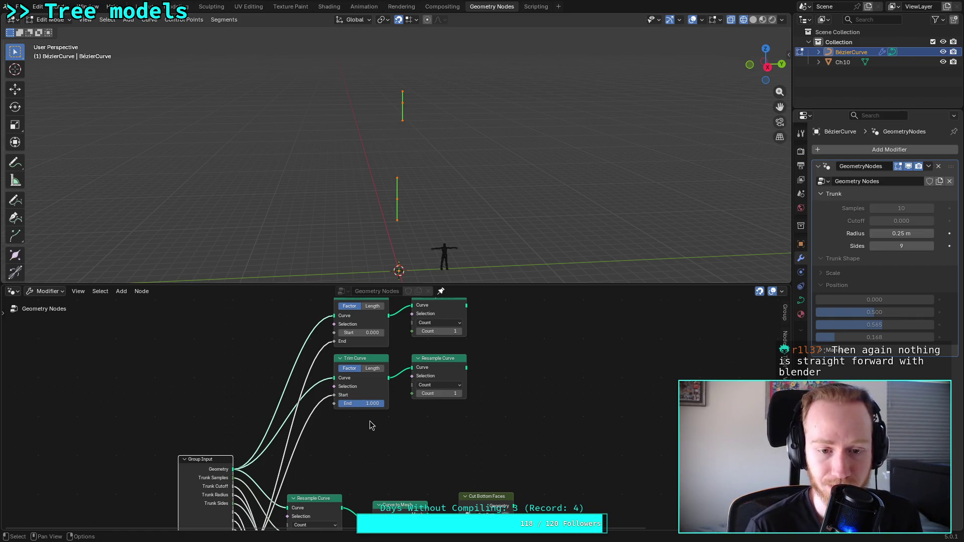
pyautogui.moveTo(379, 441); pyautogui.dragTo(393, 380, button='middle')
pyautogui.moveTo(249, 506)
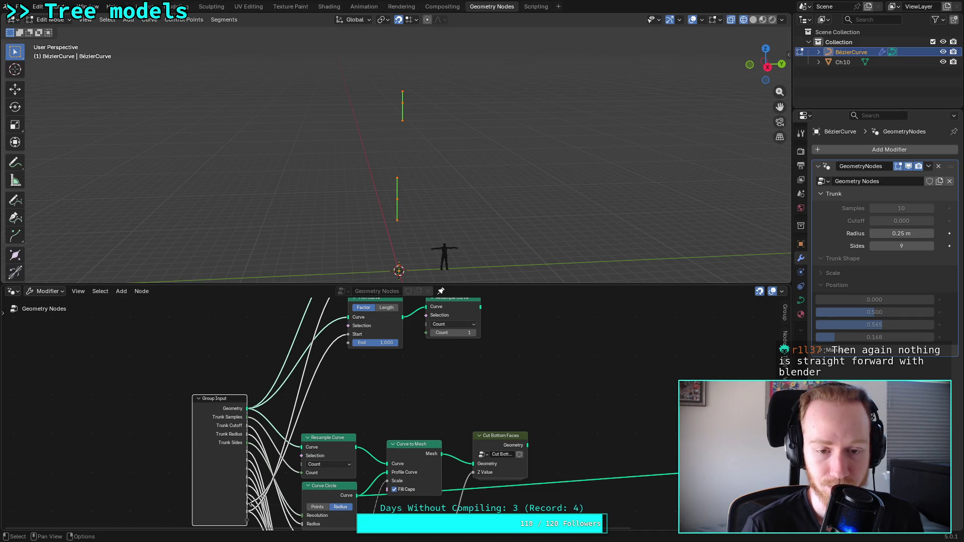
pyautogui.moveTo(247, 498); pyautogui.dragTo(348, 343)
pyautogui.moveTo(381, 354)
pyautogui.mouseDown(button='middle')
pyautogui.moveTo(361, 434)
pyautogui.moveTo(383, 383)
pyautogui.moveTo(352, 472)
pyautogui.mouseUp(button='middle')
pyautogui.moveTo(354, 364); pyautogui.dragTo(352, 351, button='middle')
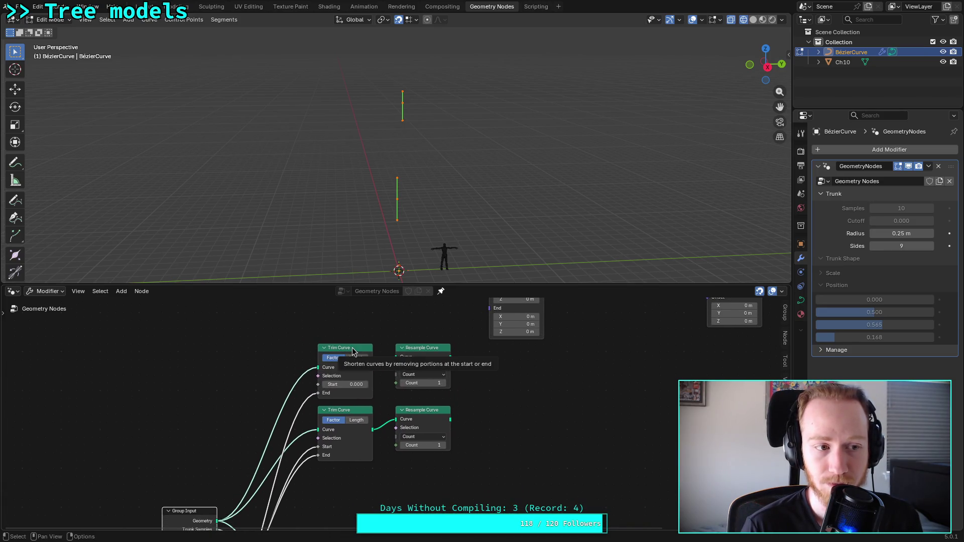
# Step: Raise both Trim Curve and Resample Curve nodes to align the rows
pyautogui.moveTo(353, 352); pyautogui.dragTo(354, 322)
pyautogui.moveTo(350, 414); pyautogui.dragTo(349, 389)
pyautogui.moveTo(413, 345); pyautogui.dragTo(410, 321)
pyautogui.moveTo(413, 410); pyautogui.dragTo(412, 387)
pyautogui.moveTo(522, 390)
pyautogui.mouseDown(button='middle')
pyautogui.moveTo(462, 394)
pyautogui.moveTo(455, 415)
pyautogui.moveTo(491, 390)
pyautogui.moveTo(417, 436)
pyautogui.moveTo(487, 400)
pyautogui.mouseUp(button='middle')
pyautogui.click(418, 433)
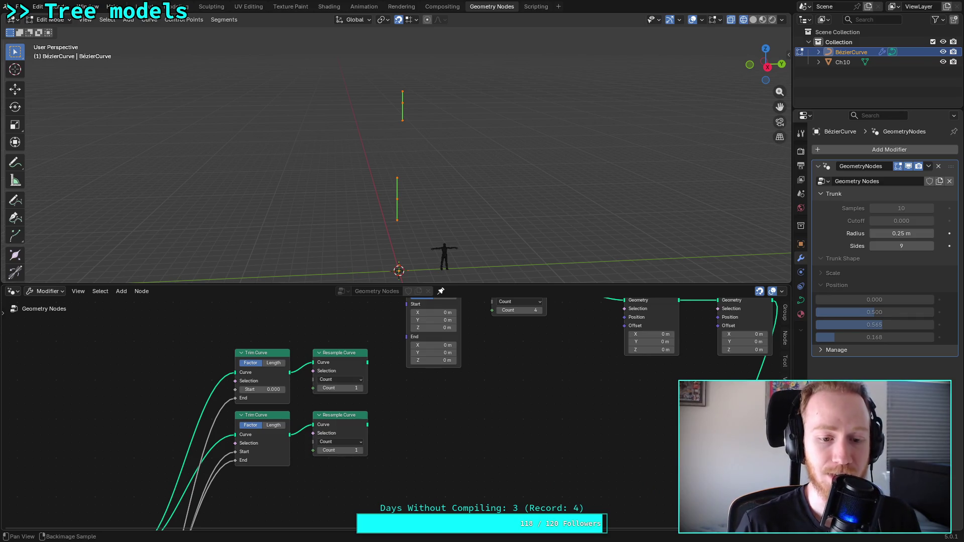
pyautogui.moveTo(422, 445)
pyautogui.mouseDown(button='middle')
pyautogui.moveTo(452, 396)
pyautogui.moveTo(462, 411)
pyautogui.mouseUp(button='middle')
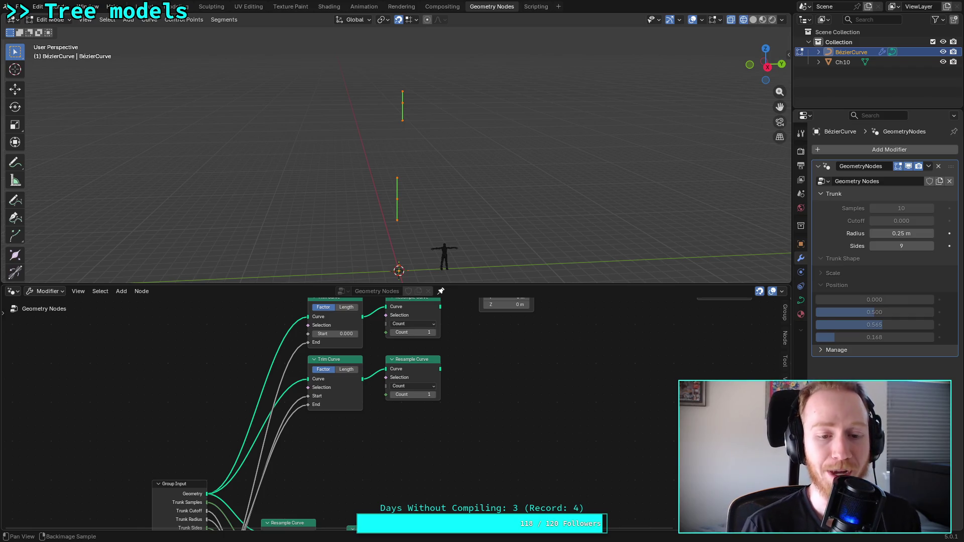
pyautogui.moveTo(465, 413); pyautogui.dragTo(475, 422, button='middle')
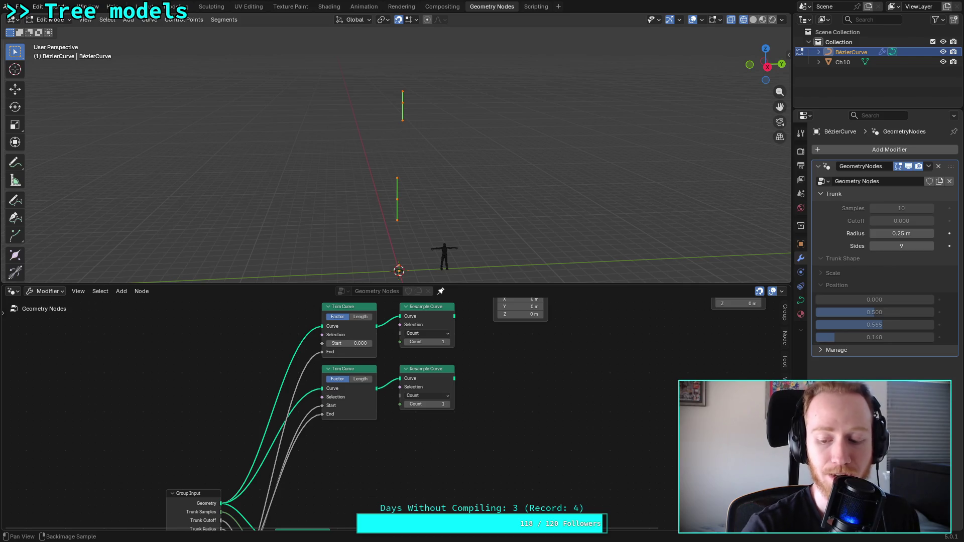
pyautogui.moveTo(463, 427)
pyautogui.mouseDown(button='middle')
pyautogui.moveTo(452, 437)
pyautogui.moveTo(467, 411)
pyautogui.moveTo(422, 442)
pyautogui.mouseUp(button='middle')
pyautogui.moveTo(411, 347); pyautogui.dragTo(407, 364, button='middle')
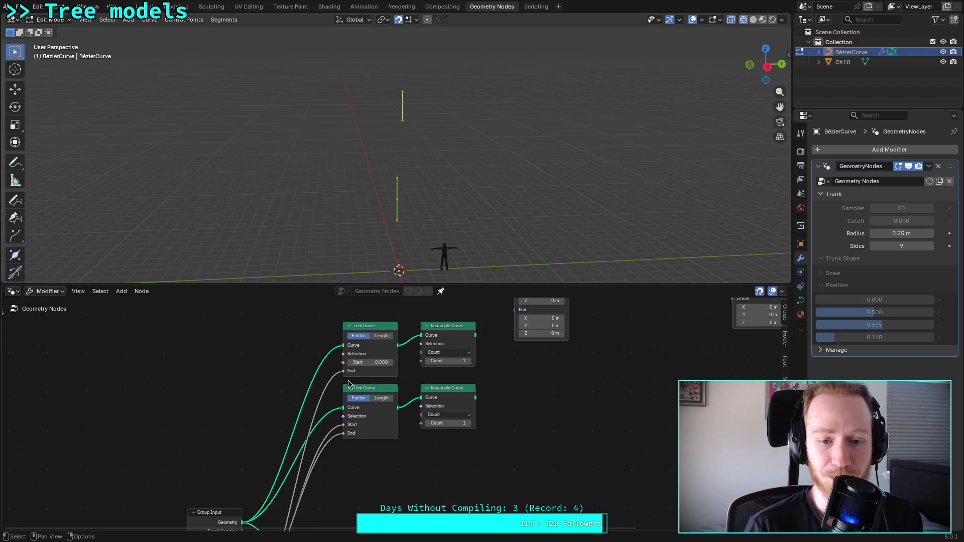
pyautogui.moveTo(346, 377)
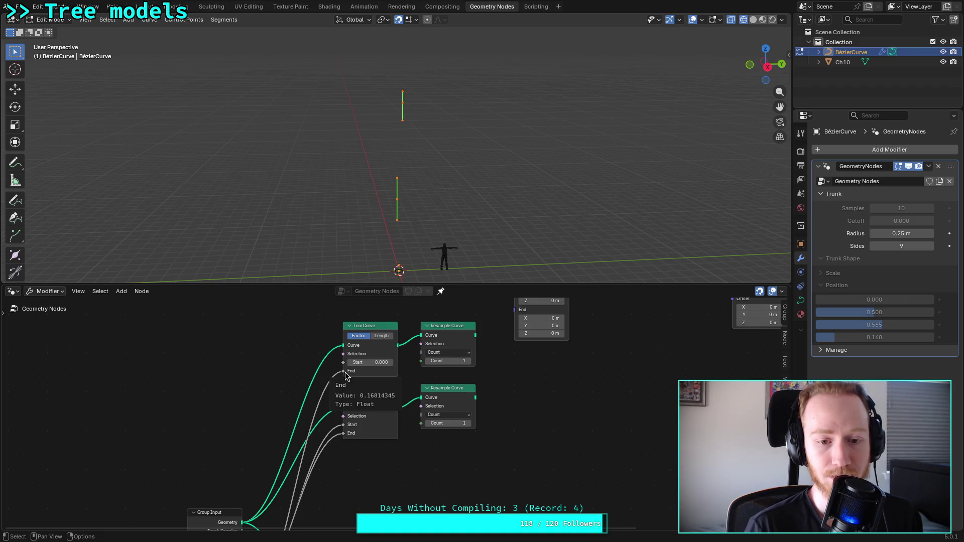
pyautogui.moveTo(398, 478)
pyautogui.mouseDown(button='middle')
pyautogui.moveTo(398, 442)
pyautogui.moveTo(406, 477)
pyautogui.moveTo(434, 409)
pyautogui.mouseUp(button='middle')
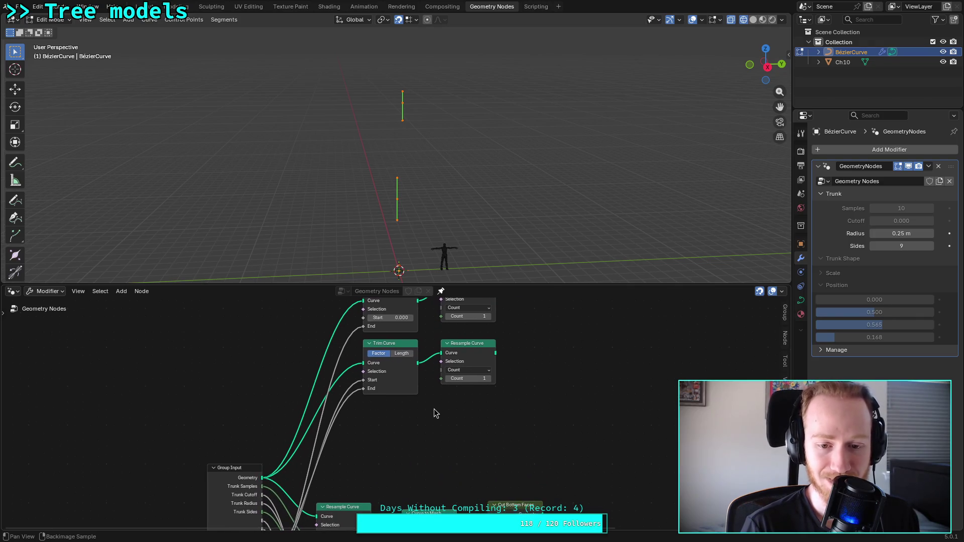
pyautogui.moveTo(444, 352); pyautogui.dragTo(432, 379, button='middle')
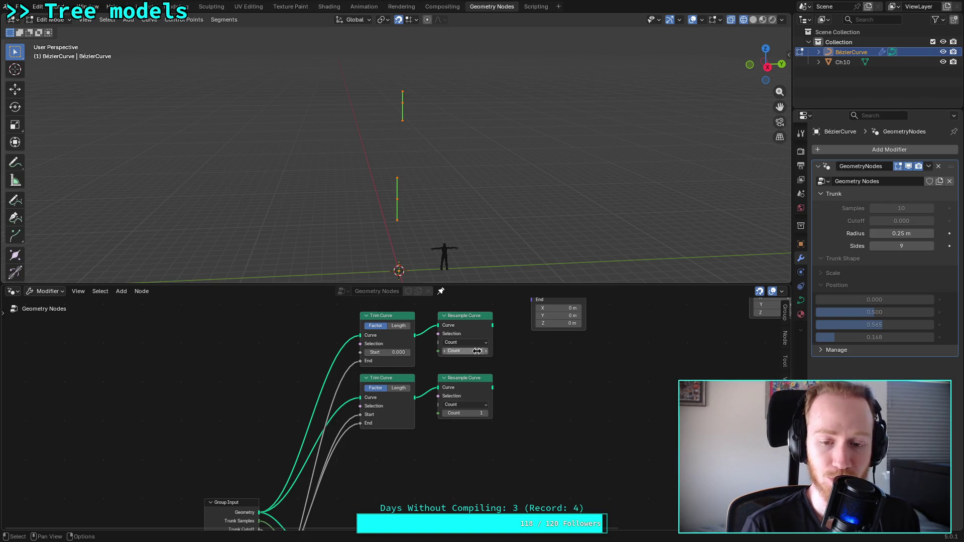
pyautogui.moveTo(456, 402)
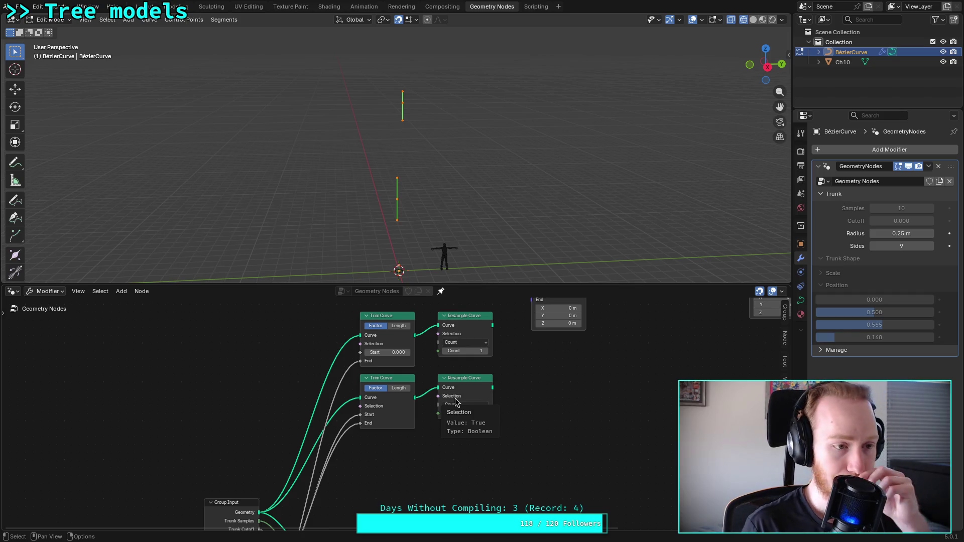
pyautogui.moveTo(422, 442)
pyautogui.mouseDown(button='middle')
pyautogui.moveTo(348, 491)
pyautogui.moveTo(333, 487)
pyautogui.moveTo(249, 525)
pyautogui.mouseUp(button='middle')
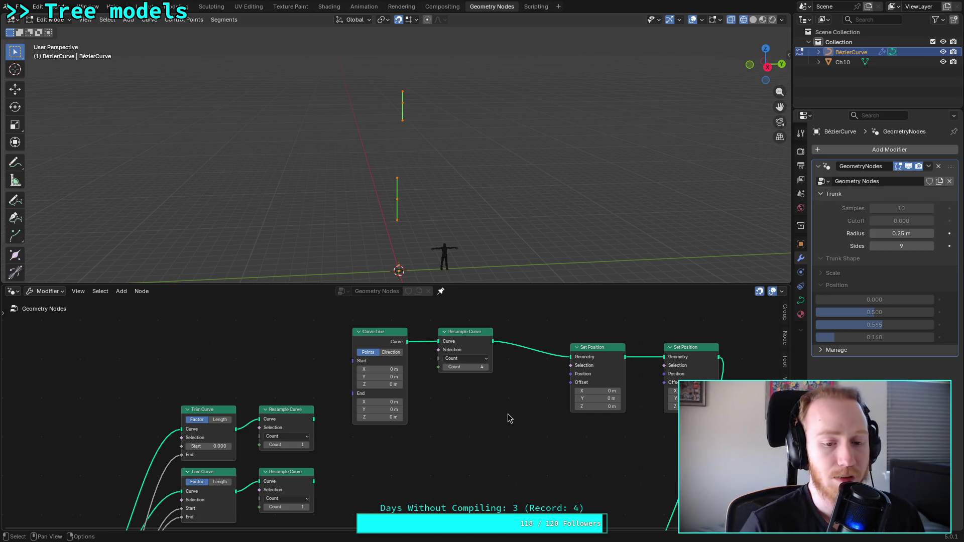
pyautogui.moveTo(466, 418)
pyautogui.mouseDown(button='middle')
pyautogui.moveTo(444, 394)
pyautogui.moveTo(478, 383)
pyautogui.moveTo(502, 338)
pyautogui.mouseUp(button='middle')
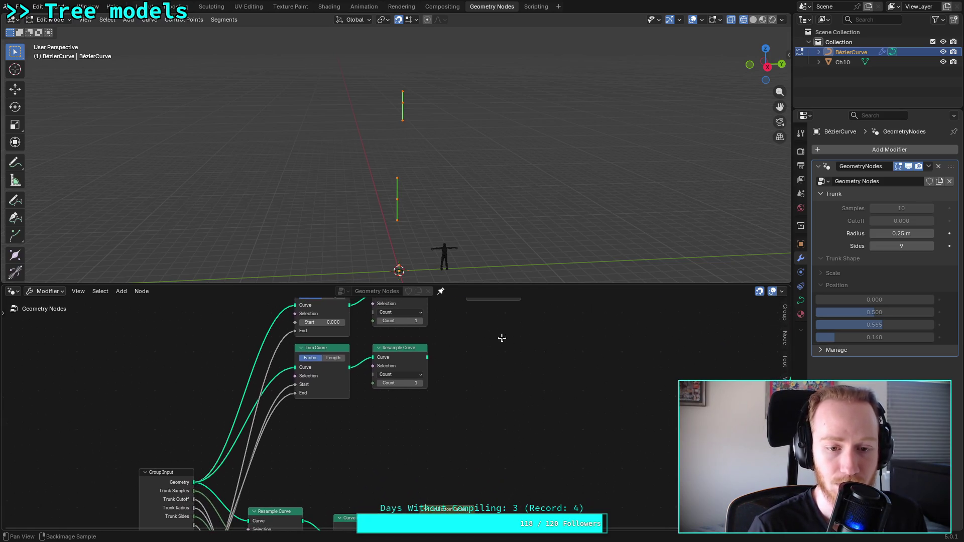
pyautogui.moveTo(456, 391); pyautogui.dragTo(471, 435, button='middle')
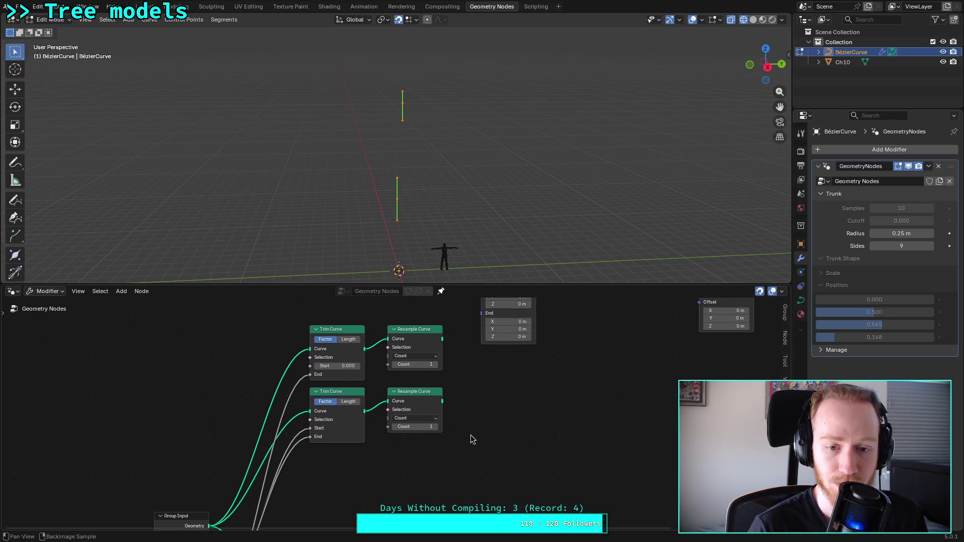
# Step: Raise both Resample Curve Counts to 2
pyautogui.click(436, 365)
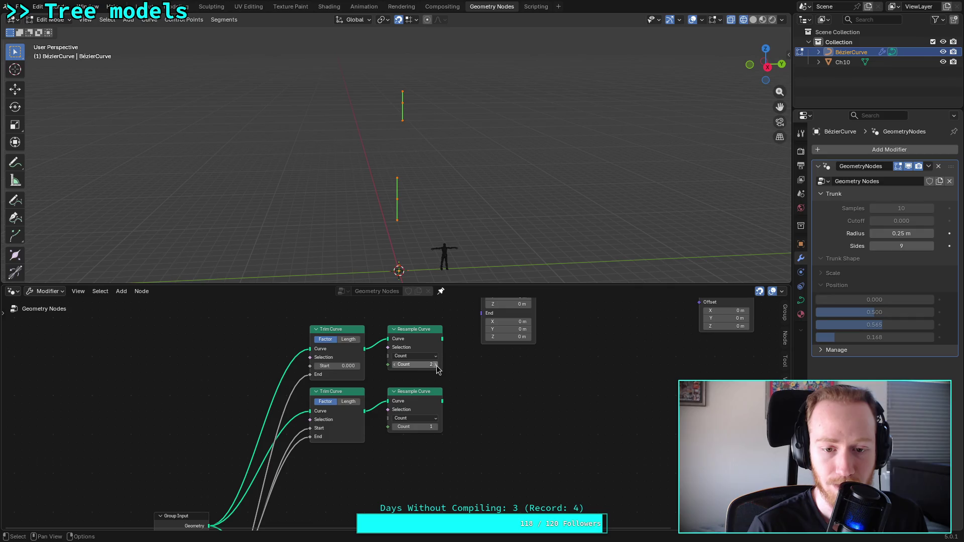
pyautogui.click(438, 425)
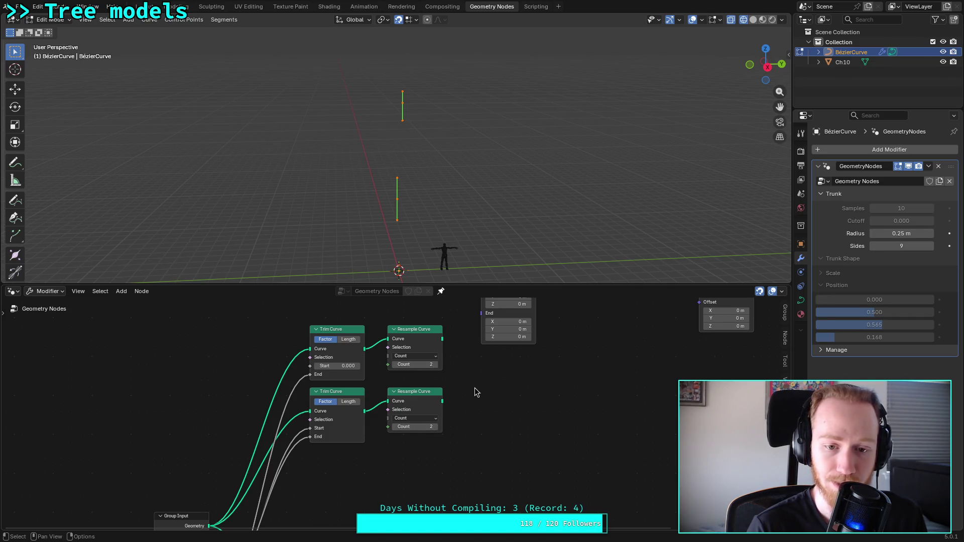
pyautogui.moveTo(471, 385); pyautogui.dragTo(456, 398, button='middle')
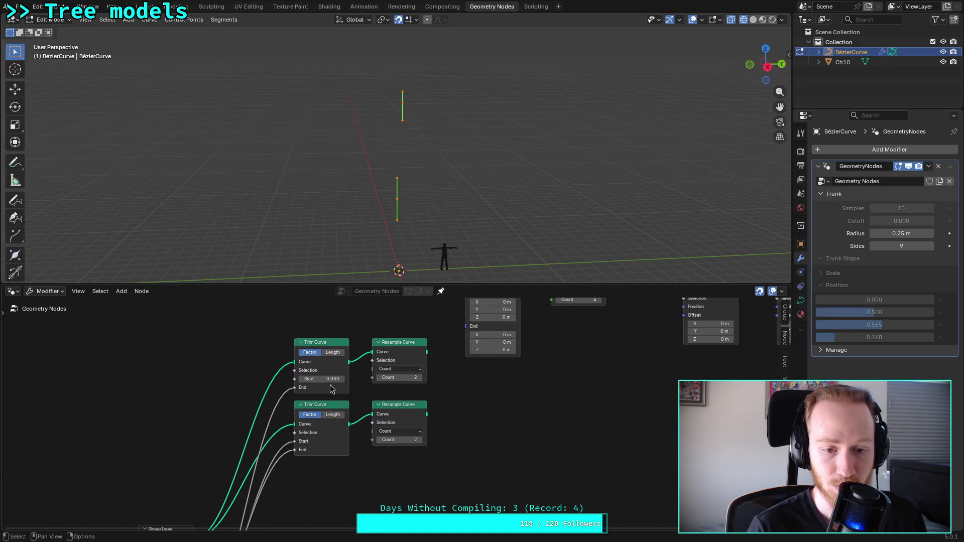
# Step: Connect Group Input values to the Trim Curve's Start and End
pyautogui.moveTo(337, 474)
pyautogui.mouseDown(button='middle')
pyautogui.moveTo(427, 334)
pyautogui.moveTo(389, 398)
pyautogui.moveTo(323, 458)
pyautogui.mouseUp(button='middle')
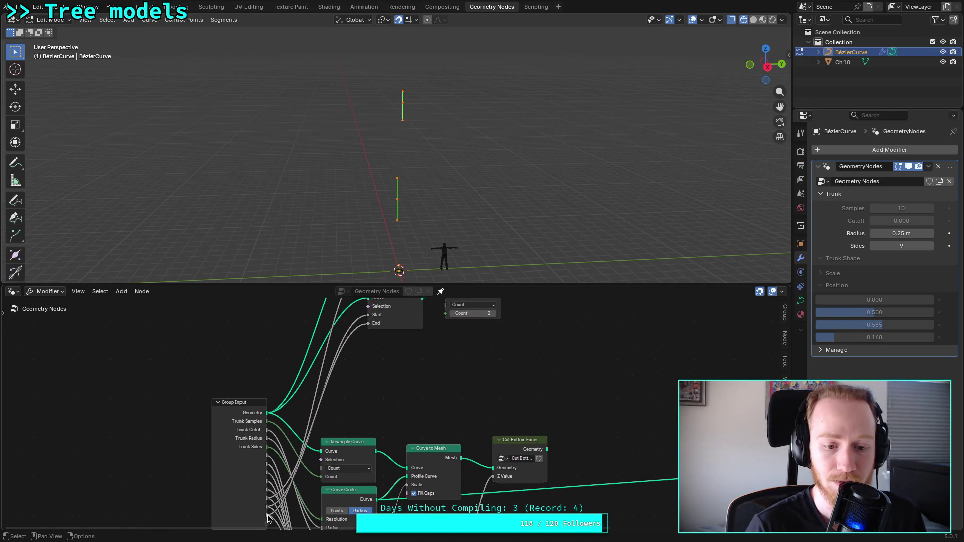
pyautogui.moveTo(266, 516); pyautogui.dragTo(368, 317)
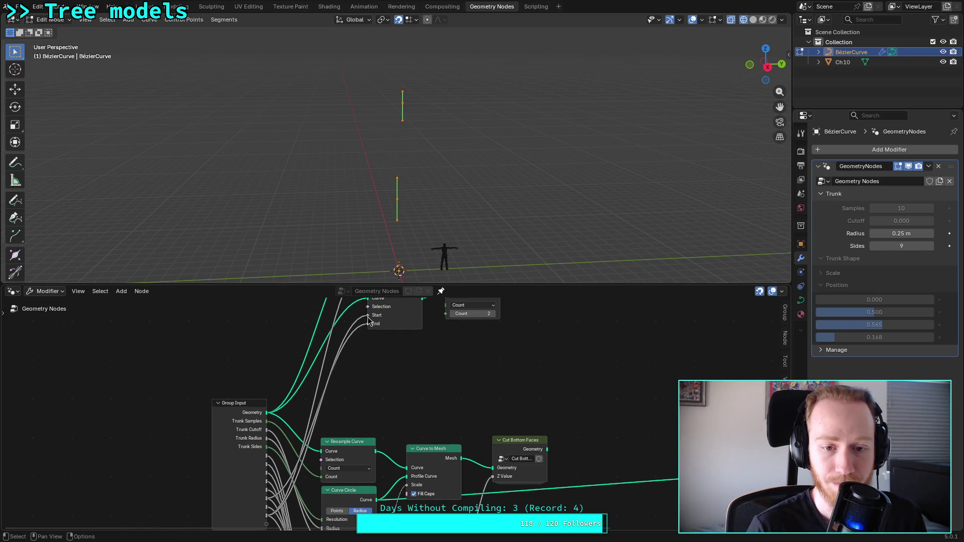
pyautogui.moveTo(267, 510); pyautogui.dragTo(368, 324)
# Step: Move both Trim/Resample pairs up, then duplicate the lower pair
pyautogui.moveTo(411, 360)
pyautogui.mouseDown(button='middle')
pyautogui.moveTo(368, 414)
pyautogui.moveTo(383, 396)
pyautogui.moveTo(399, 491)
pyautogui.mouseUp(button='middle')
pyautogui.moveTo(369, 318); pyautogui.dragTo(454, 452)
pyautogui.moveTo(394, 454); pyautogui.dragTo(395, 400)
pyautogui.click(383, 435)
pyautogui.moveTo(357, 441); pyautogui.dragTo(457, 377)
pyautogui.hotkey('shift', 'd')
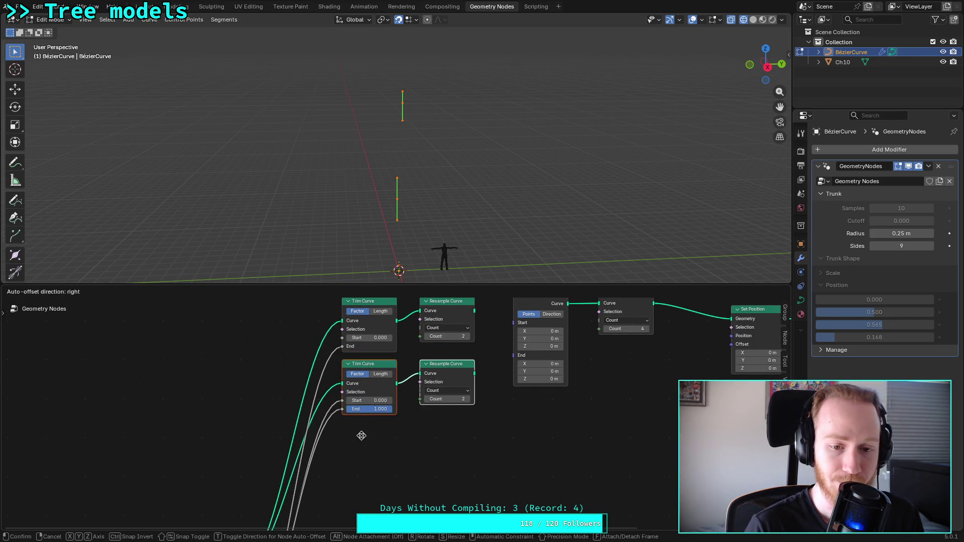
# Step: Place the copied pair below and wire Group Input Start, End and Geometry into its Trim Curve
pyautogui.click(363, 496)
pyautogui.moveTo(402, 497); pyautogui.dragTo(310, 517, button='middle')
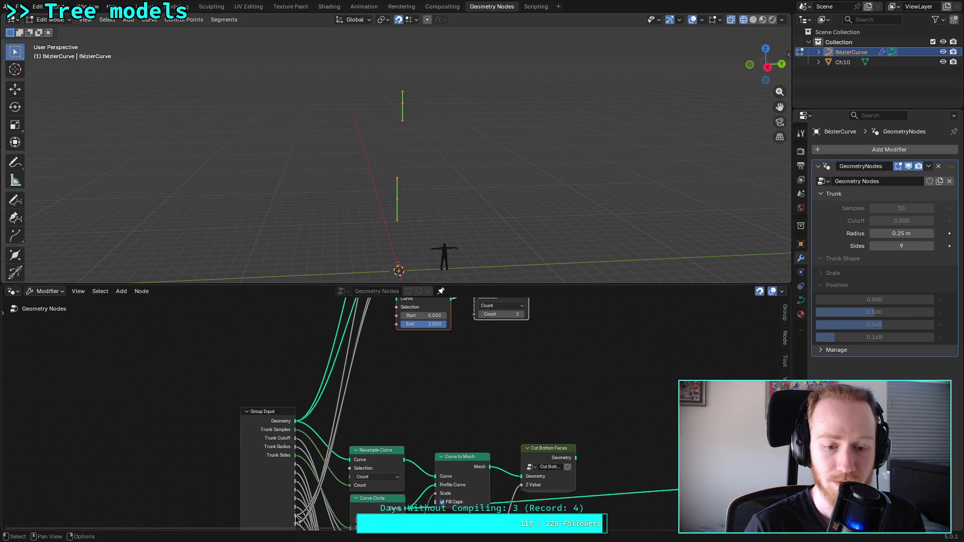
pyautogui.moveTo(296, 515); pyautogui.dragTo(396, 316)
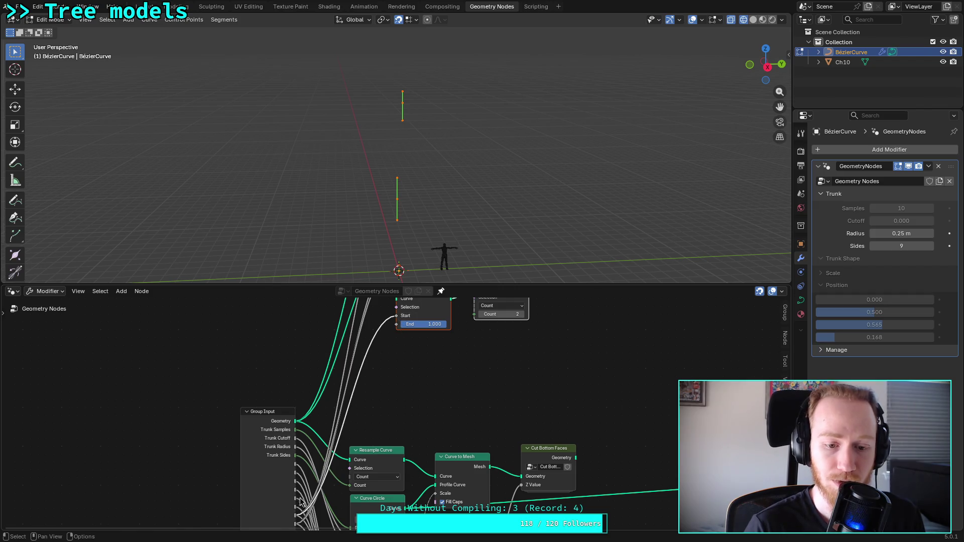
pyautogui.moveTo(296, 508)
pyautogui.mouseDown()
pyautogui.moveTo(332, 505)
pyautogui.moveTo(396, 324)
pyautogui.mouseUp()
pyautogui.moveTo(441, 358)
pyautogui.mouseDown(button='middle')
pyautogui.moveTo(412, 409)
pyautogui.moveTo(431, 368)
pyautogui.mouseUp(button='middle')
pyautogui.moveTo(284, 431)
pyautogui.mouseDown()
pyautogui.moveTo(361, 355)
pyautogui.moveTo(386, 342)
pyautogui.mouseUp()
pyautogui.moveTo(387, 342); pyautogui.dragTo(392, 420, button='middle')
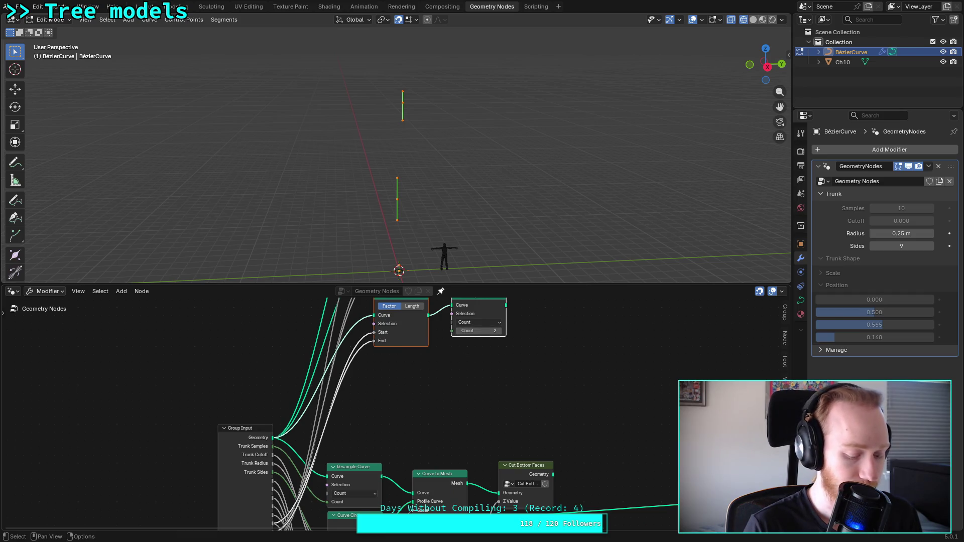
# Step: Duplicate the newest pair again and wire its Trim Curve Start, End and Geometry from Group Input
pyautogui.hotkey('shift', 'd')
pyautogui.click(396, 435)
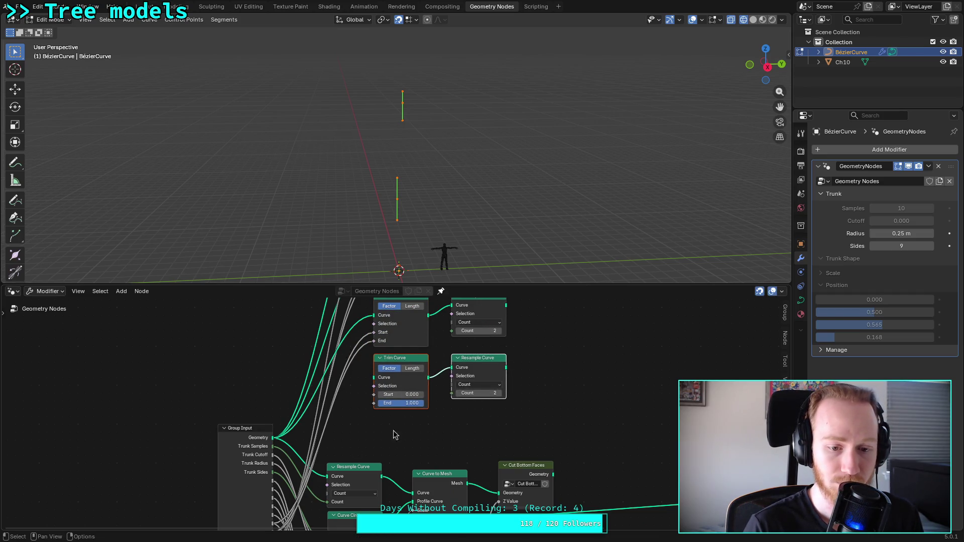
pyautogui.moveTo(280, 519); pyautogui.dragTo(272, 488, button='middle')
pyautogui.moveTo(274, 483); pyautogui.dragTo(374, 351)
pyautogui.moveTo(272, 475)
pyautogui.mouseDown()
pyautogui.moveTo(281, 477)
pyautogui.moveTo(372, 363)
pyautogui.moveTo(374, 371)
pyautogui.mouseUp()
pyautogui.moveTo(274, 400); pyautogui.dragTo(375, 334)
# Step: Select all the Trim Curve and Resample Curve nodes
pyautogui.moveTo(379, 396)
pyautogui.mouseDown()
pyautogui.moveTo(503, 497)
pyautogui.moveTo(509, 513)
pyautogui.mouseUp()
pyautogui.scroll(-2, 526, 441)
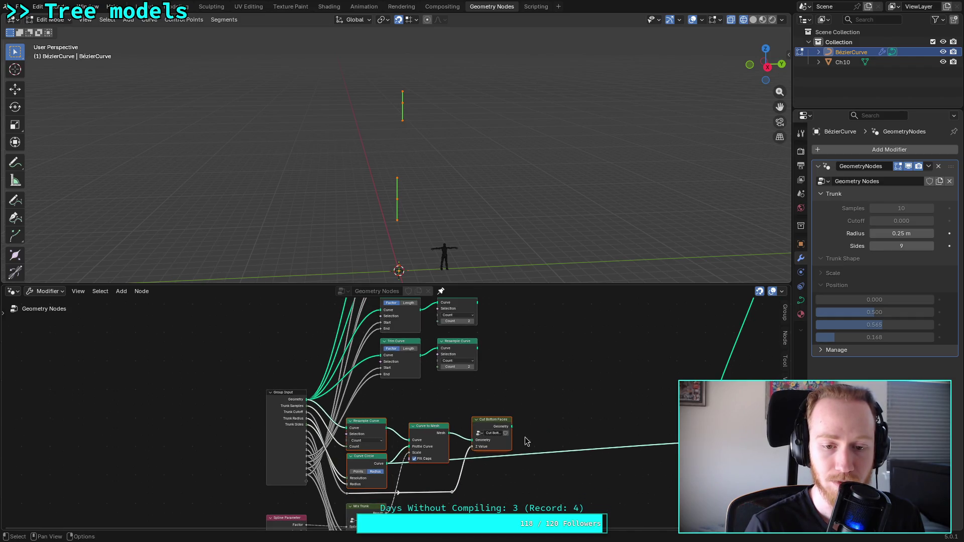
pyautogui.moveTo(522, 347); pyautogui.dragTo(472, 481, button='middle')
pyautogui.moveTo(355, 527); pyautogui.dragTo(391, 342)
pyautogui.moveTo(397, 354)
pyautogui.mouseDown(button='middle')
pyautogui.moveTo(397, 329)
pyautogui.moveTo(394, 362)
pyautogui.mouseUp(button='middle')
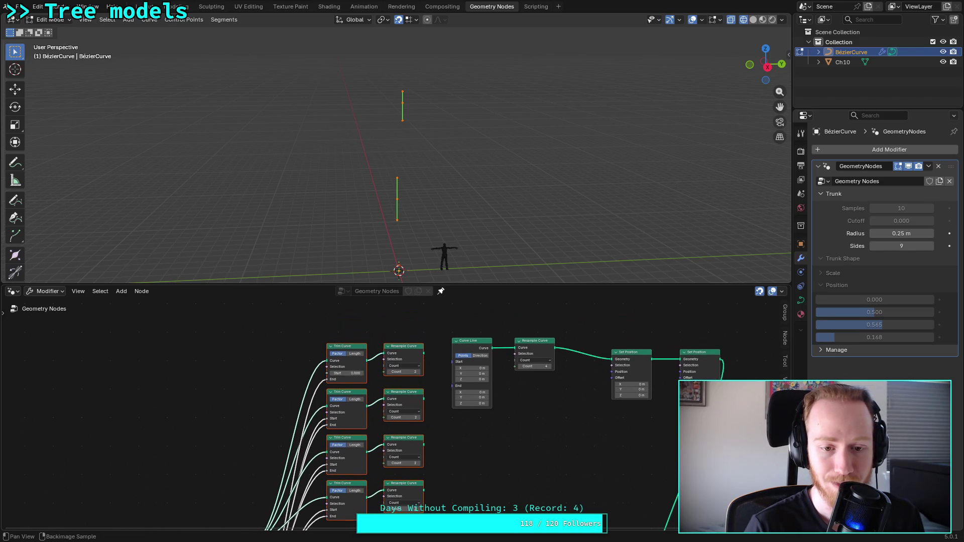
pyautogui.scroll(1, 332, 354)
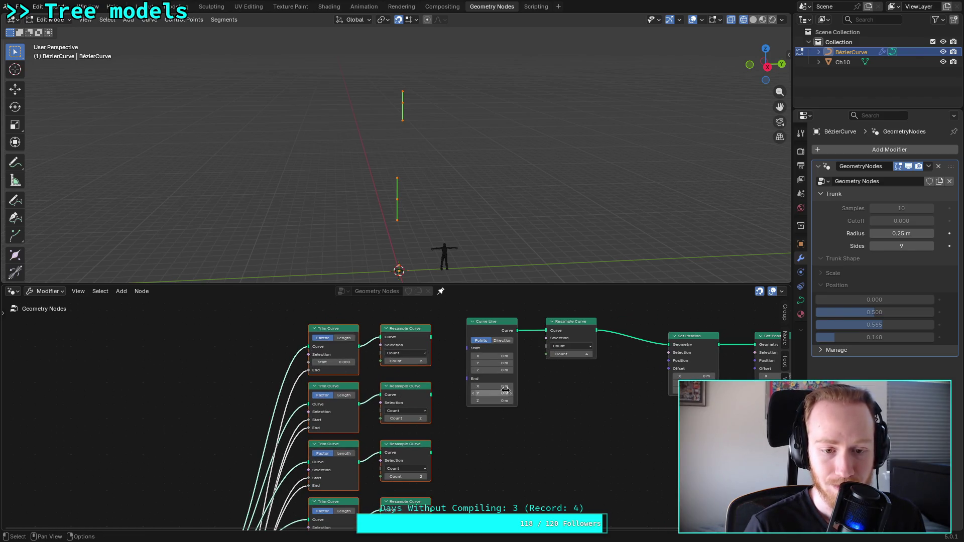
# Step: Collapse all four Trim Curve and four Resample Curve nodes
pyautogui.click(444, 402)
pyautogui.click(315, 329)
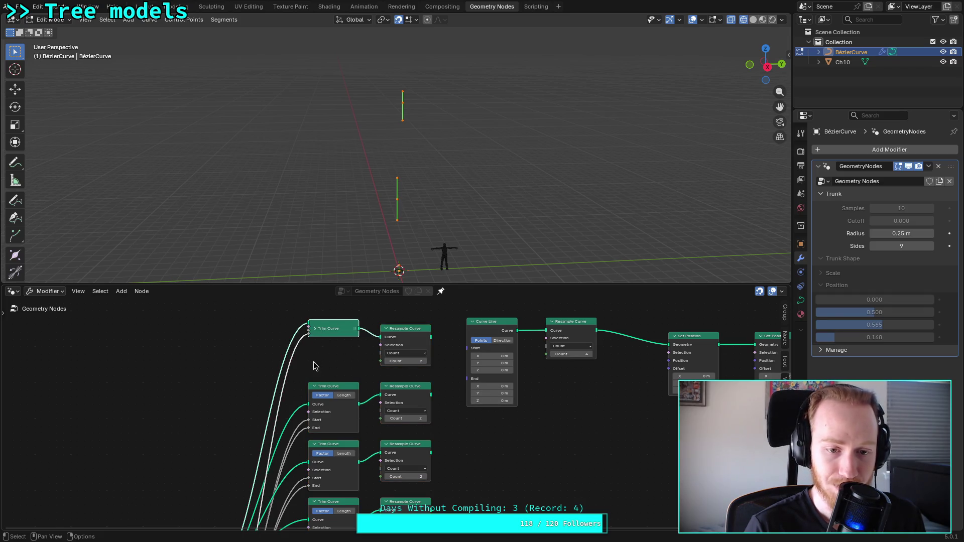
pyautogui.click(314, 386)
pyautogui.click(311, 444)
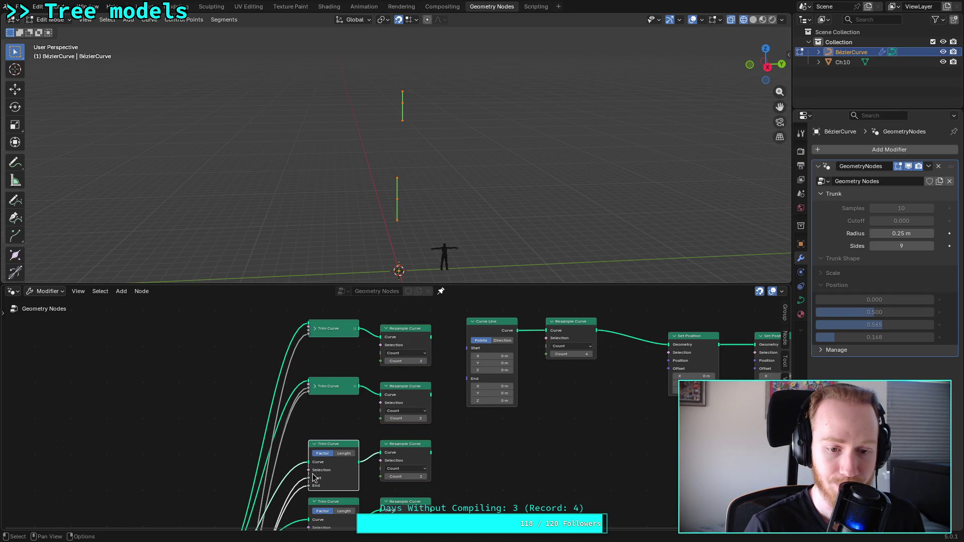
pyautogui.click(314, 444)
pyautogui.click(314, 502)
pyautogui.click(387, 502)
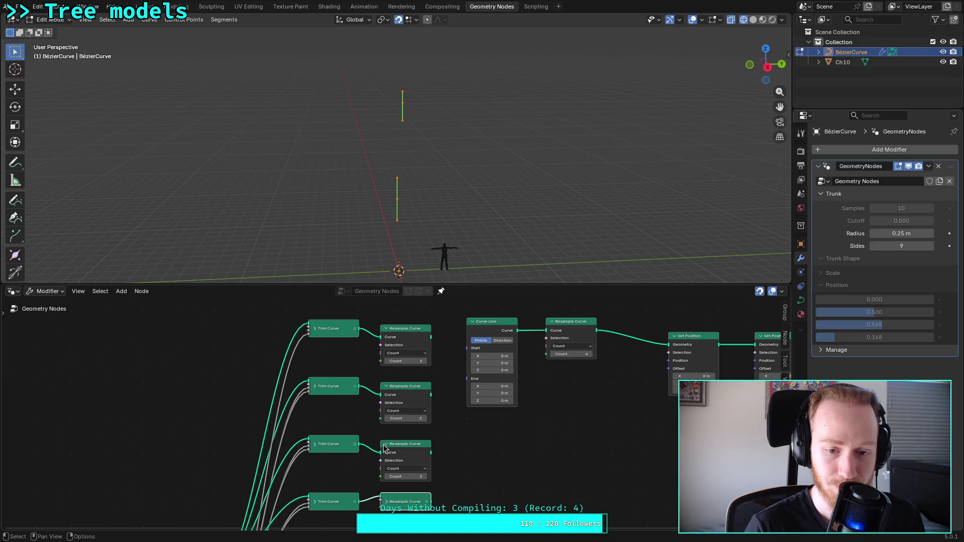
pyautogui.click(385, 444)
pyautogui.click(387, 386)
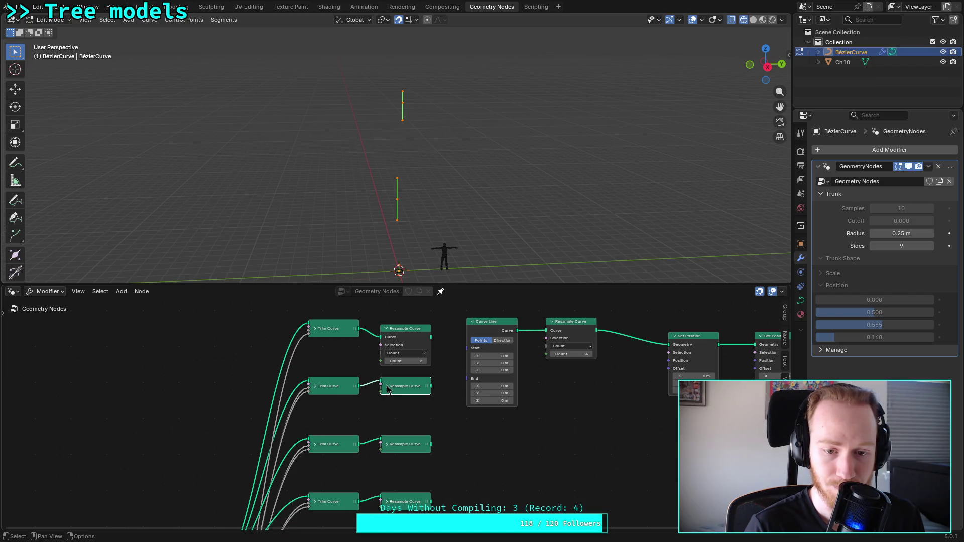
pyautogui.click(386, 329)
# Step: Move rows 2–4 up to close the gaps, then duplicate the last pair
pyautogui.moveTo(315, 356); pyautogui.dragTo(429, 515)
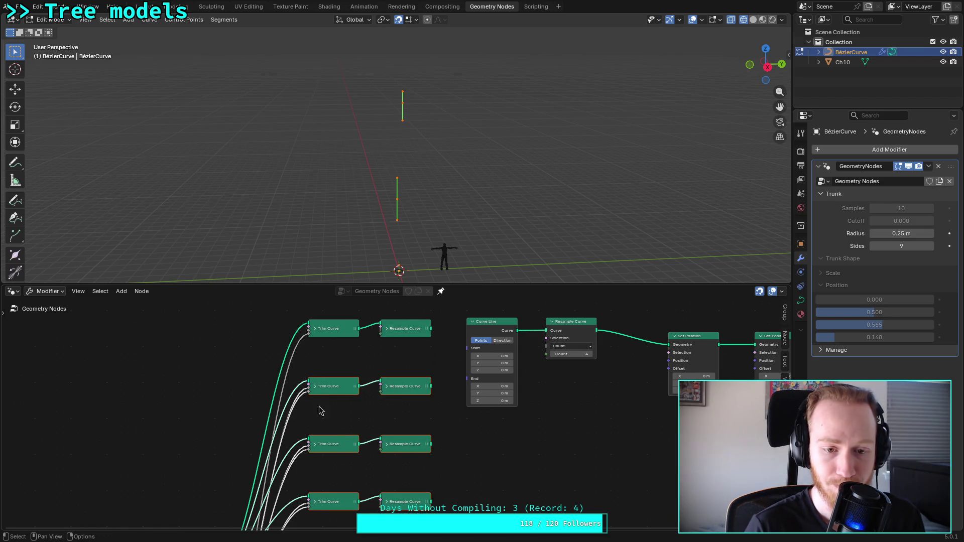
pyautogui.moveTo(341, 388)
pyautogui.mouseDown()
pyautogui.moveTo(344, 355)
pyautogui.moveTo(407, 482)
pyautogui.mouseUp()
pyautogui.moveTo(334, 415)
pyautogui.mouseDown()
pyautogui.moveTo(336, 387)
pyautogui.moveTo(411, 487)
pyautogui.mouseUp()
pyautogui.moveTo(335, 442); pyautogui.dragTo(336, 414)
pyautogui.hotkey('shift', 'd')
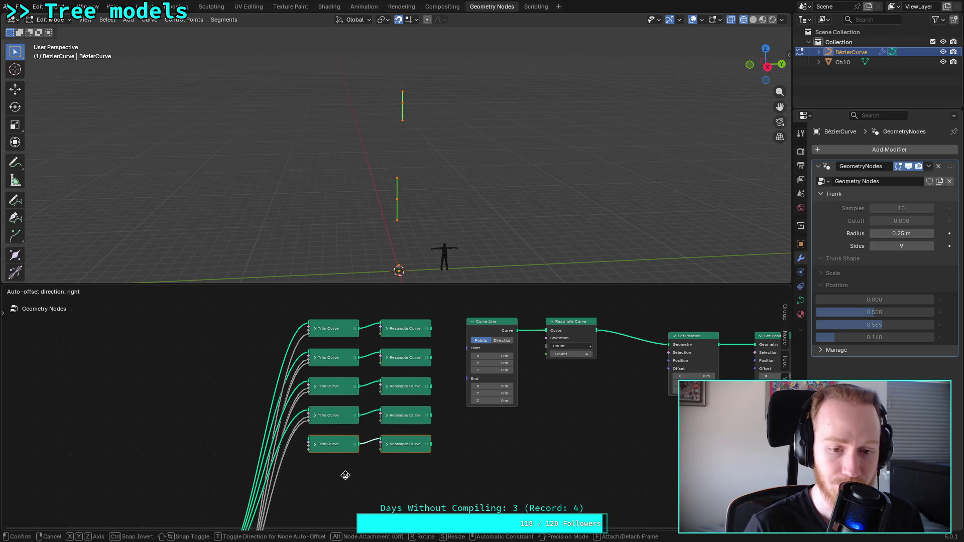
# Step: Place the copy as a fifth row and link Group Input Geometry into its Trim Curve
pyautogui.click(348, 480)
pyautogui.moveTo(338, 484)
pyautogui.mouseDown(button='middle')
pyautogui.moveTo(380, 370)
pyautogui.moveTo(395, 291)
pyautogui.mouseUp(button='middle')
pyautogui.scroll(1, 366, 398)
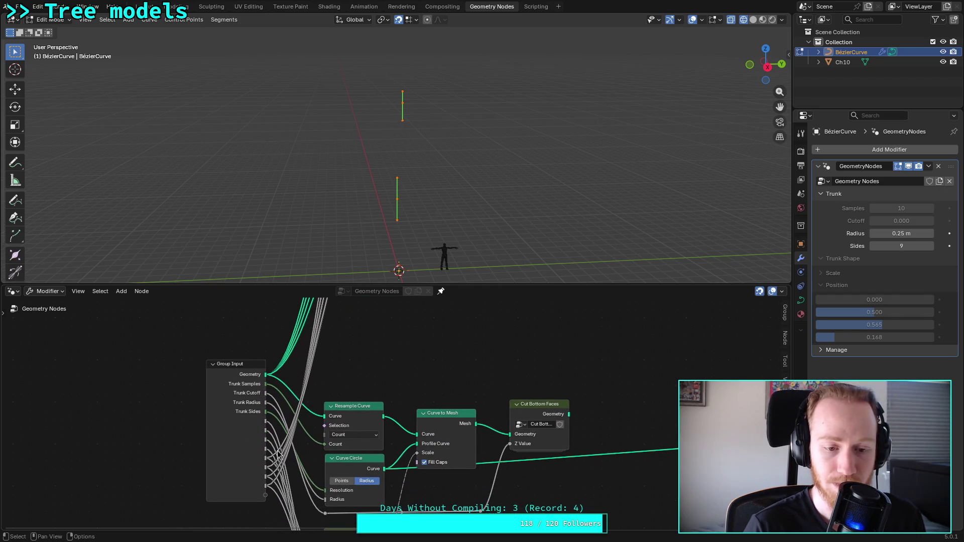
pyautogui.moveTo(266, 454)
pyautogui.mouseDown()
pyautogui.moveTo(379, 290)
pyautogui.moveTo(377, 382)
pyautogui.mouseUp()
pyautogui.moveTo(368, 449)
pyautogui.mouseDown(button='middle')
pyautogui.moveTo(365, 330)
pyautogui.moveTo(351, 414)
pyautogui.mouseUp(button='middle')
pyautogui.moveTo(235, 498); pyautogui.dragTo(363, 345)
pyautogui.press('h')
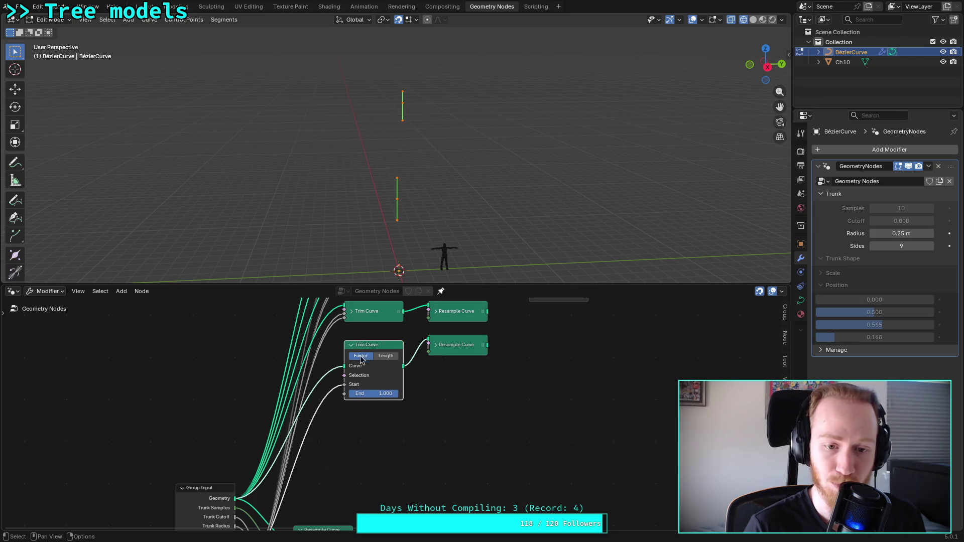
# Step: Collapse the fifth row's Trim Curve and Resample Curve nodes
pyautogui.click(350, 346)
pyautogui.moveTo(441, 349)
pyautogui.mouseDown(button='middle')
pyautogui.moveTo(338, 459)
pyautogui.moveTo(250, 457)
pyautogui.mouseUp(button='middle')
pyautogui.click(246, 456)
pyautogui.click(246, 456)
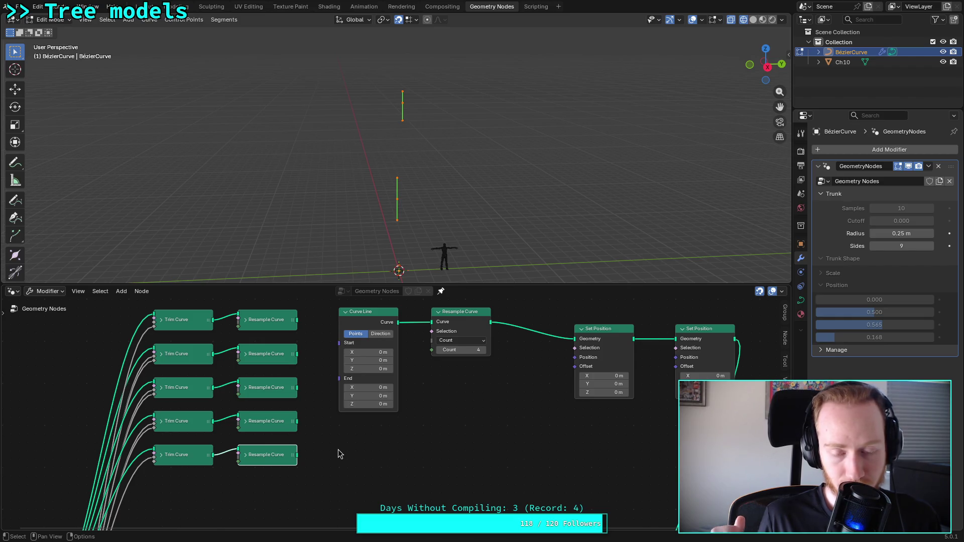
pyautogui.moveTo(375, 442); pyautogui.dragTo(328, 471, button='middle')
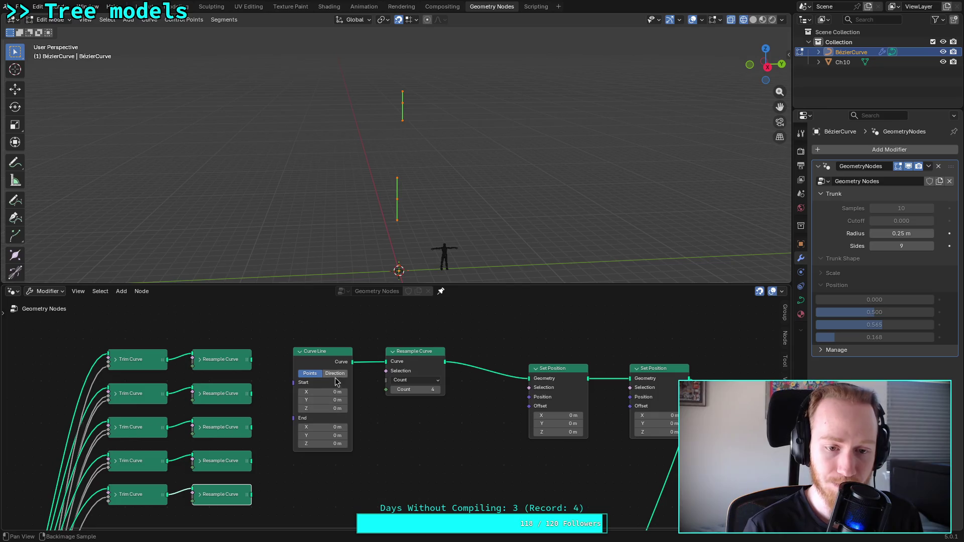
pyautogui.moveTo(391, 466); pyautogui.dragTo(404, 420, button='middle')
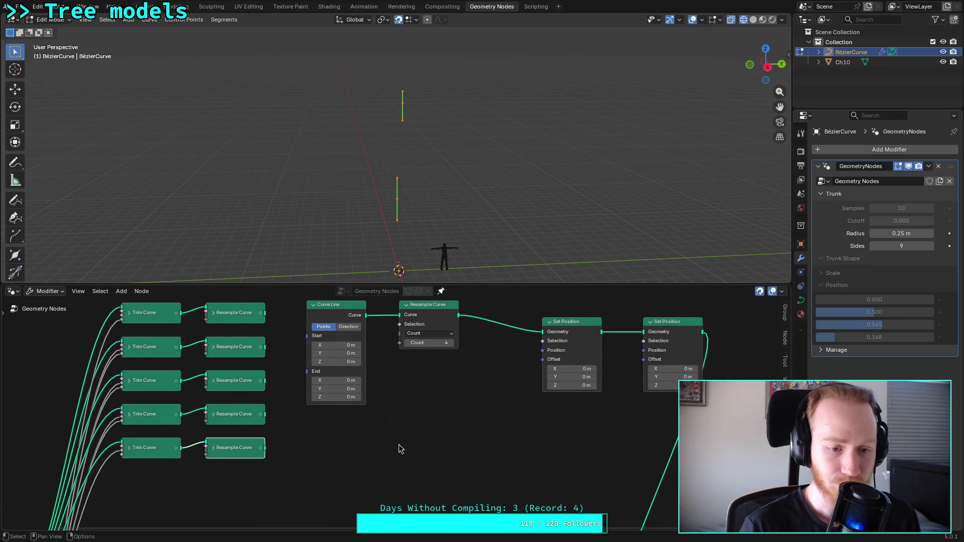
pyautogui.hotkey('shift', 'a')
# Step: Add a Join Geometry node below the curve rows
pyautogui.write('k')
pyautogui.press('BackSpace')
pyautogui.write('jo')
pyautogui.press('Return')
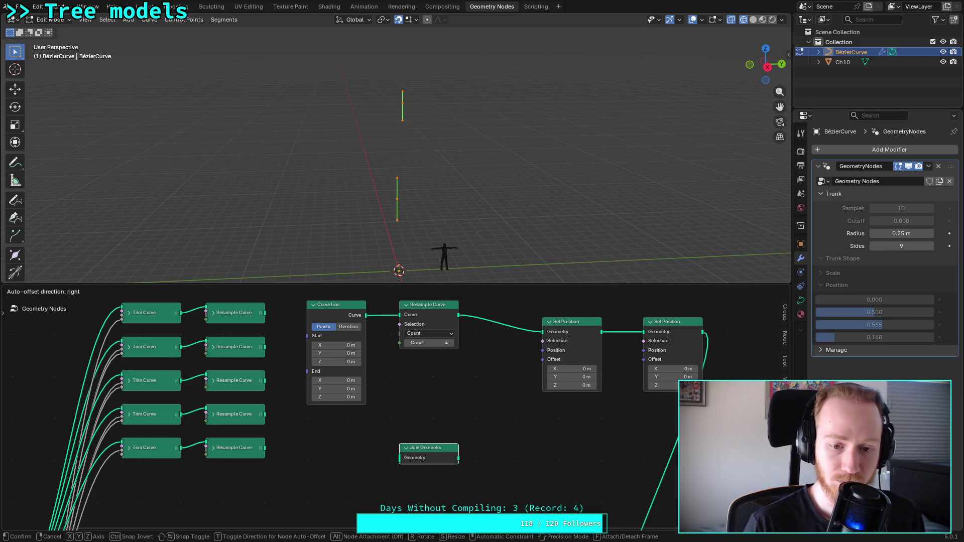
pyautogui.click(397, 447)
# Step: Link all five Resample Curve outputs into Join Geometry and move it beside the column
pyautogui.moveTo(264, 313)
pyautogui.mouseDown()
pyautogui.moveTo(300, 386)
pyautogui.moveTo(391, 458)
pyautogui.mouseUp()
pyautogui.moveTo(265, 347)
pyautogui.mouseDown()
pyautogui.moveTo(318, 405)
pyautogui.moveTo(391, 459)
pyautogui.mouseUp()
pyautogui.moveTo(265, 381); pyautogui.dragTo(387, 462)
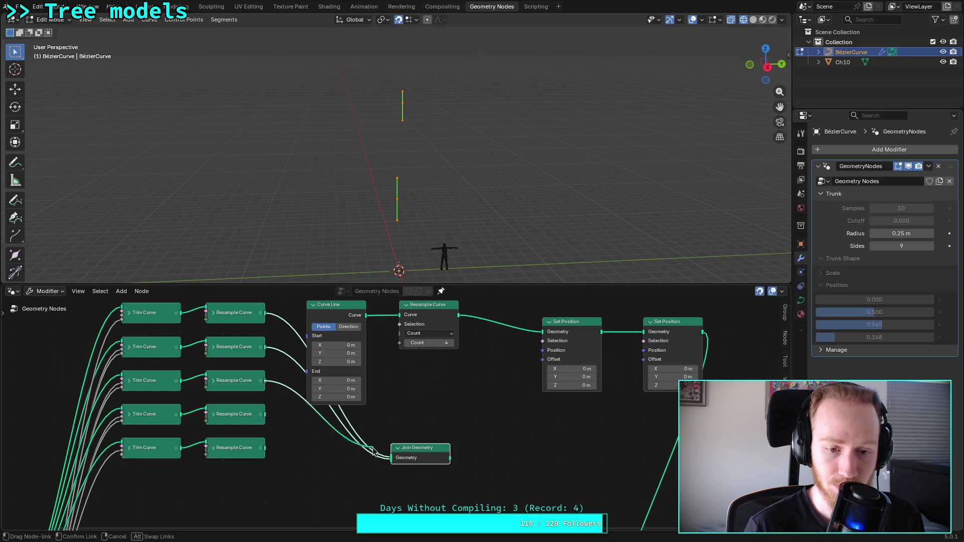
pyautogui.moveTo(265, 414); pyautogui.dragTo(391, 460)
pyautogui.click(267, 455)
pyautogui.moveTo(265, 448); pyautogui.dragTo(402, 475)
pyautogui.moveTo(422, 454); pyautogui.dragTo(380, 454, button='middle')
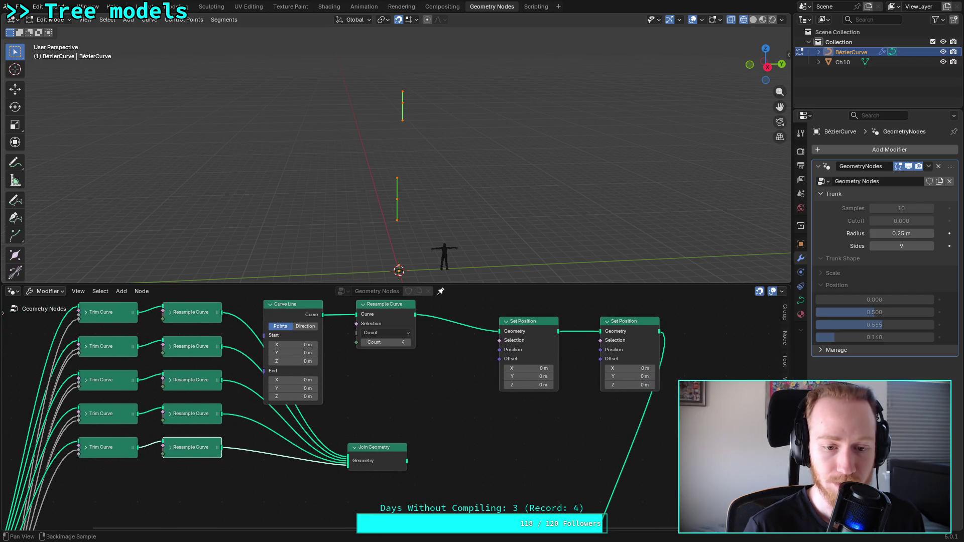
pyautogui.moveTo(392, 451); pyautogui.dragTo(308, 426)
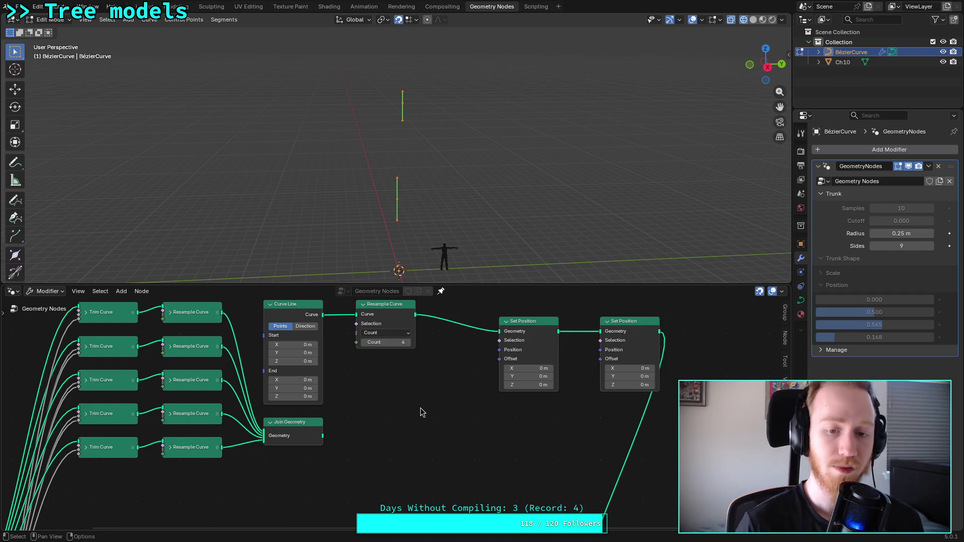
# Step: Add a Domain Size node set to Curve, fed by the Join Geometry output
pyautogui.hotkey('shift', 'a')
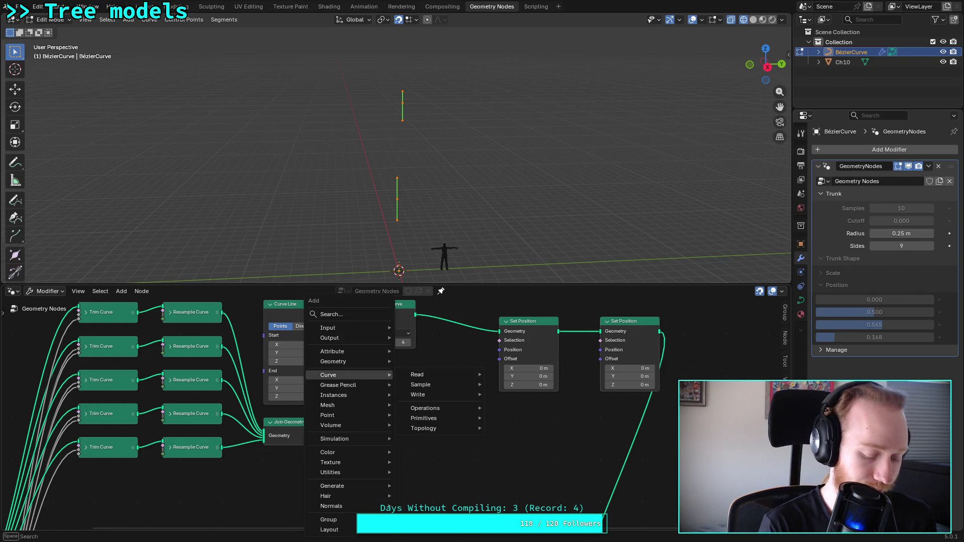
pyautogui.write('domain')
pyautogui.press('Return')
pyautogui.click(368, 416)
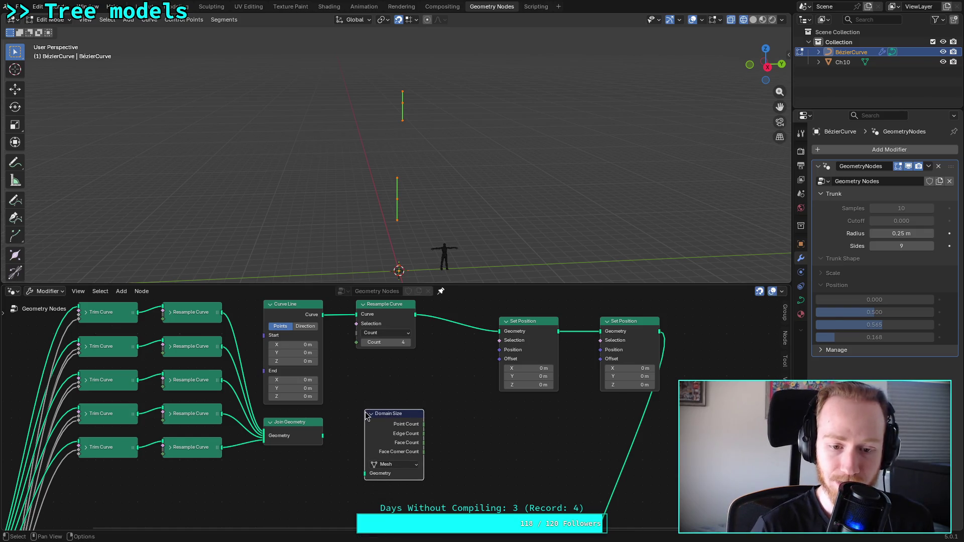
pyautogui.moveTo(323, 436); pyautogui.dragTo(365, 474)
pyautogui.click(394, 464)
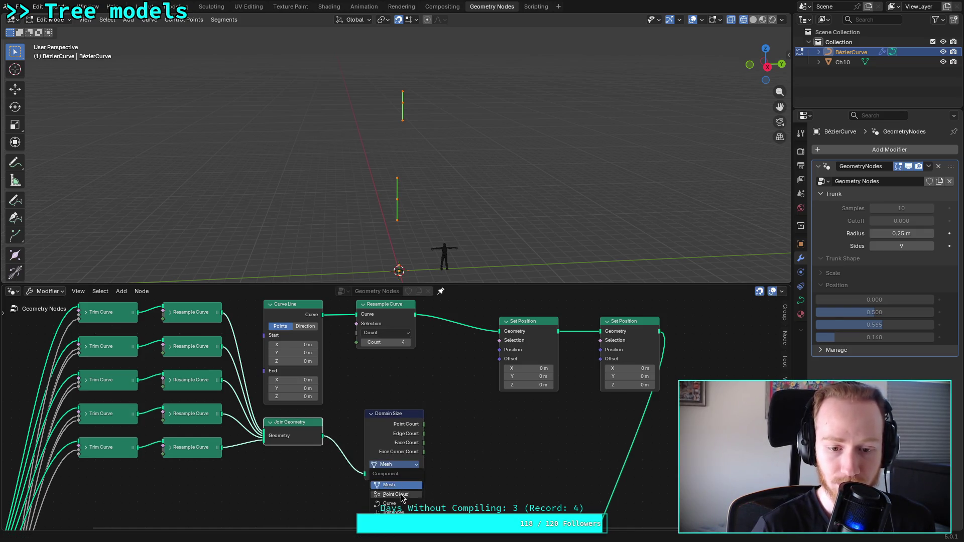
pyautogui.click(401, 504)
# Step: Link Point Count into Resample Curve's Count, tuck Domain Size beneath it, and select both Set Position nodes
pyautogui.moveTo(423, 425); pyautogui.dragTo(357, 343)
pyautogui.moveTo(423, 427)
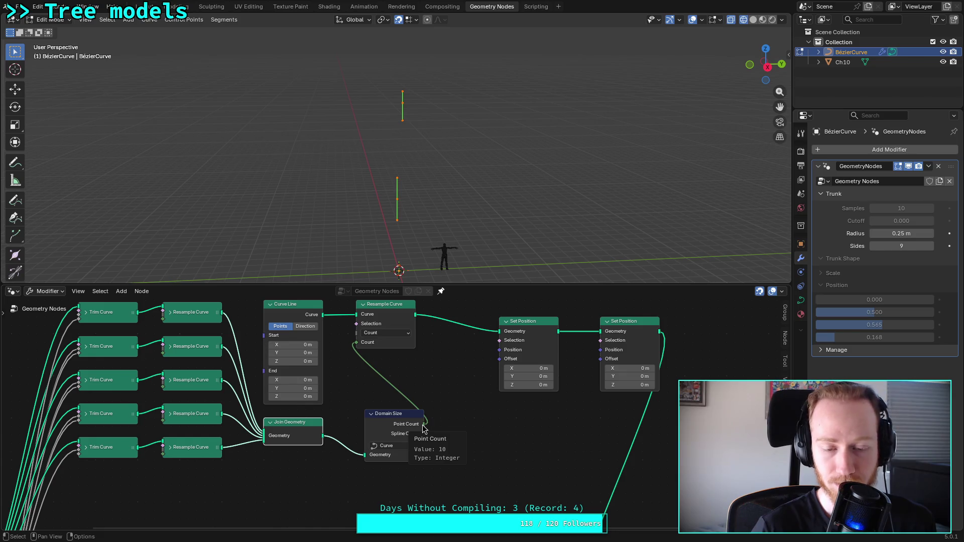
pyautogui.moveTo(397, 417); pyautogui.dragTo(372, 375)
pyautogui.moveTo(393, 365); pyautogui.dragTo(393, 357)
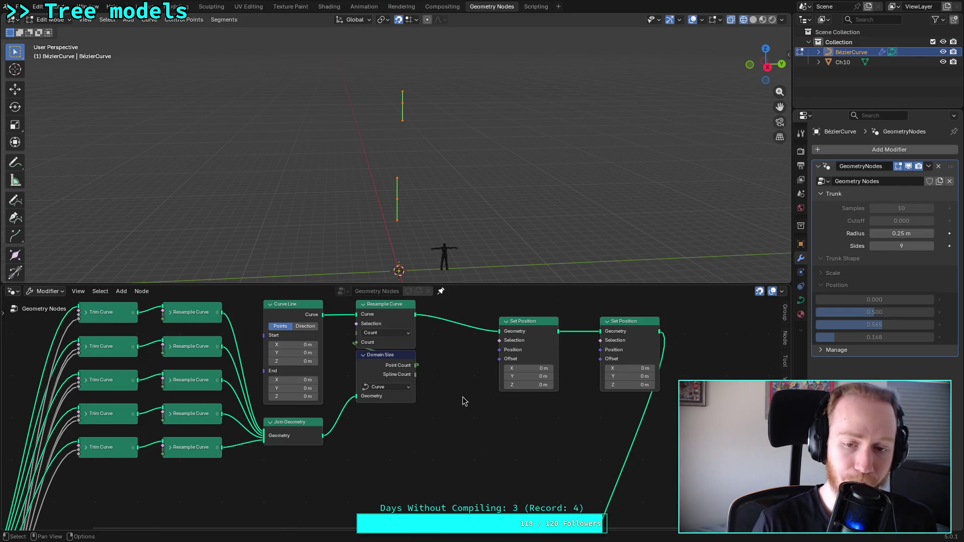
pyautogui.moveTo(491, 411); pyautogui.dragTo(667, 310)
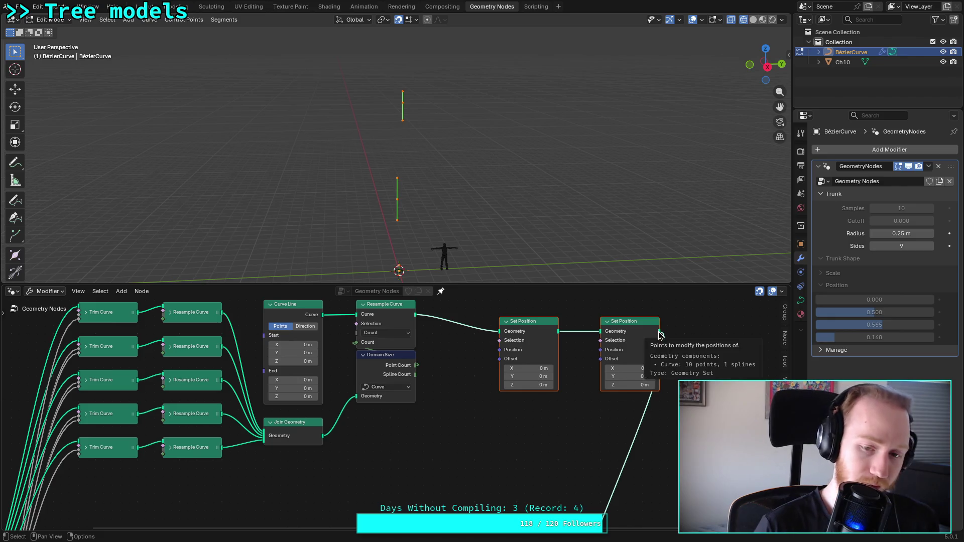
# Step: Delete both Set Position nodes and add a Bézier Set Spline Type node fed by Resample Curve
pyautogui.press('x')
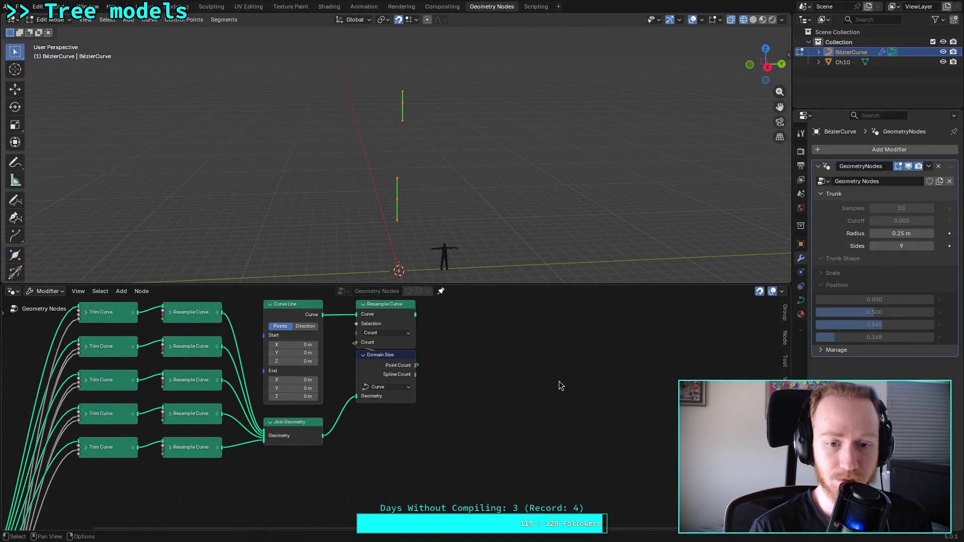
pyautogui.hotkey('shift', 'a')
pyautogui.write('set ')
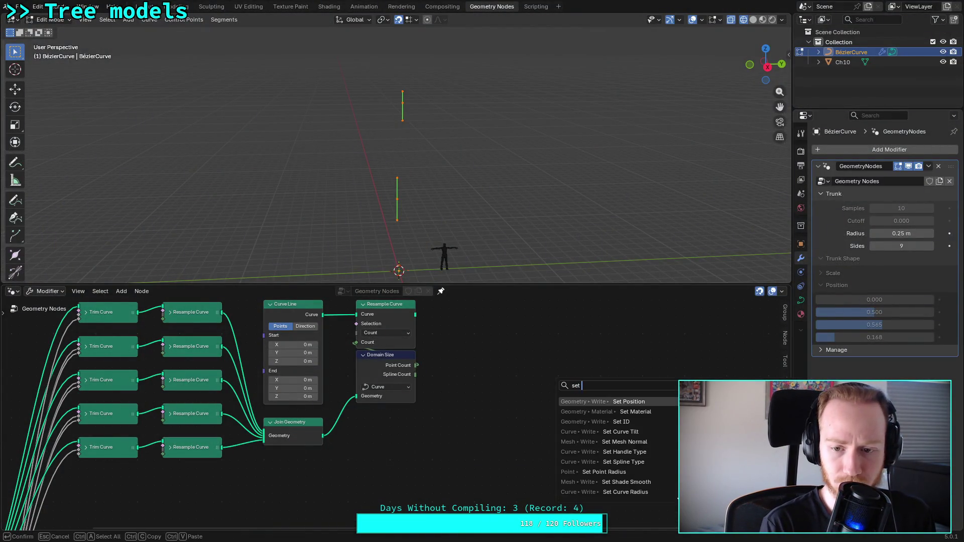
pyautogui.write('s')
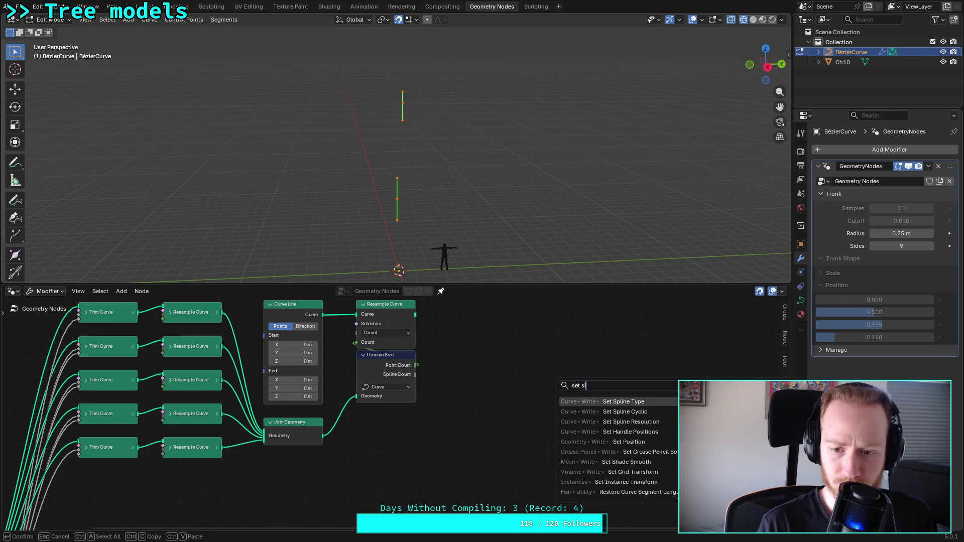
pyautogui.press('Return')
pyautogui.click(481, 334)
pyautogui.click(516, 341)
pyautogui.click(504, 385)
pyautogui.moveTo(416, 315)
pyautogui.mouseDown()
pyautogui.moveTo(478, 362)
pyautogui.moveTo(463, 338)
pyautogui.moveTo(474, 355)
pyautogui.moveTo(504, 334)
pyautogui.moveTo(468, 336)
pyautogui.moveTo(469, 351)
pyautogui.mouseUp()
pyautogui.moveTo(477, 422); pyautogui.dragTo(477, 396, button='middle')
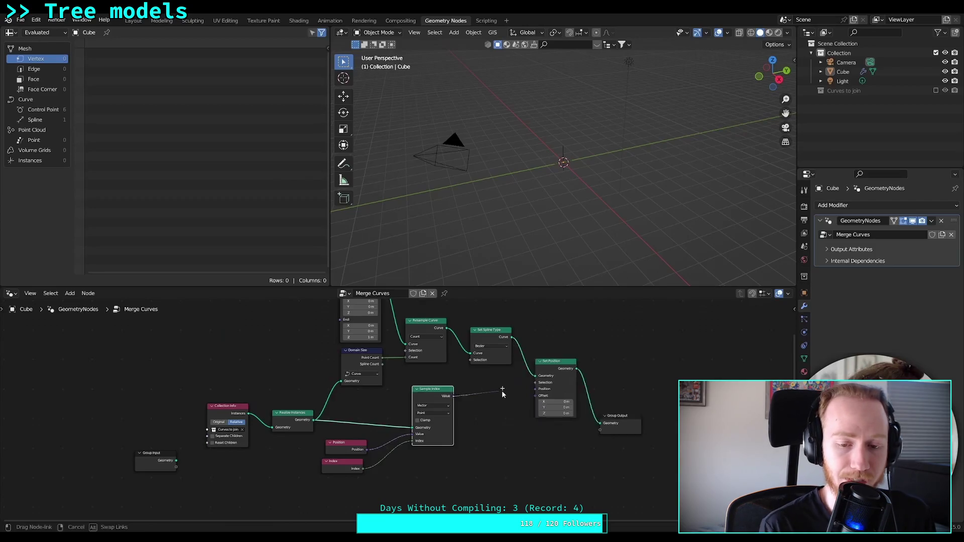
# Step: Play the reference tutorial briefly, pause it at 2:43, and switch back to Blender
pyautogui.click(376, 384)
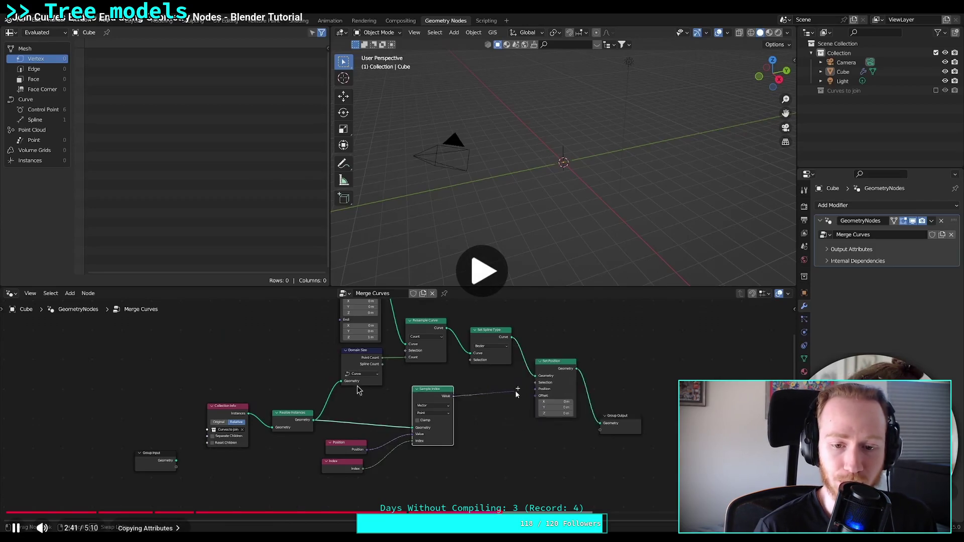
pyautogui.click(346, 411)
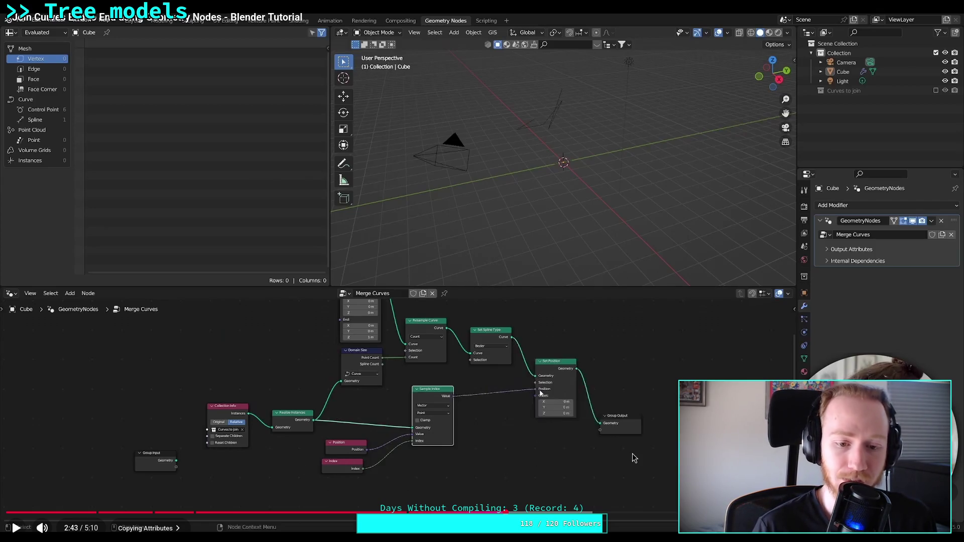
pyautogui.hotkey('alt', 'Tab')
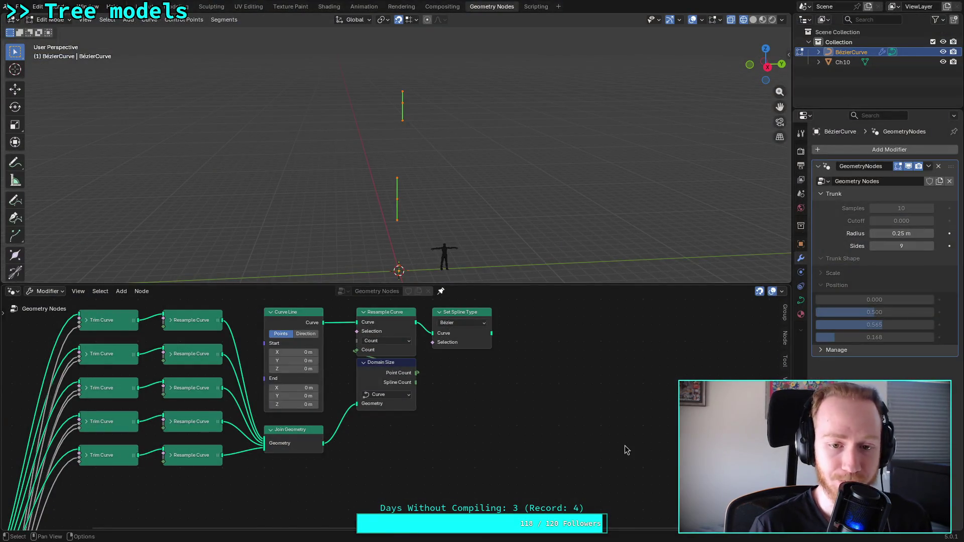
# Step: Add Position and Index nodes below the joined geometry
pyautogui.hotkey('shift', 'a')
pyautogui.write('position')
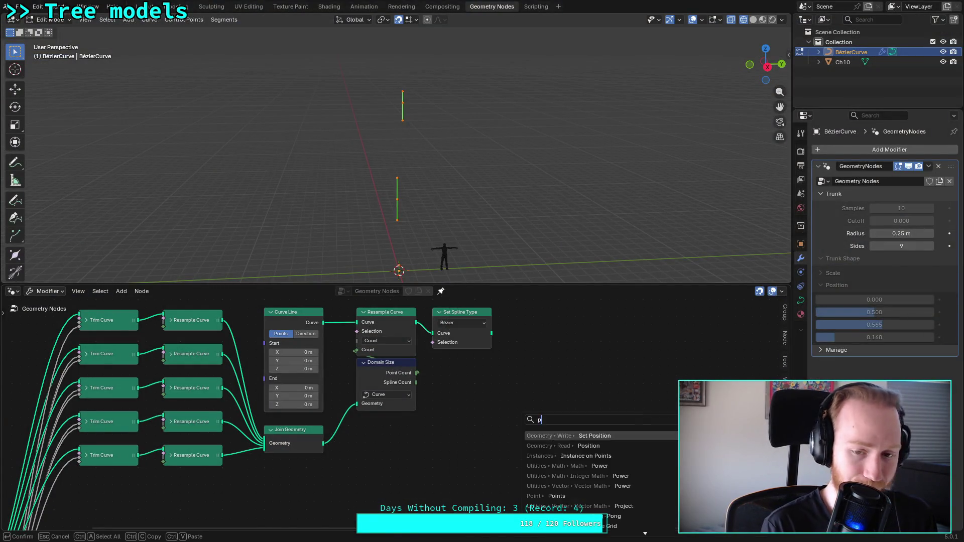
pyautogui.press('Return')
pyautogui.click(359, 451)
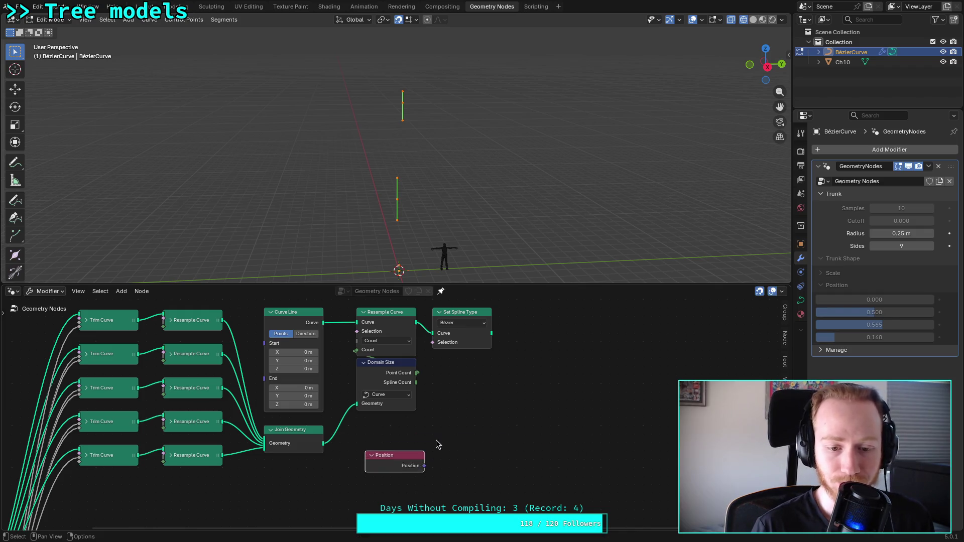
pyautogui.hotkey('shift', 'a')
pyautogui.write('index')
pyautogui.press('Return')
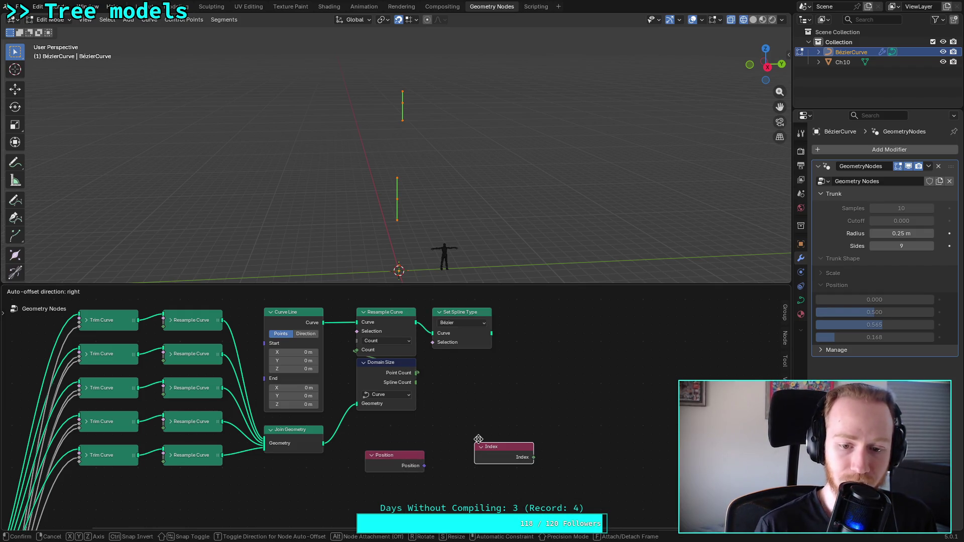
pyautogui.click(371, 475)
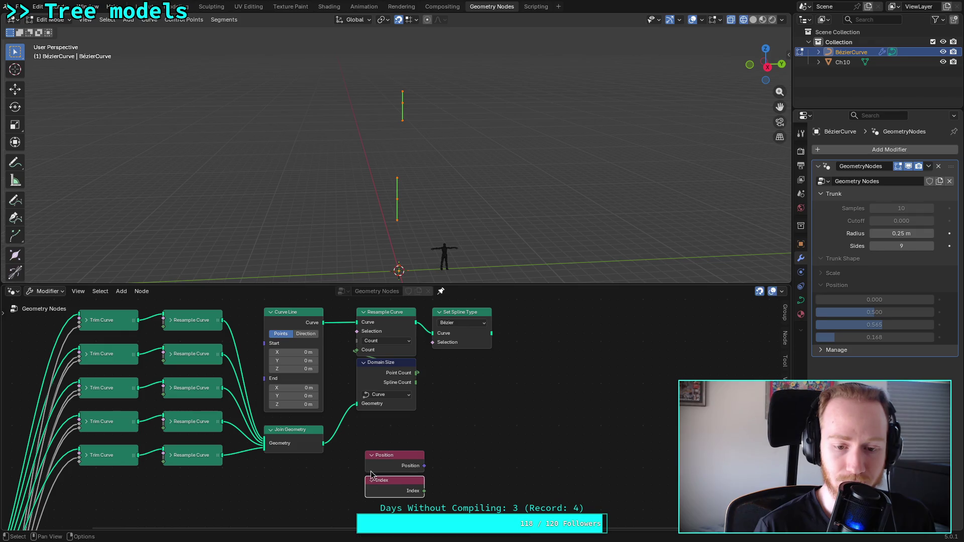
# Step: Add a Sample Index node fed by Join Geometry's output and the Index node
pyautogui.hotkey('shift', 'a')
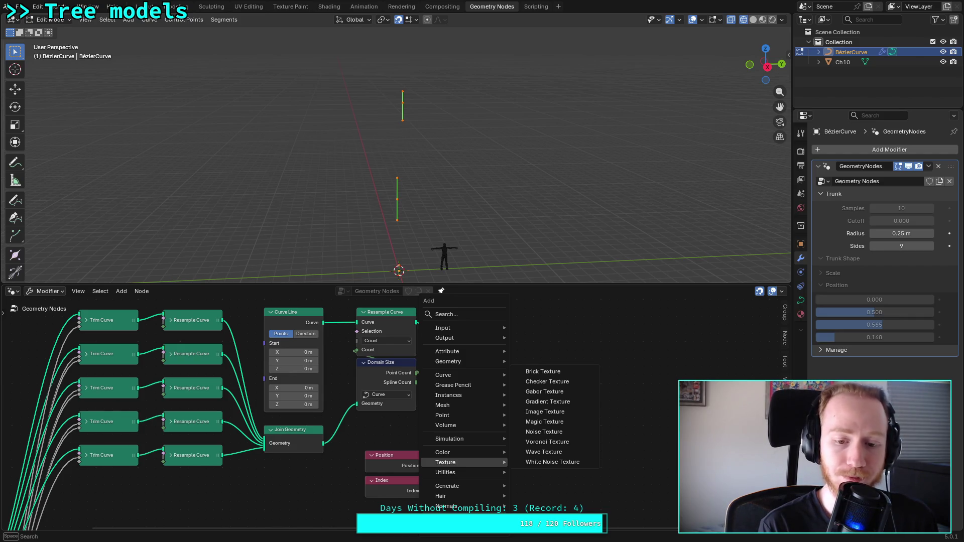
pyautogui.write('sample')
pyautogui.press('Down')
pyautogui.press('Return')
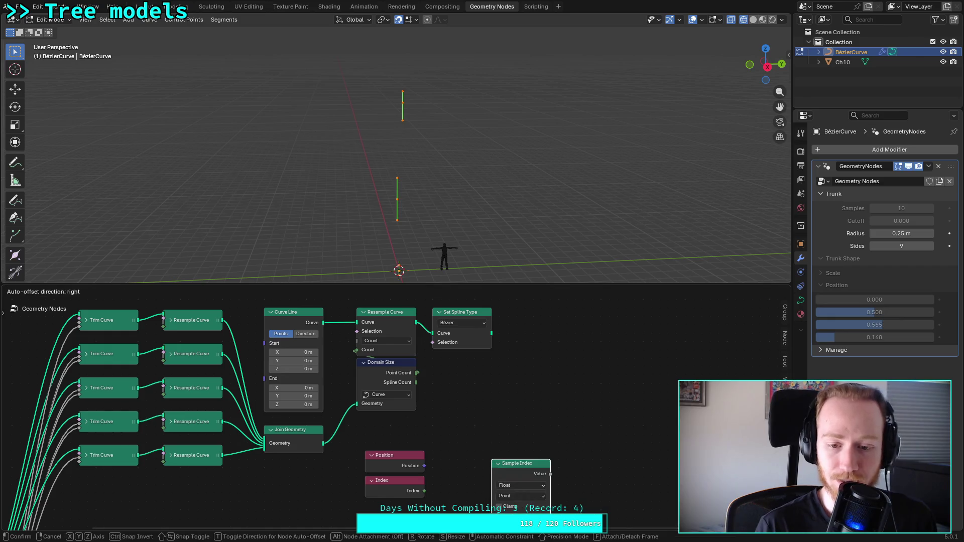
pyautogui.click(467, 399)
pyautogui.moveTo(323, 443)
pyautogui.mouseDown()
pyautogui.moveTo(467, 457)
pyautogui.moveTo(467, 469)
pyautogui.mouseUp()
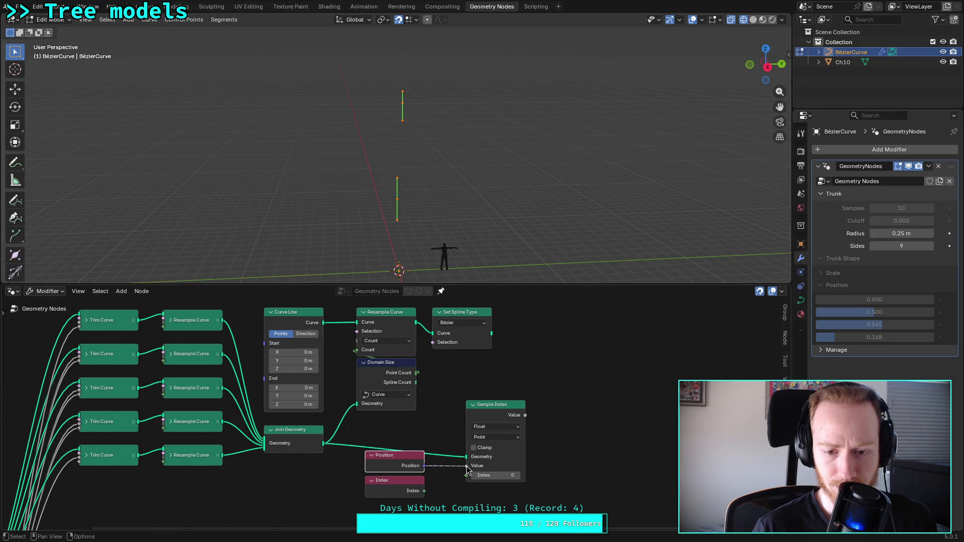
pyautogui.moveTo(424, 491); pyautogui.dragTo(467, 476)
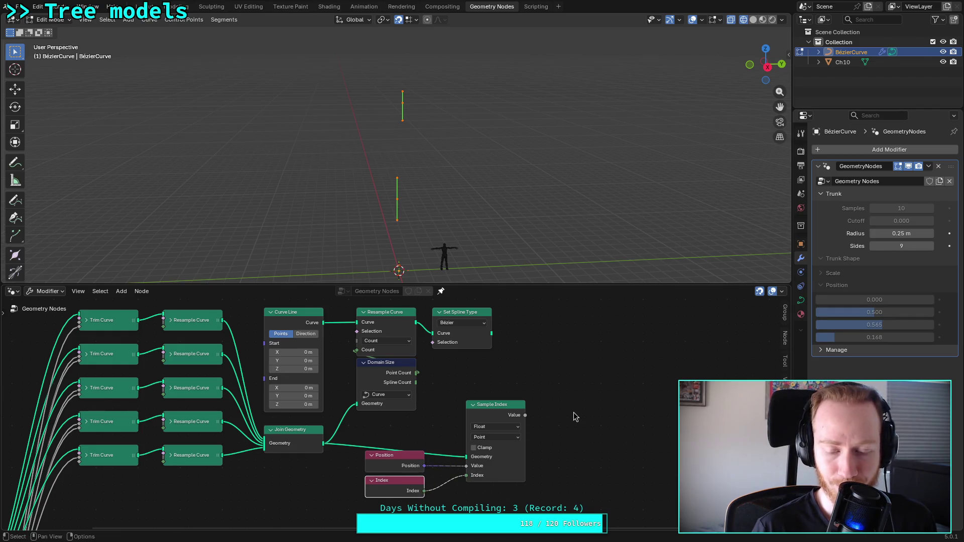
# Step: Add a Set Position node to the right, taking the Set Spline Type curve
pyautogui.hotkey('shift', 'a')
pyautogui.click(587, 423)
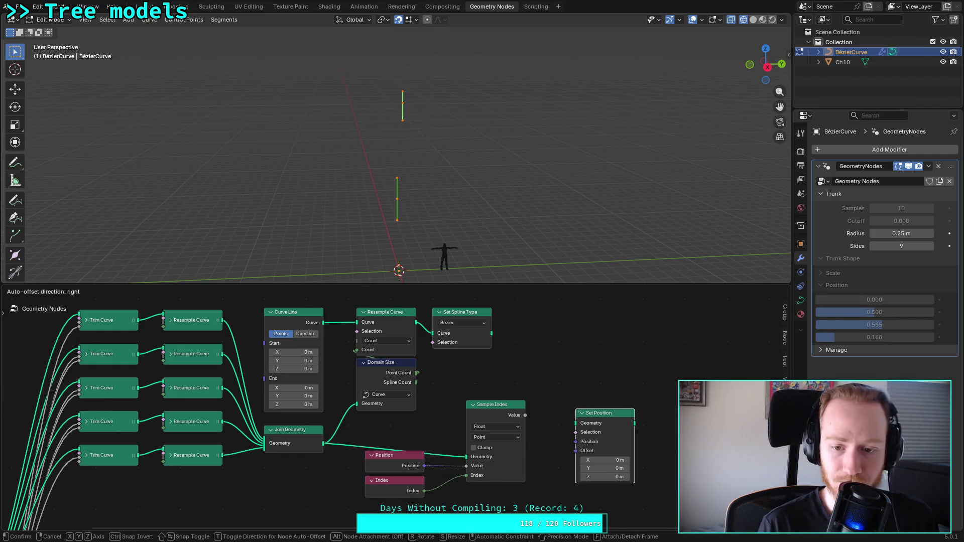
pyautogui.click(571, 373)
pyautogui.moveTo(492, 333)
pyautogui.mouseDown()
pyautogui.moveTo(524, 362)
pyautogui.moveTo(559, 373)
pyautogui.mouseUp()
# Step: Wire Sample Index Value into Set Position's Position and its output into the mesh nodes
pyautogui.moveTo(525, 415); pyautogui.dragTo(559, 391)
pyautogui.moveTo(618, 373)
pyautogui.mouseDown()
pyautogui.moveTo(624, 524)
pyautogui.moveTo(569, 442)
pyautogui.mouseUp()
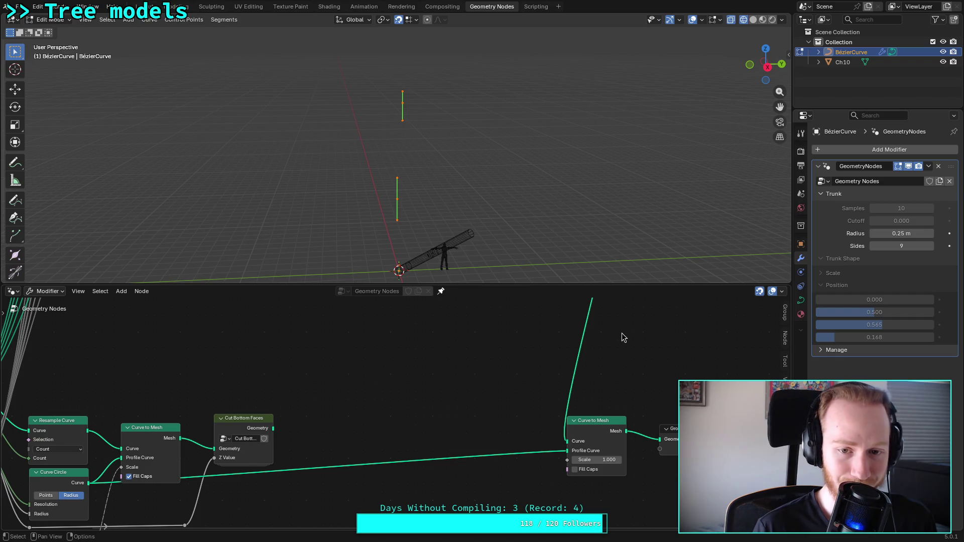
pyautogui.moveTo(621, 332)
pyautogui.mouseDown(button='middle')
pyautogui.moveTo(595, 430)
pyautogui.moveTo(595, 416)
pyautogui.moveTo(542, 444)
pyautogui.moveTo(564, 430)
pyautogui.moveTo(578, 440)
pyautogui.mouseUp(button='middle')
pyautogui.moveTo(451, 251)
pyautogui.mouseDown(button='middle')
pyautogui.moveTo(410, 157)
pyautogui.moveTo(445, 249)
pyautogui.moveTo(432, 239)
pyautogui.moveTo(416, 151)
pyautogui.moveTo(393, 181)
pyautogui.mouseUp(button='middle')
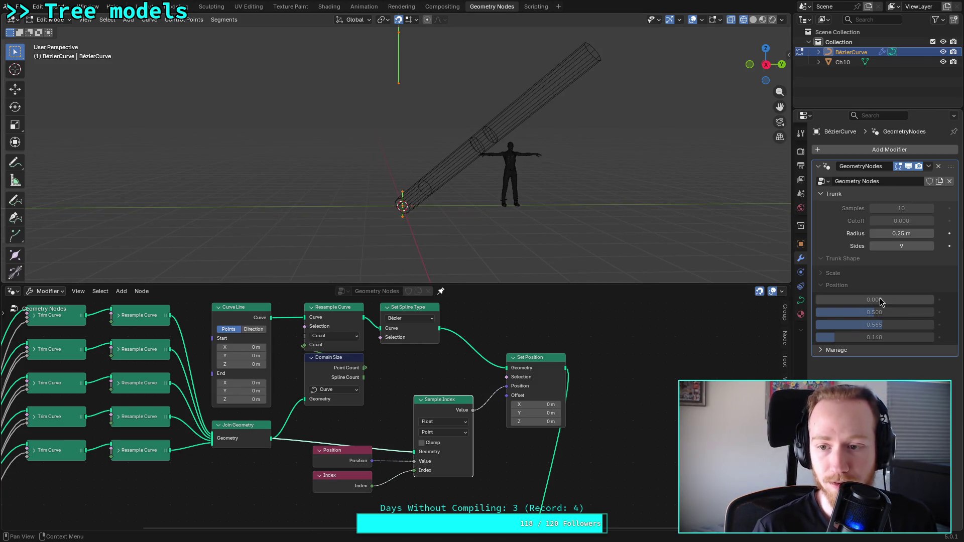
# Step: Drag the four trunk Shape Position sliders to reshape the trunk profile
pyautogui.moveTo(845, 323)
pyautogui.mouseDown()
pyautogui.moveTo(854, 300)
pyautogui.moveTo(834, 299)
pyautogui.mouseUp()
pyautogui.moveTo(874, 325); pyautogui.dragTo(826, 337)
pyautogui.moveTo(827, 300); pyautogui.dragTo(906, 300)
pyautogui.moveTo(861, 325)
pyautogui.mouseDown()
pyautogui.moveTo(818, 338)
pyautogui.moveTo(916, 304)
pyautogui.mouseUp()
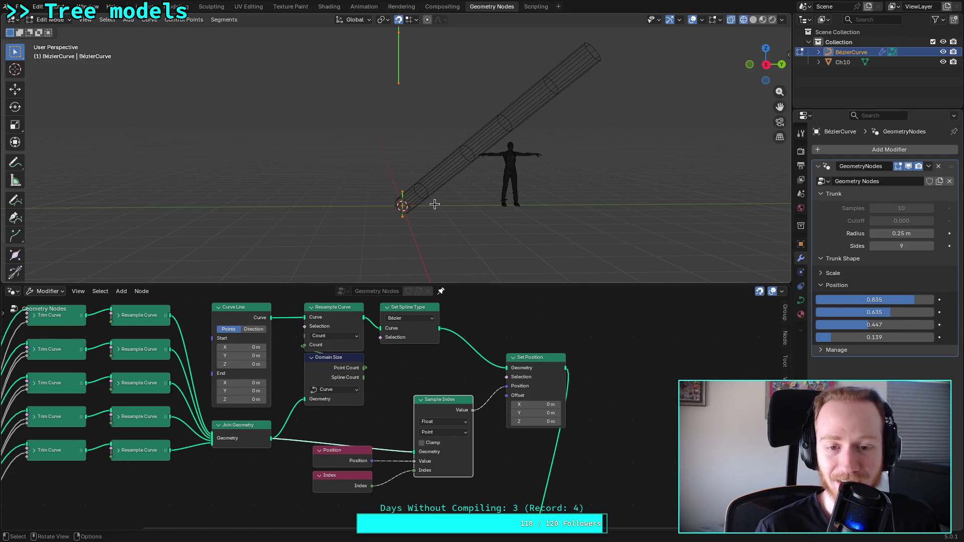
pyautogui.moveTo(440, 168)
pyautogui.mouseDown(button='middle')
pyautogui.moveTo(505, 204)
pyautogui.moveTo(504, 261)
pyautogui.moveTo(453, 216)
pyautogui.moveTo(448, 171)
pyautogui.mouseUp(button='middle')
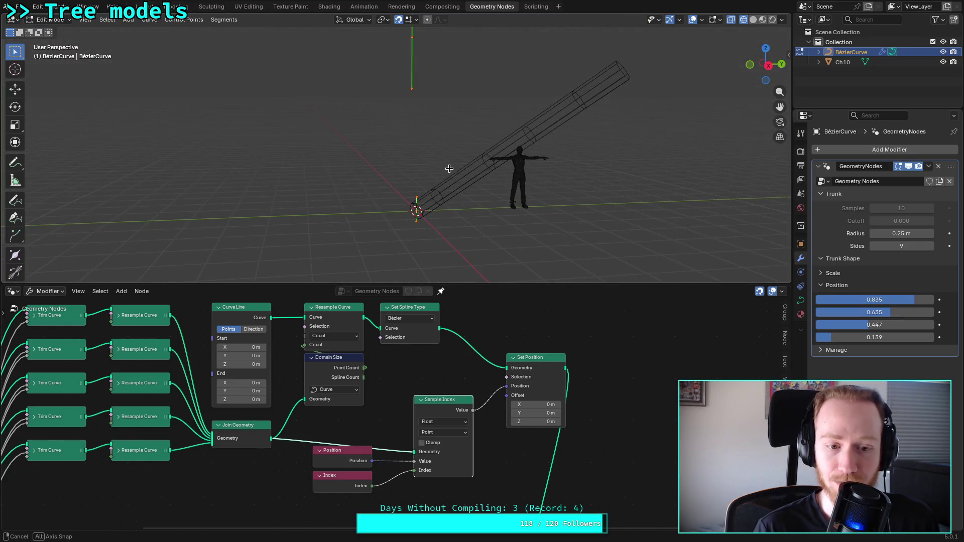
# Step: Set Curve Line end Z to 1 m and settle Position values at 0.907, 0.816, 0.388, 0.139
pyautogui.click(241, 399)
pyautogui.write('1')
pyautogui.press('Return')
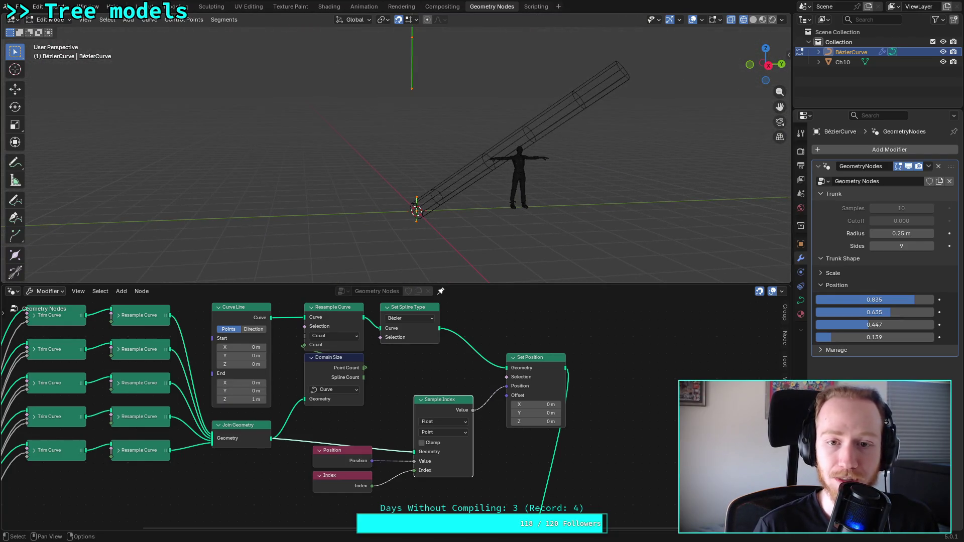
pyautogui.scroll(-1, 283, 385)
pyautogui.moveTo(305, 368); pyautogui.dragTo(299, 386, button='middle')
pyautogui.moveTo(905, 299)
pyautogui.mouseDown()
pyautogui.moveTo(913, 300)
pyautogui.moveTo(854, 337)
pyautogui.moveTo(940, 337)
pyautogui.moveTo(893, 332)
pyautogui.moveTo(949, 325)
pyautogui.moveTo(864, 300)
pyautogui.moveTo(824, 300)
pyautogui.mouseUp()
pyautogui.moveTo(879, 312)
pyautogui.mouseDown()
pyautogui.moveTo(857, 312)
pyautogui.moveTo(884, 300)
pyautogui.moveTo(862, 312)
pyautogui.moveTo(913, 312)
pyautogui.moveTo(795, 345)
pyautogui.mouseUp()
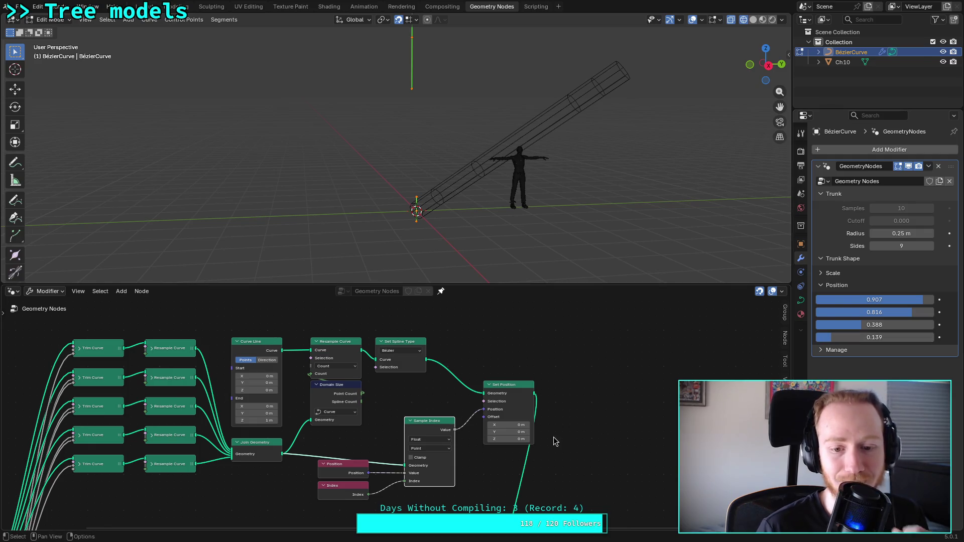
# Step: Keep Sample Index on Float data and switch its domain to Spline
pyautogui.scroll(3, 507, 383)
pyautogui.scroll(2, 429, 407)
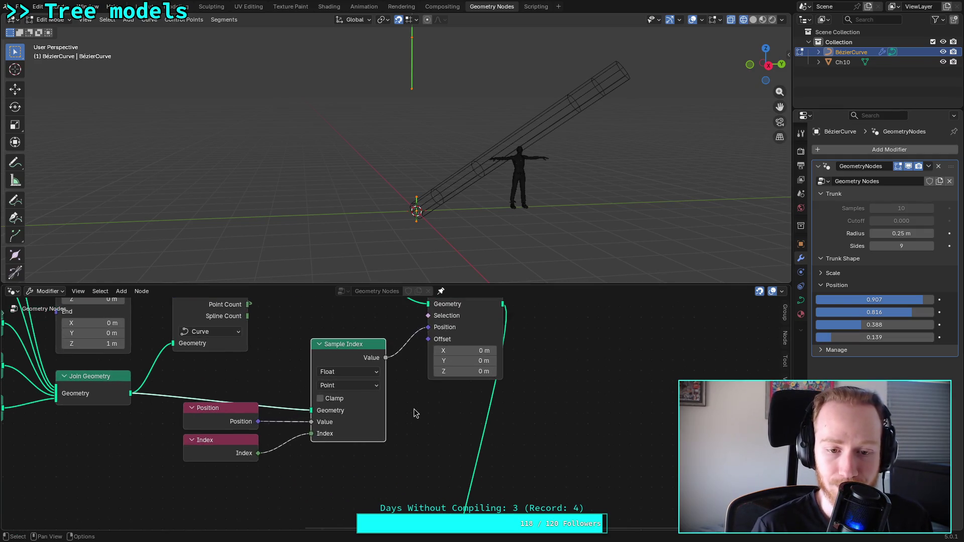
pyautogui.click(452, 395)
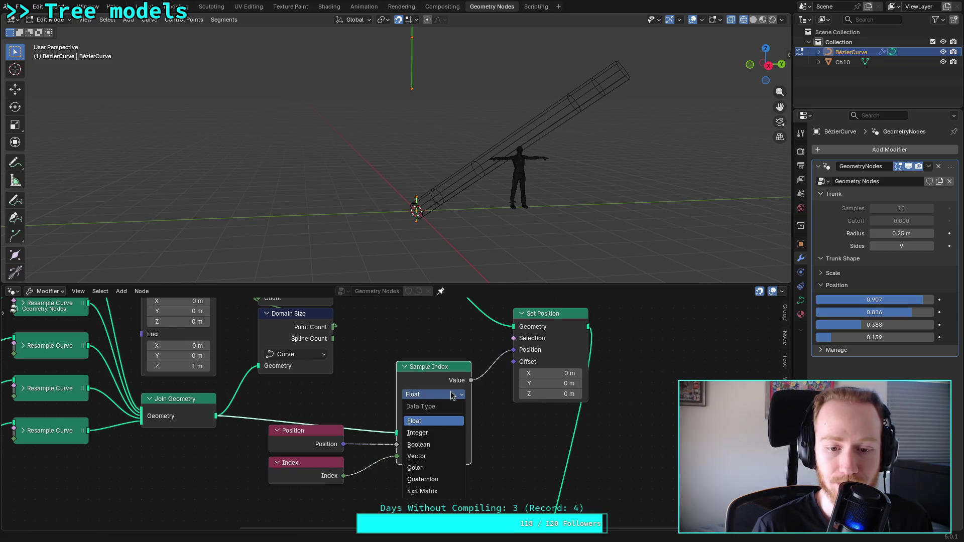
pyautogui.click(452, 395)
pyautogui.click(450, 409)
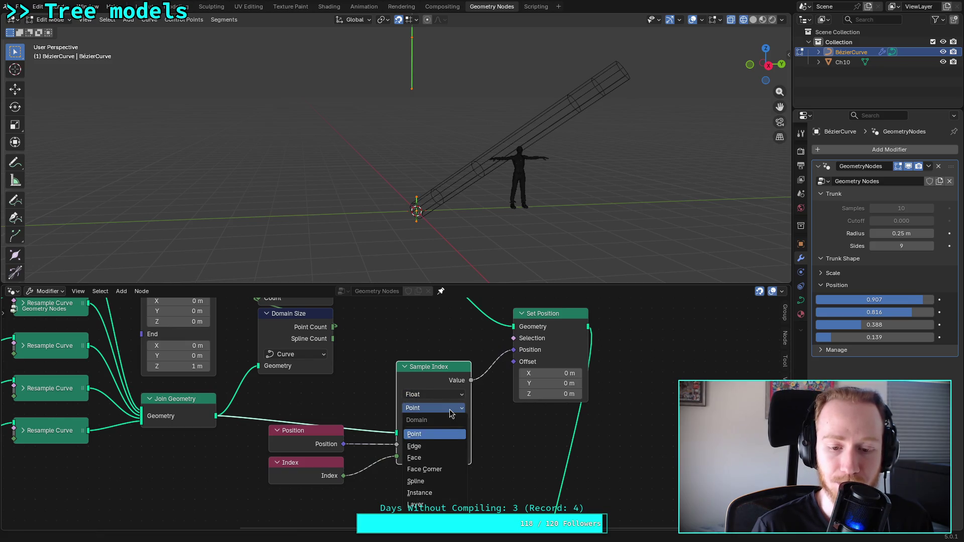
pyautogui.click(416, 484)
# Step: Tweak trunk Position values to 0.958, 0.816, 0.506, 0.274 and briefly replay the tutorial
pyautogui.moveTo(834, 338); pyautogui.dragTo(869, 338)
pyautogui.moveTo(854, 325)
pyautogui.mouseDown()
pyautogui.moveTo(884, 325)
pyautogui.moveTo(871, 325)
pyautogui.mouseUp()
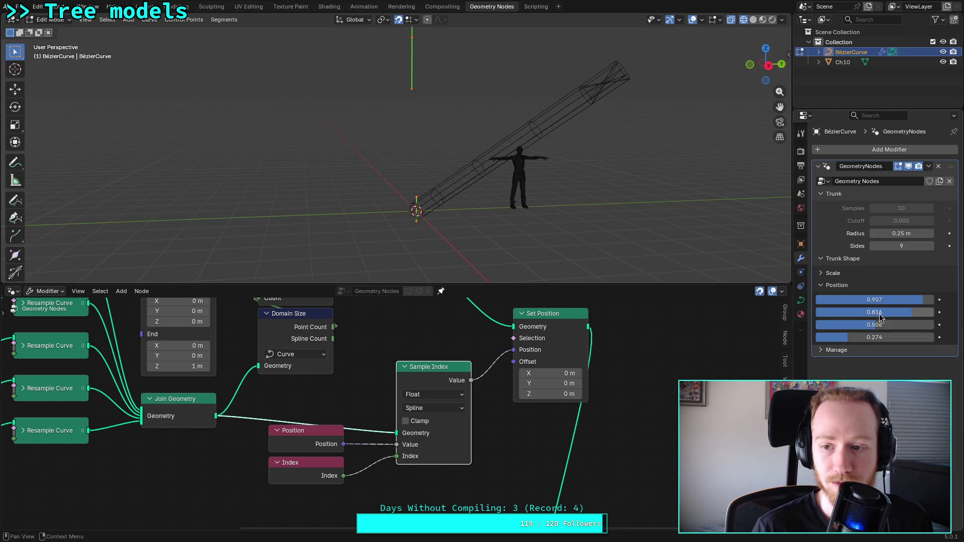
pyautogui.moveTo(923, 300)
pyautogui.mouseDown()
pyautogui.moveTo(910, 300)
pyautogui.moveTo(929, 300)
pyautogui.mouseUp()
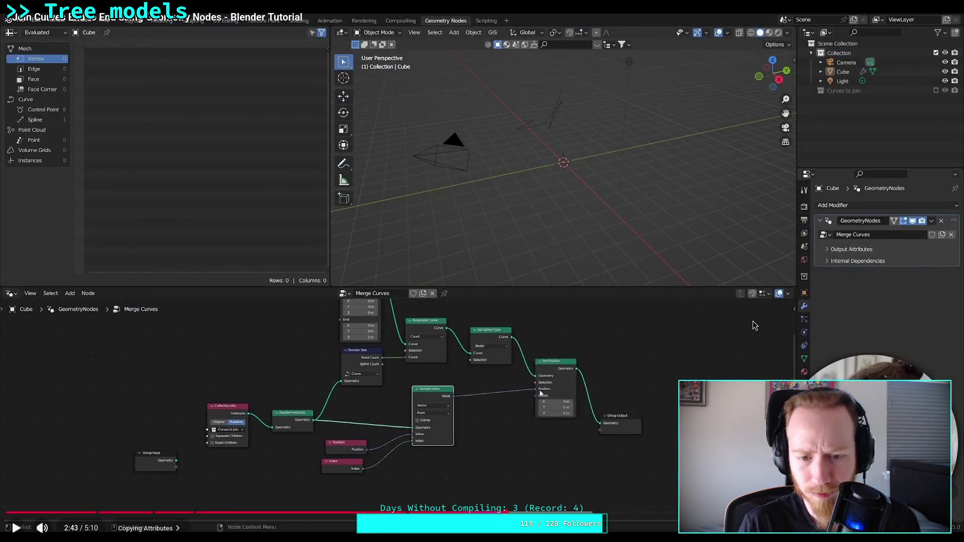
pyautogui.click(755, 325)
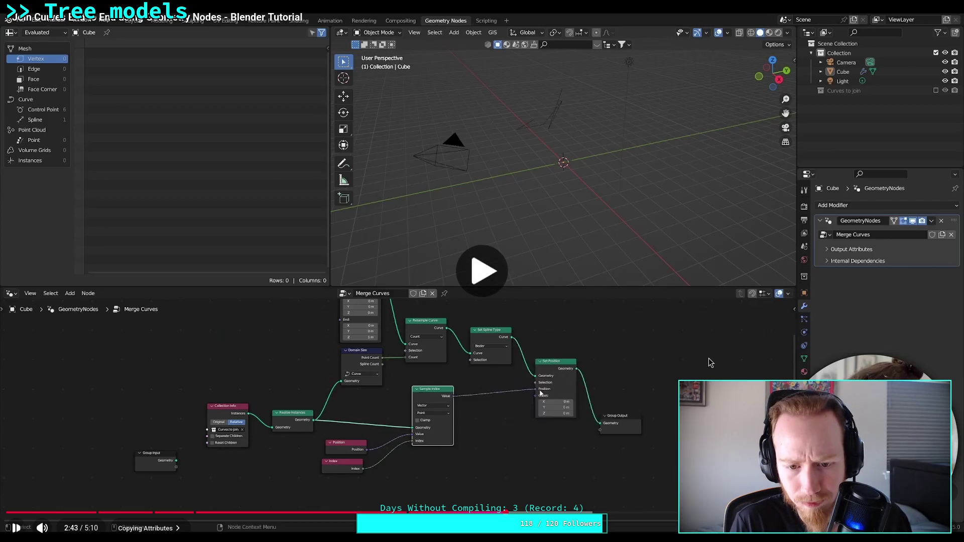
pyautogui.click(677, 410)
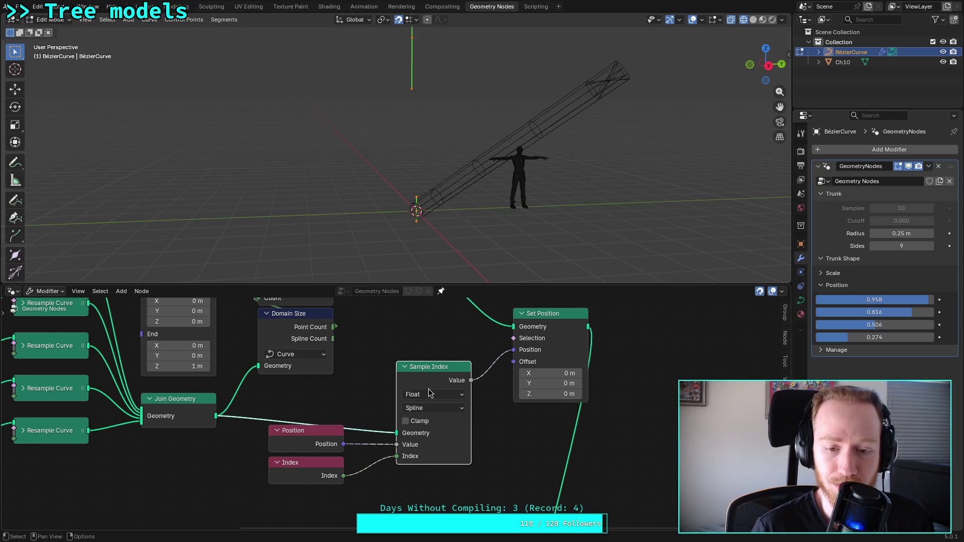
# Step: Switch Sample Index to Vector data on the Point domain and enlarge the viewport on the upright trunk
pyautogui.click(433, 395)
pyautogui.click(432, 459)
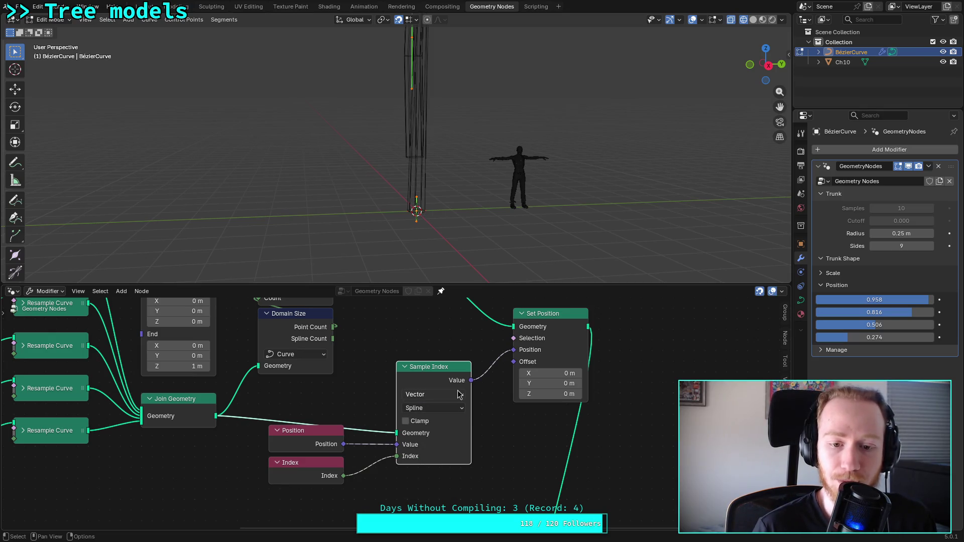
pyautogui.click(458, 408)
pyautogui.click(459, 410)
pyautogui.moveTo(442, 211)
pyautogui.mouseDown(button='middle')
pyautogui.moveTo(431, 181)
pyautogui.moveTo(400, 179)
pyautogui.moveTo(392, 165)
pyautogui.mouseUp(button='middle')
pyautogui.moveTo(427, 284); pyautogui.dragTo(429, 388)
# Step: Adjust trunk Position values to 0.932, 0.728, 0.363 and 0.186
pyautogui.moveTo(899, 299)
pyautogui.mouseDown()
pyautogui.moveTo(884, 299)
pyautogui.moveTo(907, 312)
pyautogui.moveTo(879, 312)
pyautogui.moveTo(906, 312)
pyautogui.moveTo(891, 325)
pyautogui.moveTo(864, 325)
pyautogui.moveTo(878, 325)
pyautogui.moveTo(851, 337)
pyautogui.moveTo(907, 312)
pyautogui.mouseUp()
pyautogui.moveTo(868, 325); pyautogui.dragTo(858, 325)
pyautogui.scroll(-2, 311, 455)
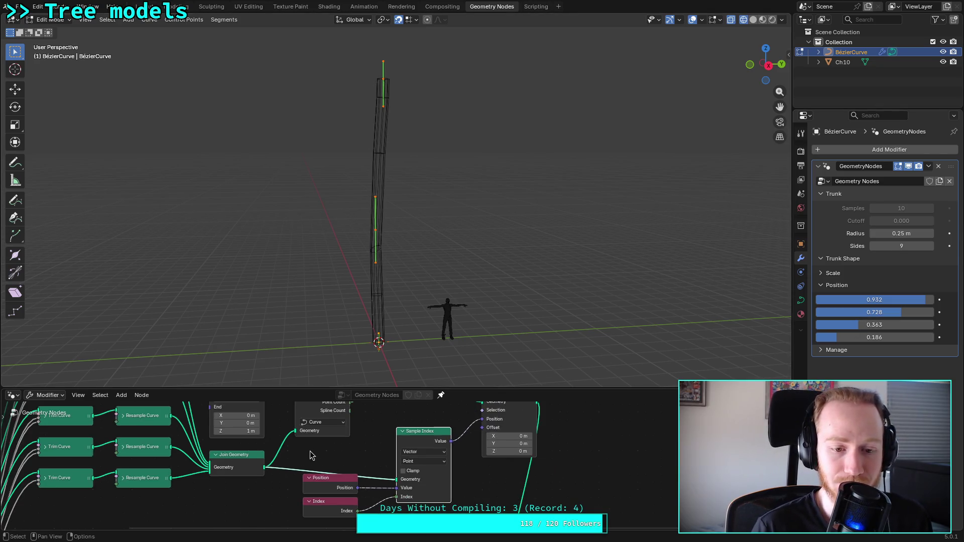
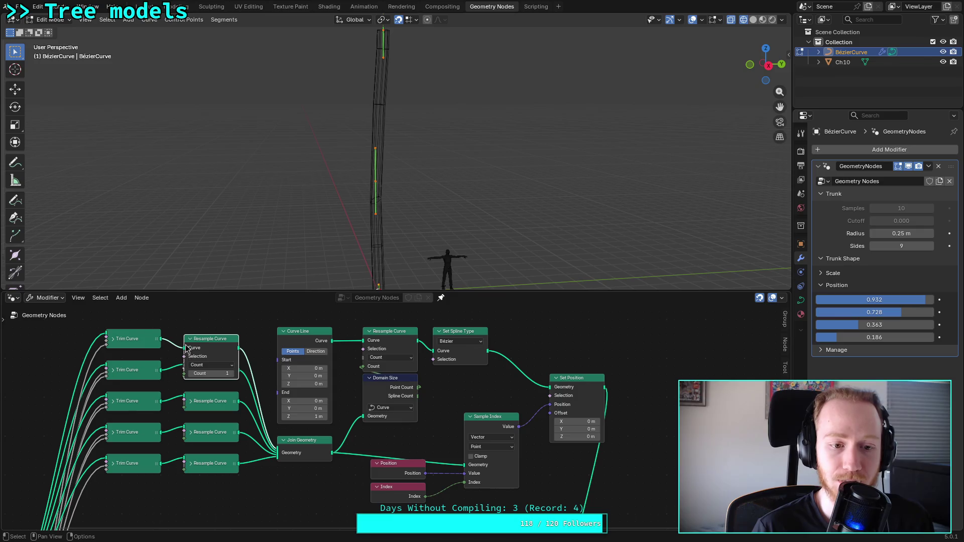
# Step: Check the Count on the second, third and fourth Resample Curve nodes, collapsing each afterward
pyautogui.click(190, 339)
pyautogui.click(191, 370)
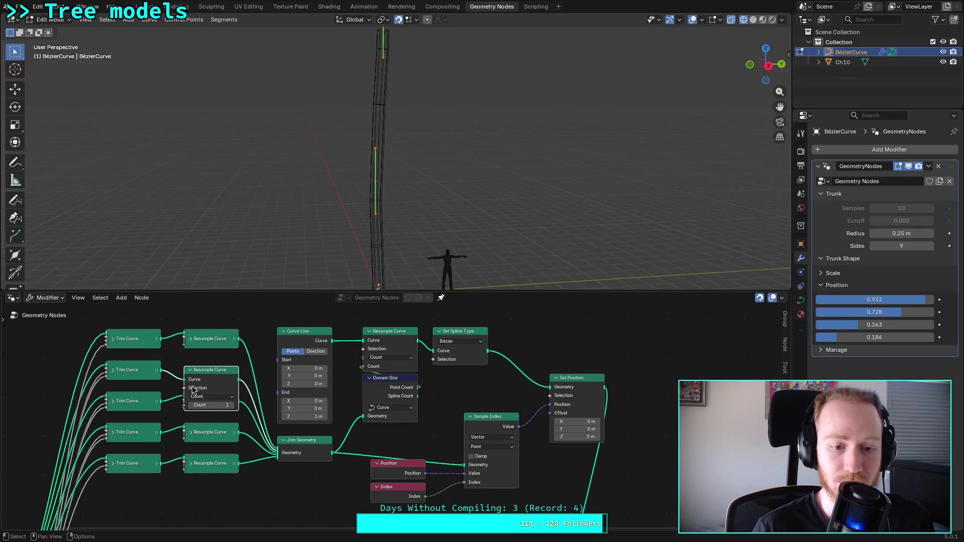
pyautogui.click(191, 372)
pyautogui.click(190, 400)
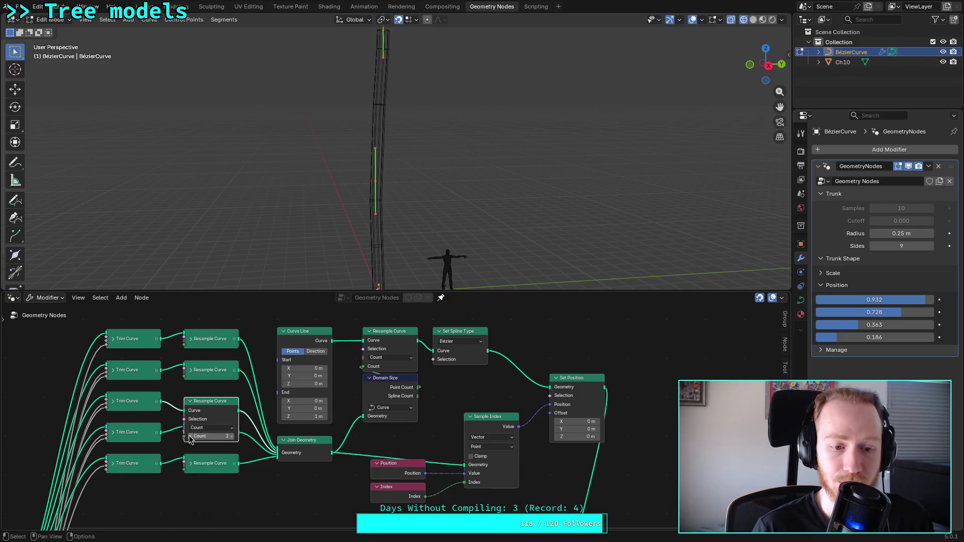
pyautogui.click(190, 403)
pyautogui.click(190, 432)
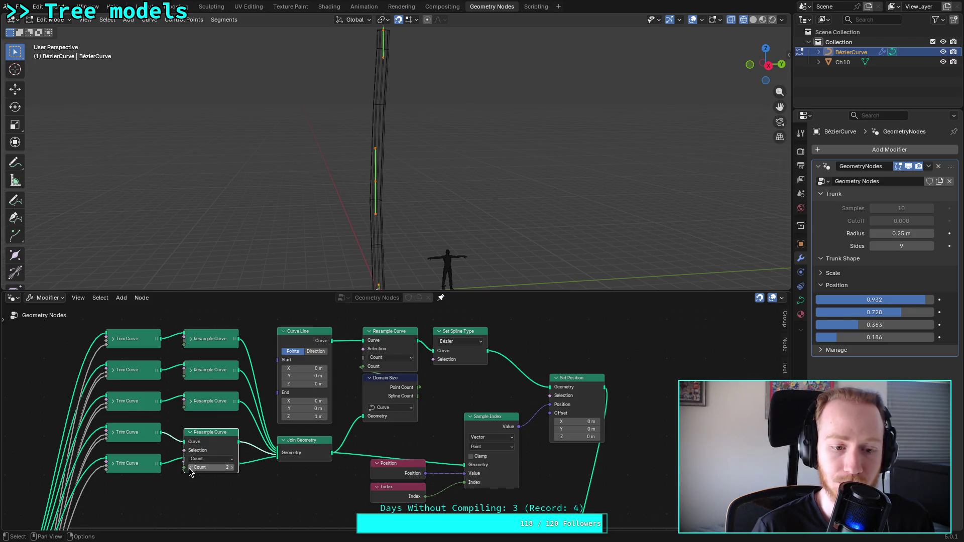
pyautogui.click(188, 435)
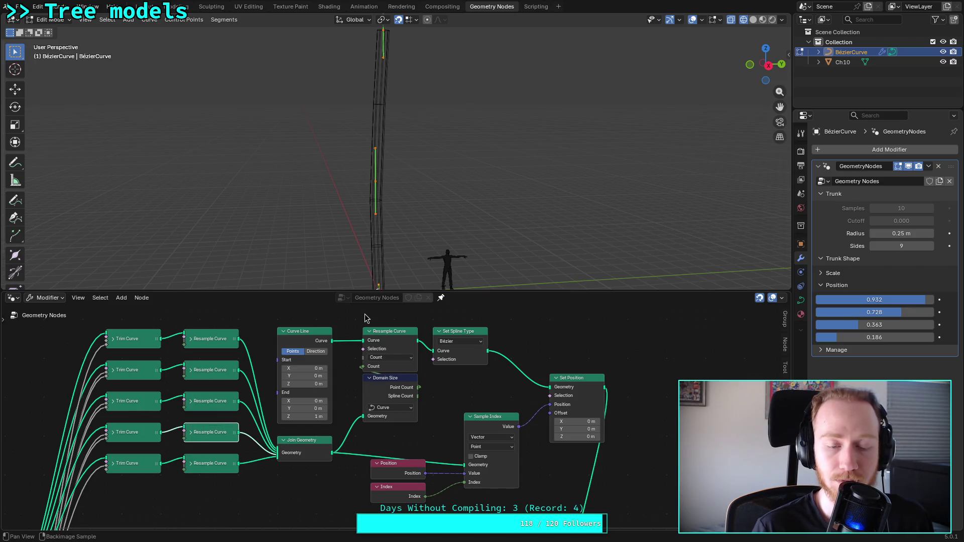
# Step: Enlarge the 3D viewport and adjust the first and third trunk Position values to reshape the bend
pyautogui.moveTo(375, 292); pyautogui.dragTo(375, 388)
pyautogui.moveTo(824, 300)
pyautogui.mouseDown()
pyautogui.moveTo(819, 312)
pyautogui.moveTo(820, 300)
pyautogui.mouseUp()
pyautogui.moveTo(860, 325)
pyautogui.mouseDown()
pyautogui.moveTo(868, 325)
pyautogui.moveTo(853, 337)
pyautogui.moveTo(832, 337)
pyautogui.moveTo(924, 300)
pyautogui.mouseUp()
# Step: Raise the third Resample Curve count to 2 and set the first two Position values to 0.878 and 0.745
pyautogui.moveTo(233, 518); pyautogui.dragTo(241, 483, button='middle')
pyautogui.click(200, 478)
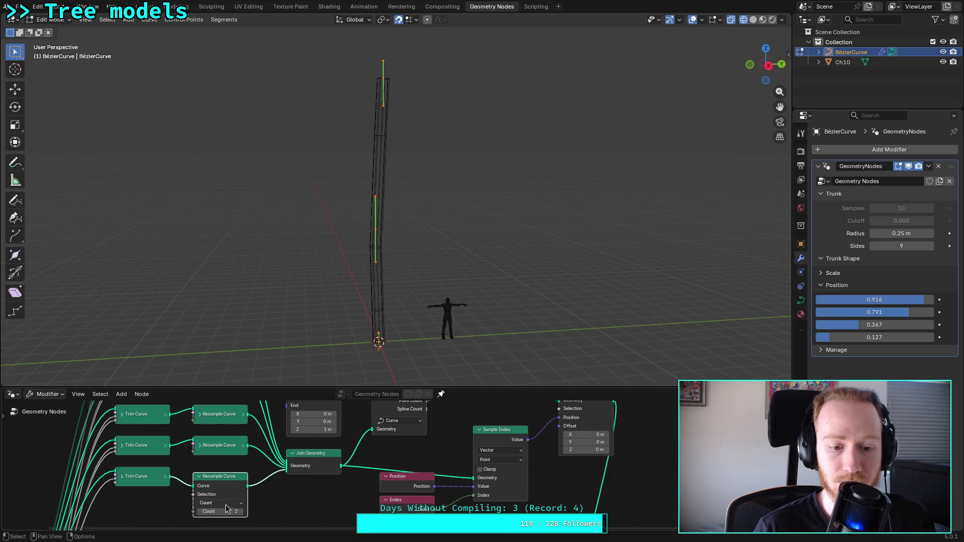
pyautogui.moveTo(898, 304); pyautogui.dragTo(902, 304)
pyautogui.click(244, 512)
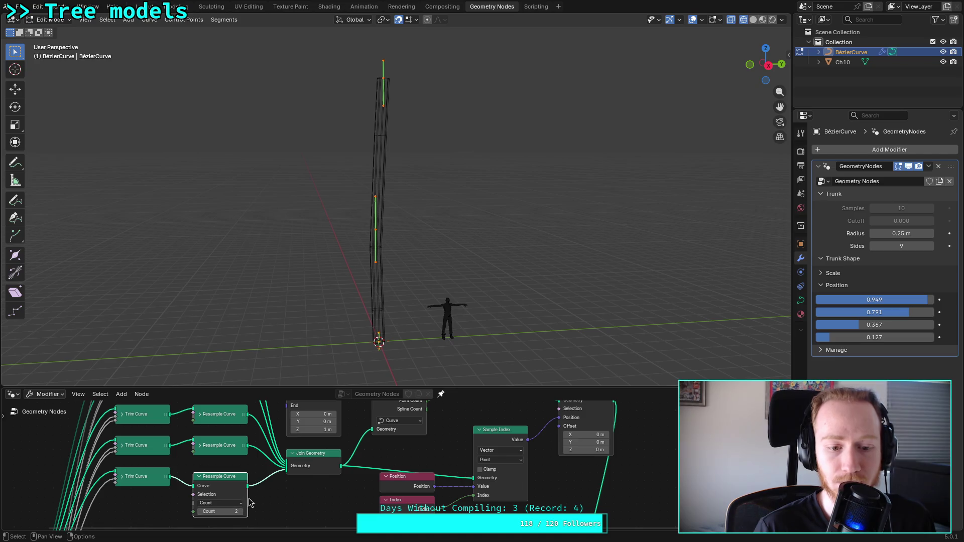
pyautogui.click(200, 477)
pyautogui.moveTo(927, 300)
pyautogui.mouseDown()
pyautogui.moveTo(911, 300)
pyautogui.moveTo(934, 300)
pyautogui.mouseUp()
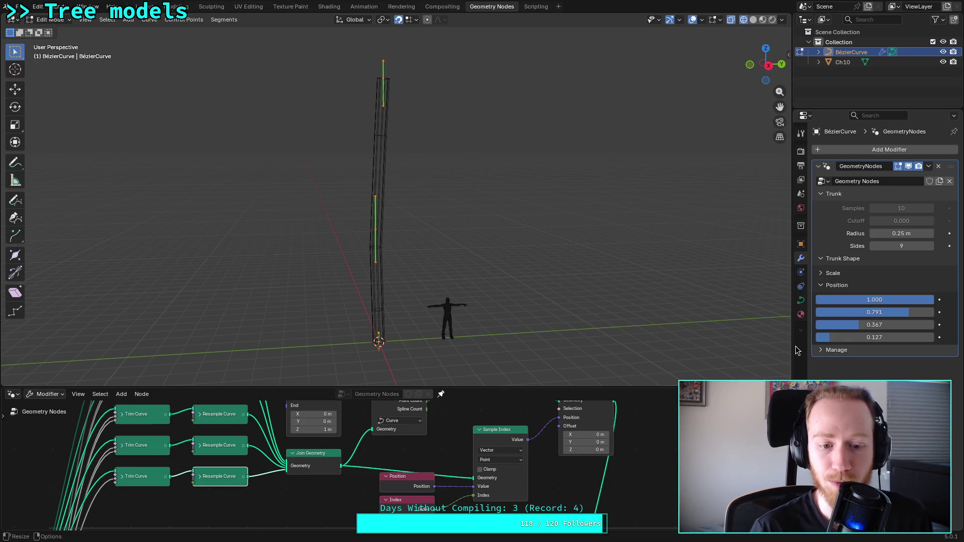
pyautogui.moveTo(914, 313)
pyautogui.mouseDown()
pyautogui.moveTo(899, 299)
pyautogui.moveTo(840, 300)
pyautogui.moveTo(849, 300)
pyautogui.mouseUp()
pyautogui.moveTo(915, 300); pyautogui.dragTo(919, 300)
# Step: Inspect the Trim Curve nodes, return the Resample Curve count to 1, and duplicate the lower Trim Curve
pyautogui.click(200, 479)
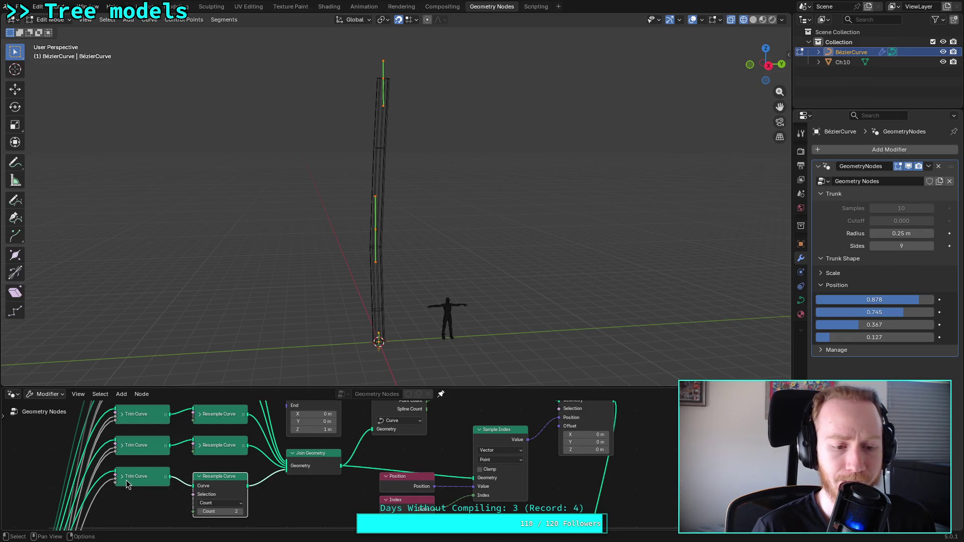
pyautogui.click(124, 478)
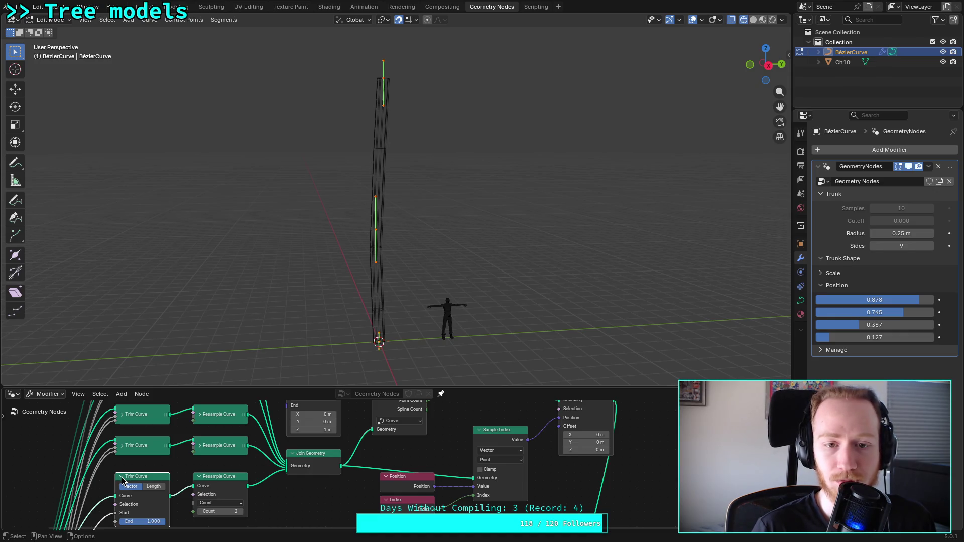
pyautogui.click(122, 479)
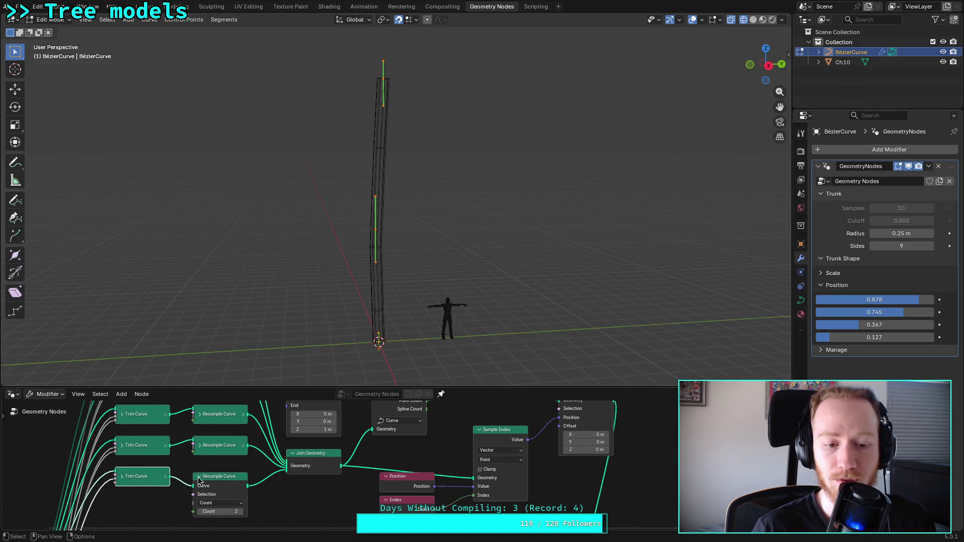
pyautogui.moveTo(200, 480)
pyautogui.mouseDown(button='middle')
pyautogui.moveTo(194, 465)
pyautogui.moveTo(179, 475)
pyautogui.moveTo(180, 484)
pyautogui.moveTo(267, 489)
pyautogui.moveTo(255, 469)
pyautogui.moveTo(262, 502)
pyautogui.moveTo(279, 462)
pyautogui.moveTo(289, 468)
pyautogui.moveTo(273, 458)
pyautogui.moveTo(308, 477)
pyautogui.mouseUp(button='middle')
pyautogui.click(254, 476)
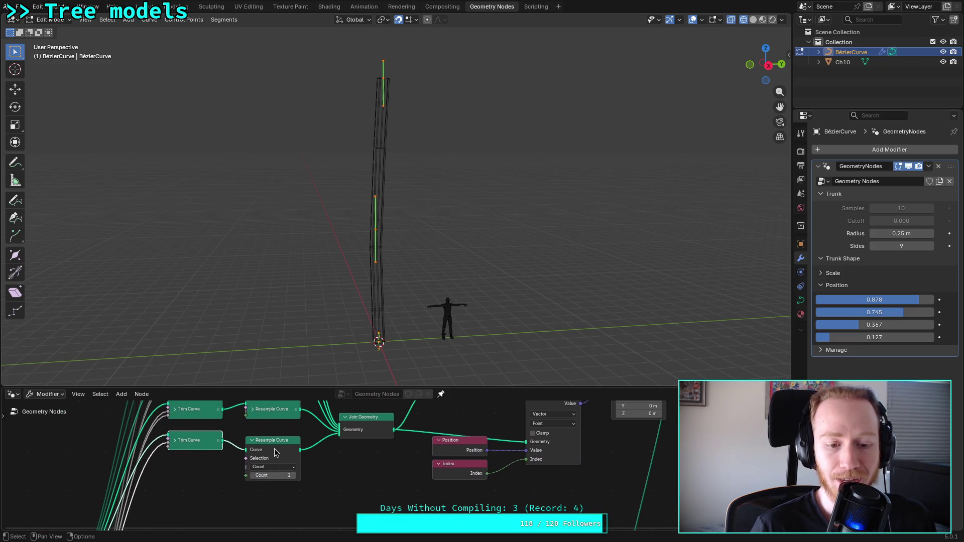
pyautogui.click(248, 439)
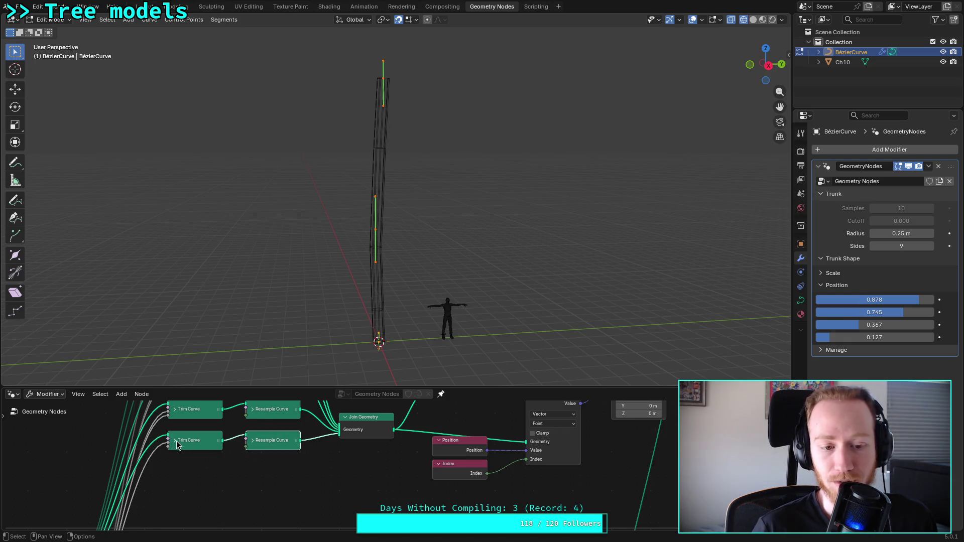
pyautogui.click(174, 440)
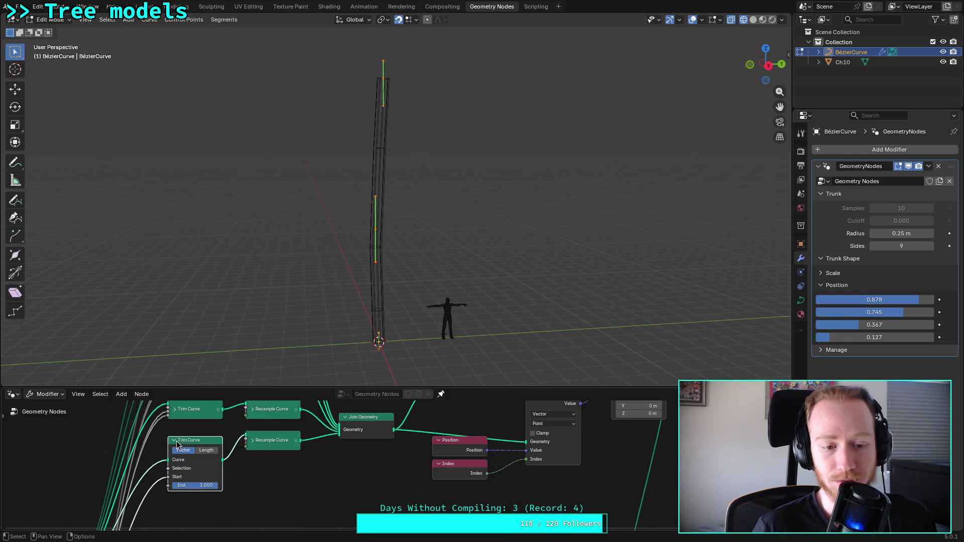
pyautogui.click(176, 441)
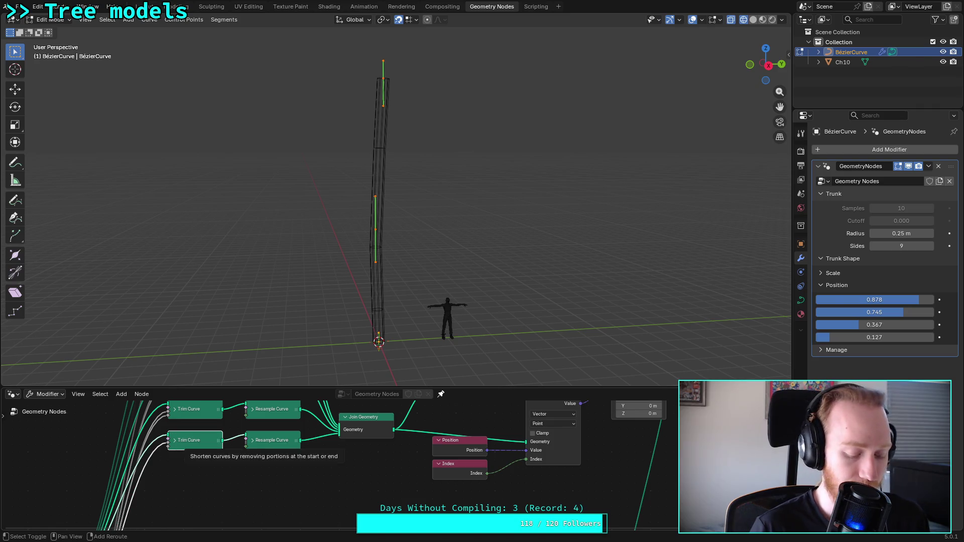
pyautogui.hotkey('shift', 'd')
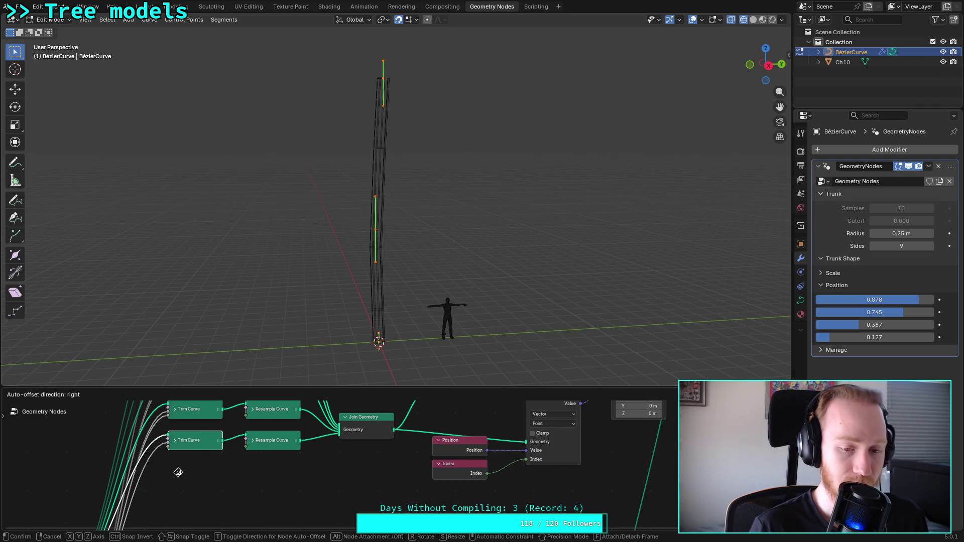
# Step: Place and wire the duplicated Trim Curve node with its Start set to 1.000
pyautogui.click(180, 508)
pyautogui.moveTo(168, 471)
pyautogui.mouseDown()
pyautogui.moveTo(185, 456)
pyautogui.moveTo(126, 497)
pyautogui.moveTo(217, 444)
pyautogui.mouseUp()
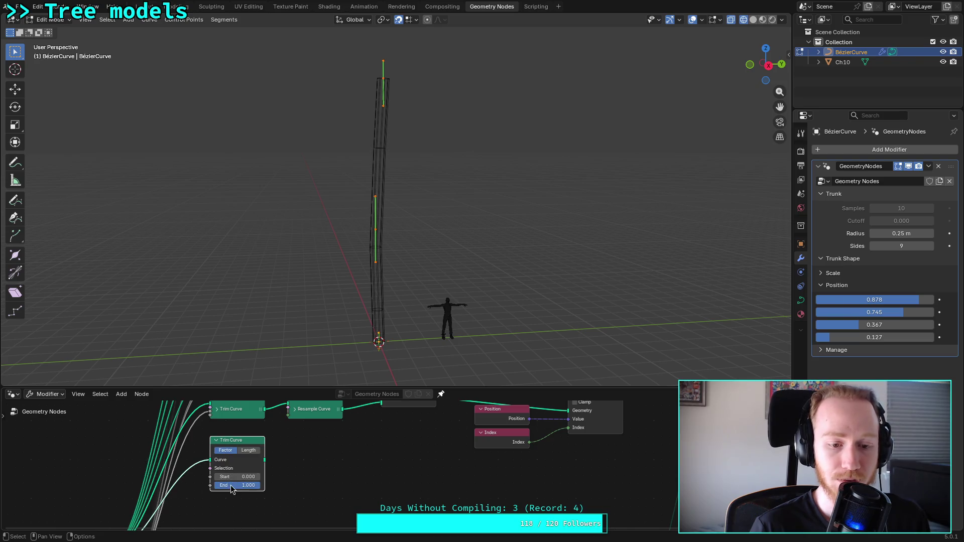
pyautogui.doubleClick(232, 477)
pyautogui.write('1')
pyautogui.press('Return')
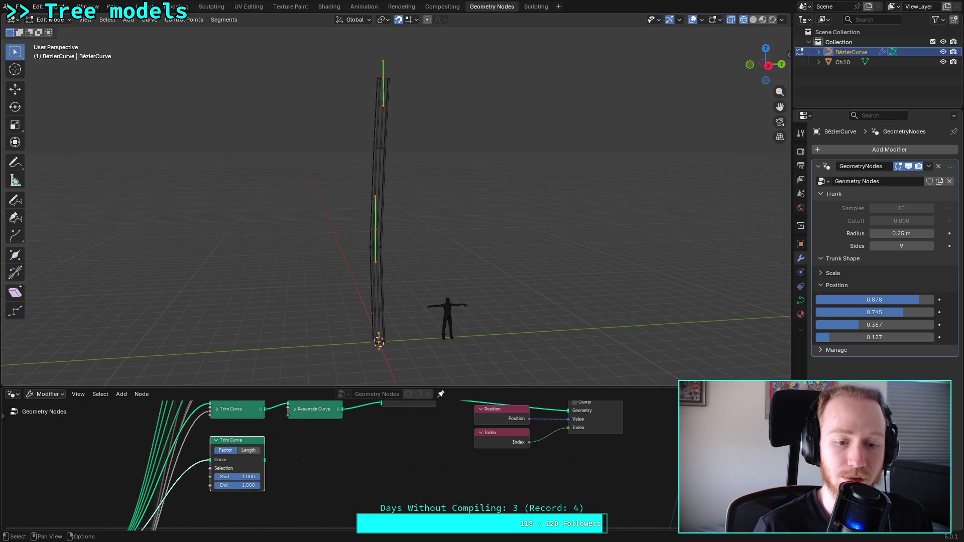
pyautogui.click(216, 440)
# Step: Duplicate a Resample Curve and chain it from the new Trim Curve into Join Geometry
pyautogui.moveTo(309, 448); pyautogui.dragTo(265, 478, button='middle')
pyautogui.click(269, 441)
pyautogui.hotkey('shift', 'd')
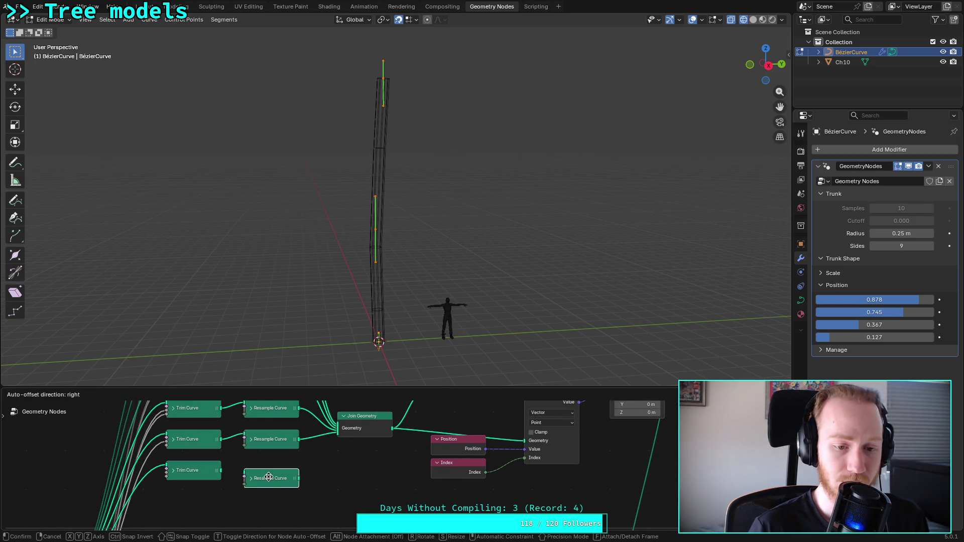
pyautogui.click(268, 477)
pyautogui.moveTo(221, 471); pyautogui.dragTo(246, 482)
pyautogui.click(251, 480)
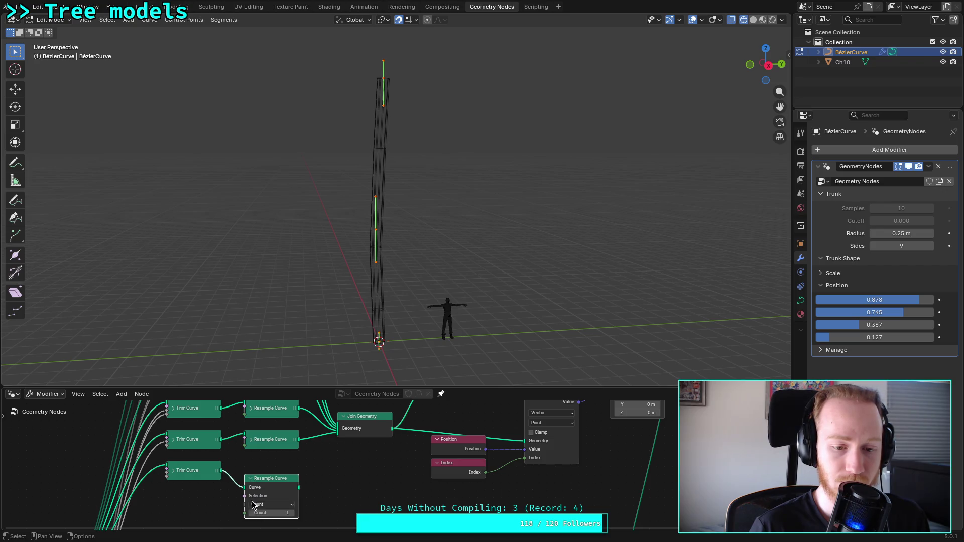
pyautogui.click(251, 480)
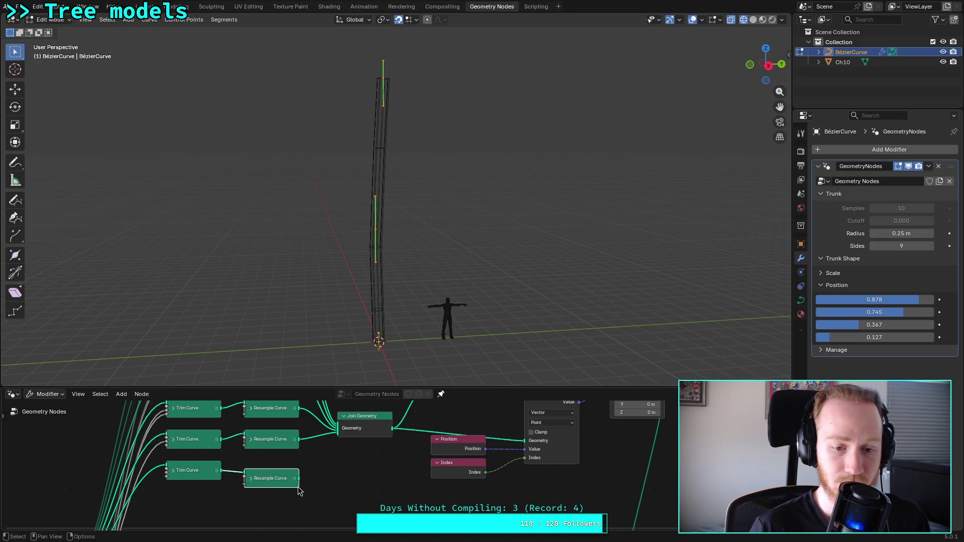
pyautogui.moveTo(299, 483); pyautogui.dragTo(338, 429)
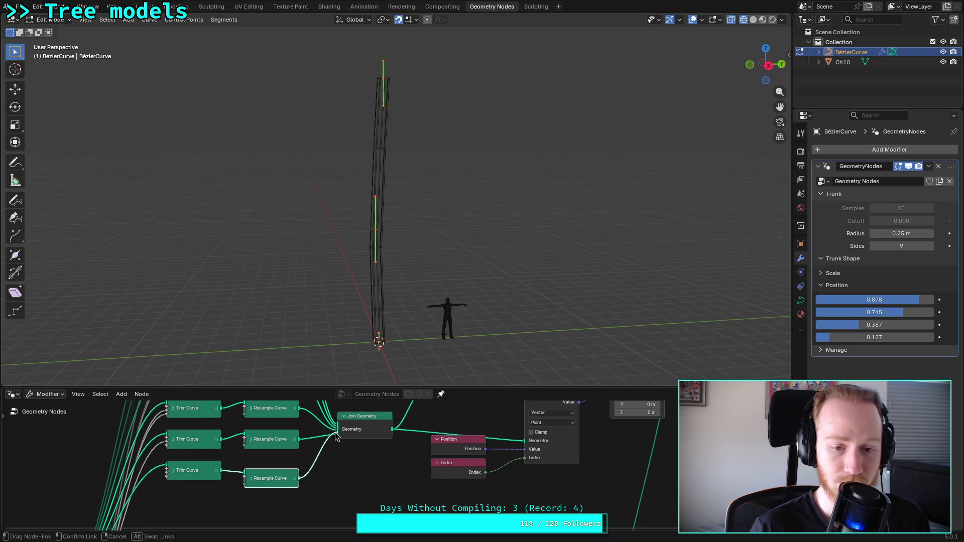
pyautogui.click(250, 439)
pyautogui.click(251, 443)
# Step: Lower the first trunk Position value to 0.840
pyautogui.moveTo(899, 300); pyautogui.dragTo(889, 299)
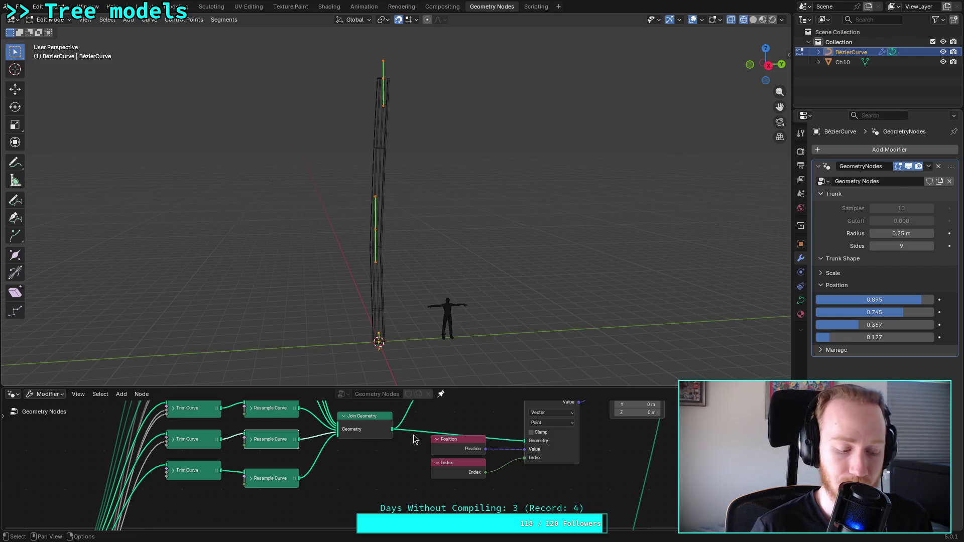
pyautogui.moveTo(420, 424); pyautogui.dragTo(362, 510, button='middle')
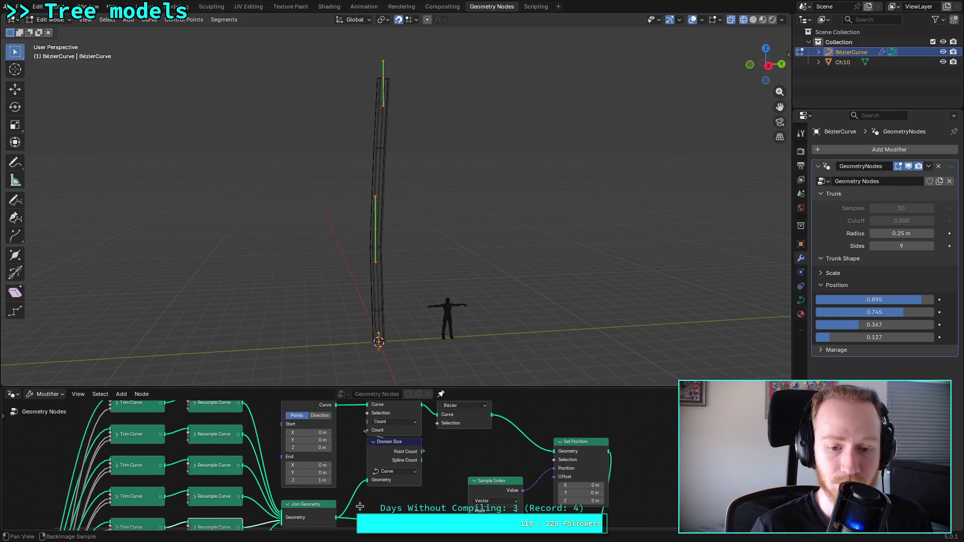
pyautogui.moveTo(422, 455)
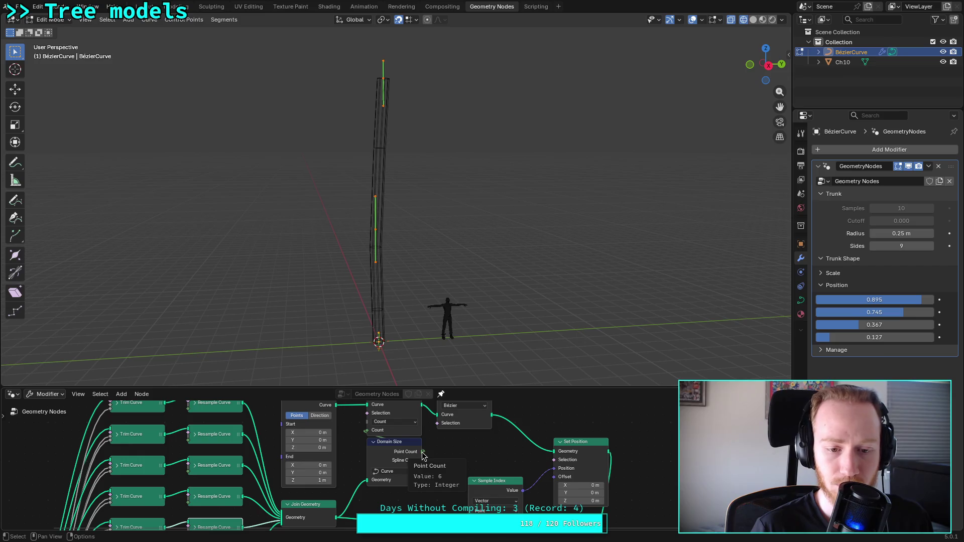
pyautogui.moveTo(339, 438)
pyautogui.mouseDown(button='middle')
pyautogui.moveTo(305, 465)
pyautogui.moveTo(221, 424)
pyautogui.mouseUp(button='middle')
pyautogui.moveTo(243, 478); pyautogui.dragTo(215, 441, button='middle')
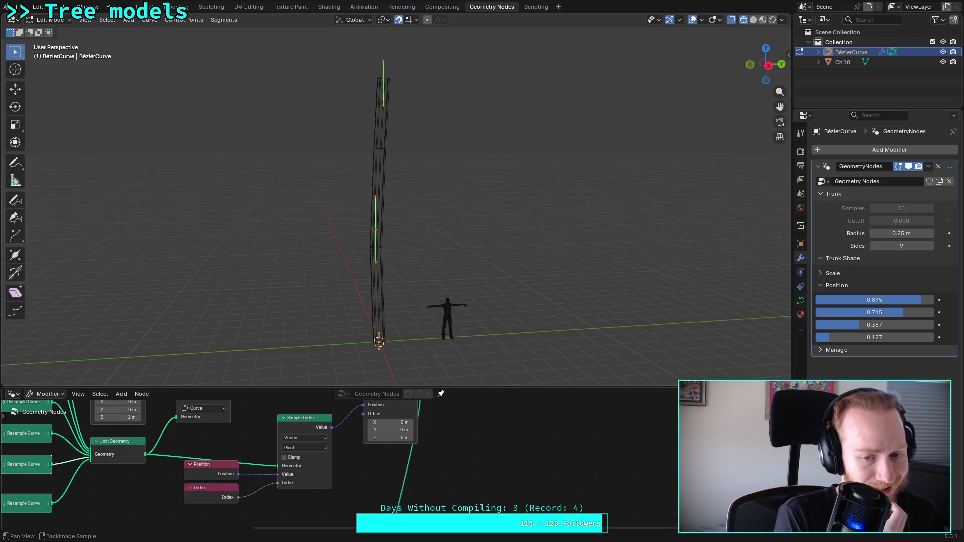
pyautogui.moveTo(247, 429)
pyautogui.mouseDown(button='middle')
pyautogui.moveTo(276, 462)
pyautogui.moveTo(297, 467)
pyautogui.mouseUp(button='middle')
pyautogui.moveTo(927, 299)
pyautogui.mouseDown()
pyautogui.moveTo(848, 299)
pyautogui.moveTo(933, 299)
pyautogui.moveTo(915, 299)
pyautogui.mouseUp()
pyautogui.moveTo(126, 426); pyautogui.dragTo(275, 465, button='middle')
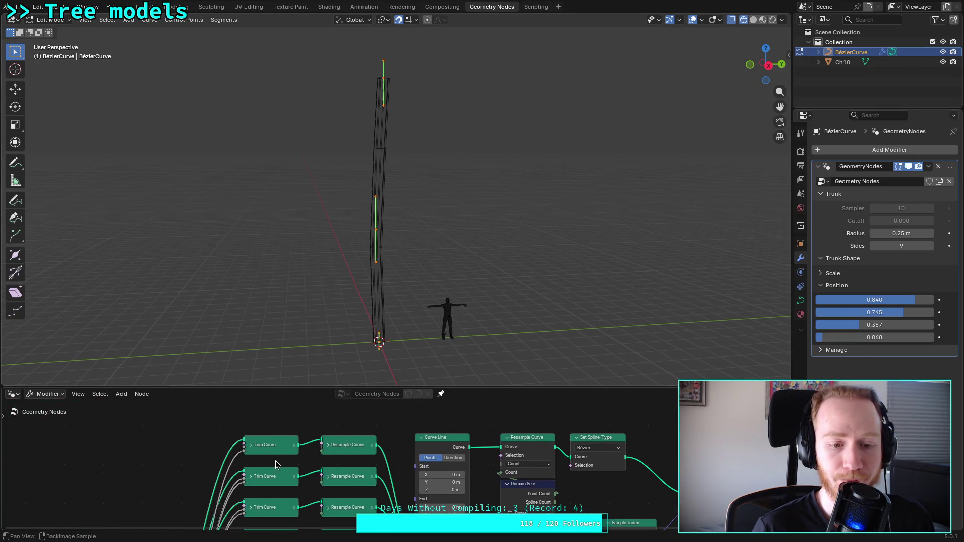
# Step: Inspect the Trim Curve nodes and try Start values like 0.990 on the bottom one
pyautogui.click(251, 445)
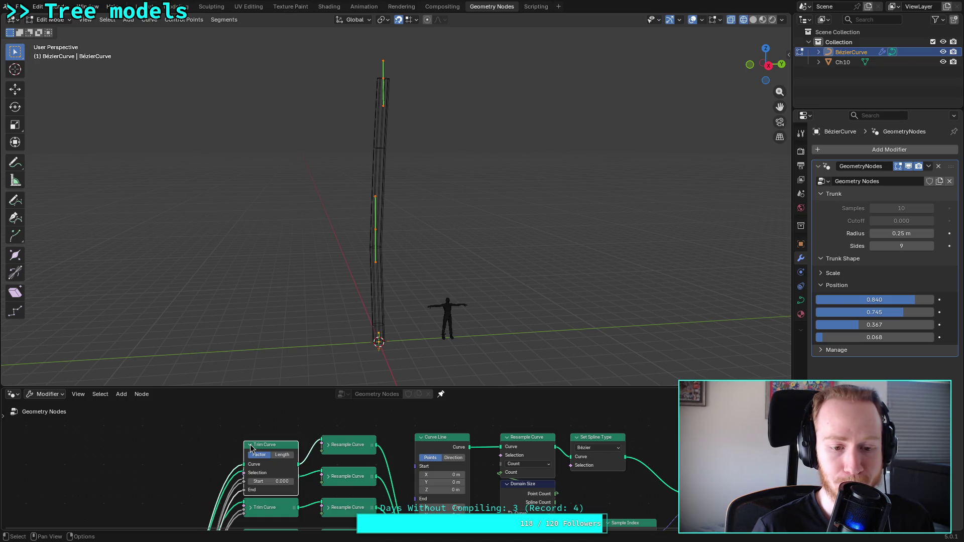
pyautogui.click(251, 446)
pyautogui.moveTo(214, 495)
pyautogui.mouseDown(button='middle')
pyautogui.moveTo(196, 477)
pyautogui.moveTo(198, 465)
pyautogui.moveTo(216, 488)
pyautogui.moveTo(276, 453)
pyautogui.mouseUp(button='middle')
pyautogui.click(216, 489)
pyautogui.press('h')
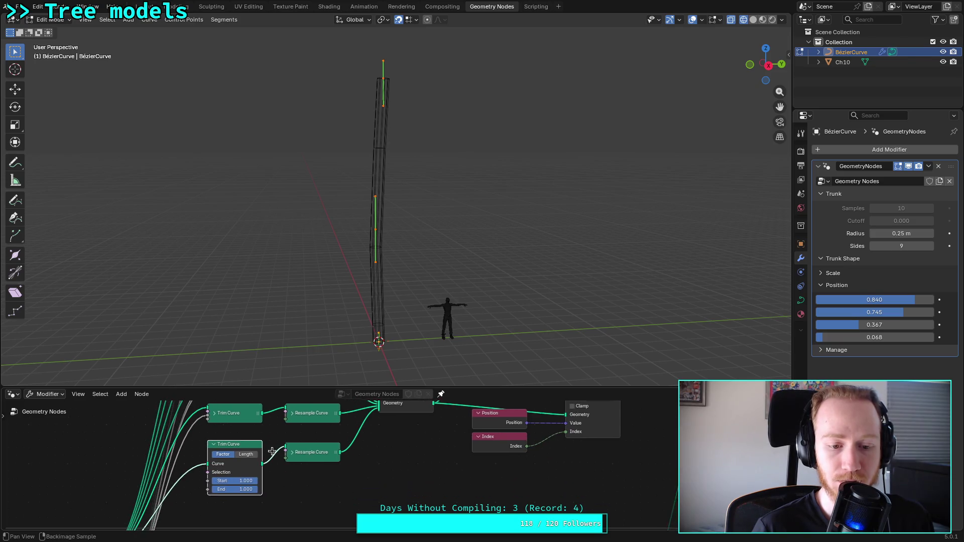
pyautogui.moveTo(247, 487); pyautogui.dragTo(262, 478)
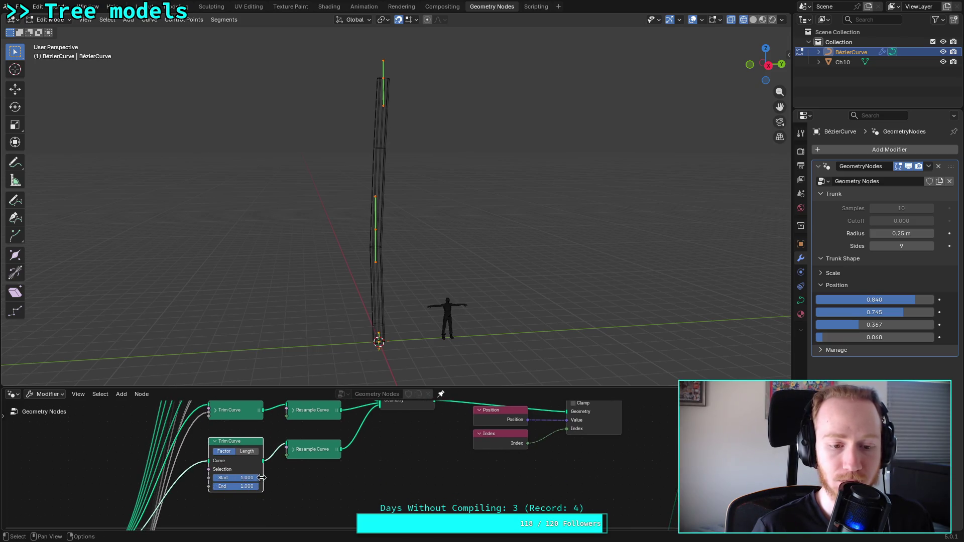
pyautogui.click(248, 478)
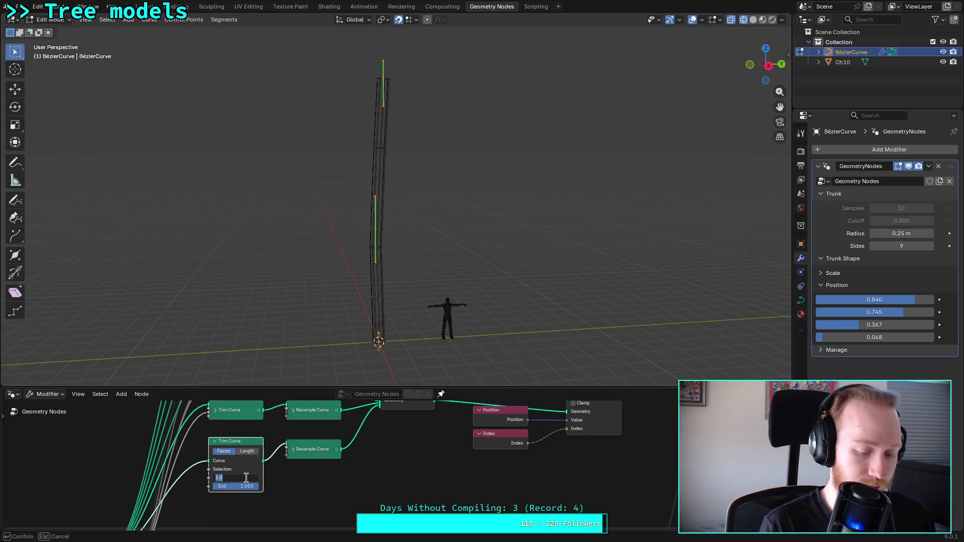
pyautogui.write('0.9999')
pyautogui.press('Return')
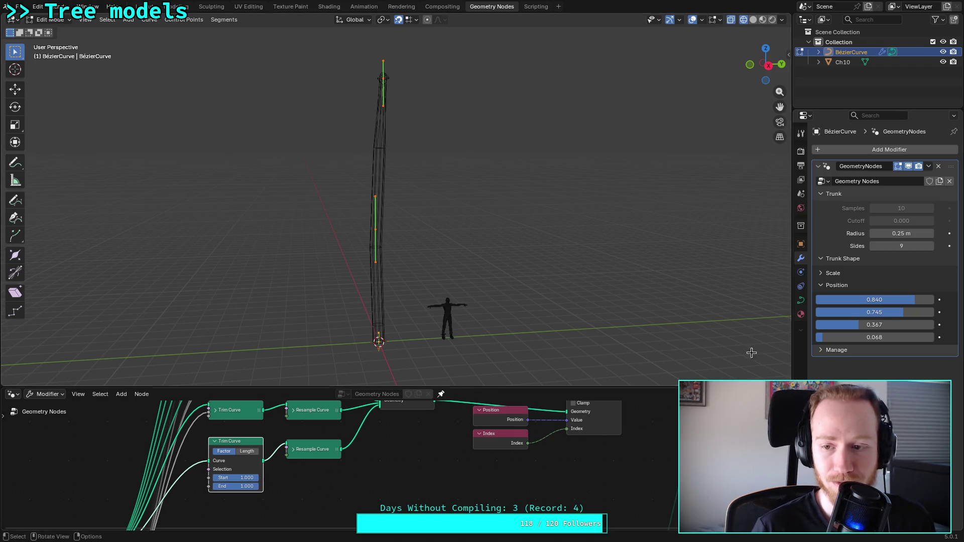
pyautogui.moveTo(919, 300)
pyautogui.mouseDown()
pyautogui.moveTo(902, 300)
pyautogui.moveTo(936, 299)
pyautogui.moveTo(926, 300)
pyautogui.mouseUp()
pyautogui.click(244, 478)
pyautogui.write('0.99')
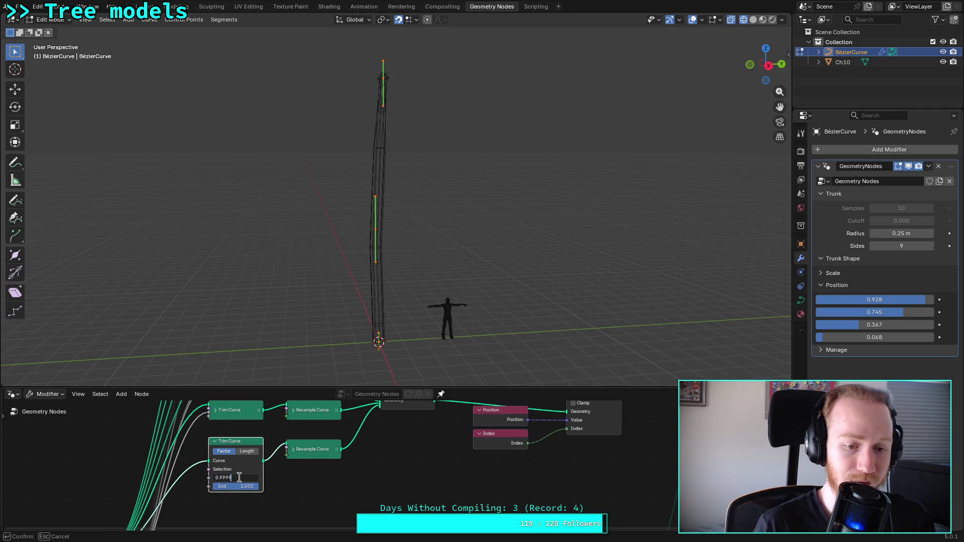
pyautogui.press('Return')
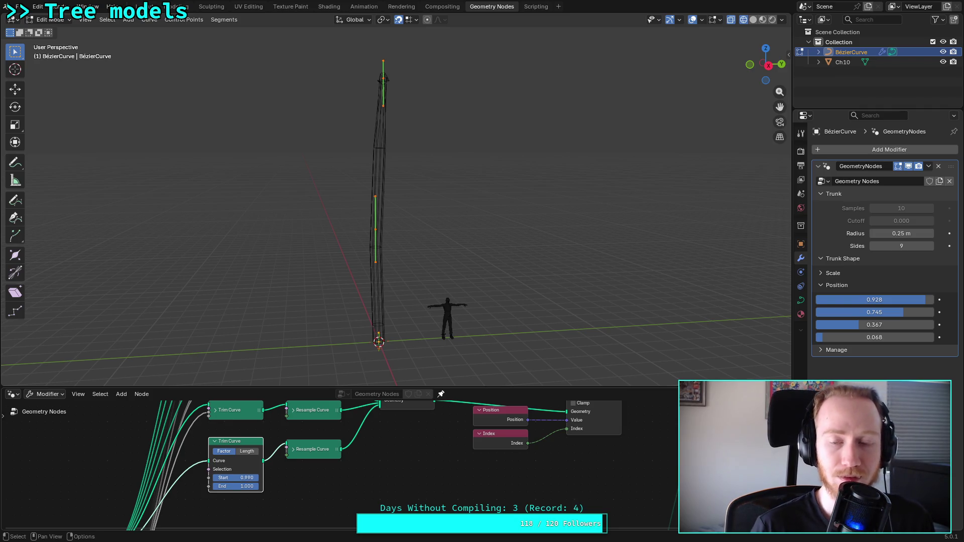
# Step: Set the lower Trim Curve to Start 1.000, End 0.000, and the first Position to 0.869
pyautogui.click(244, 479)
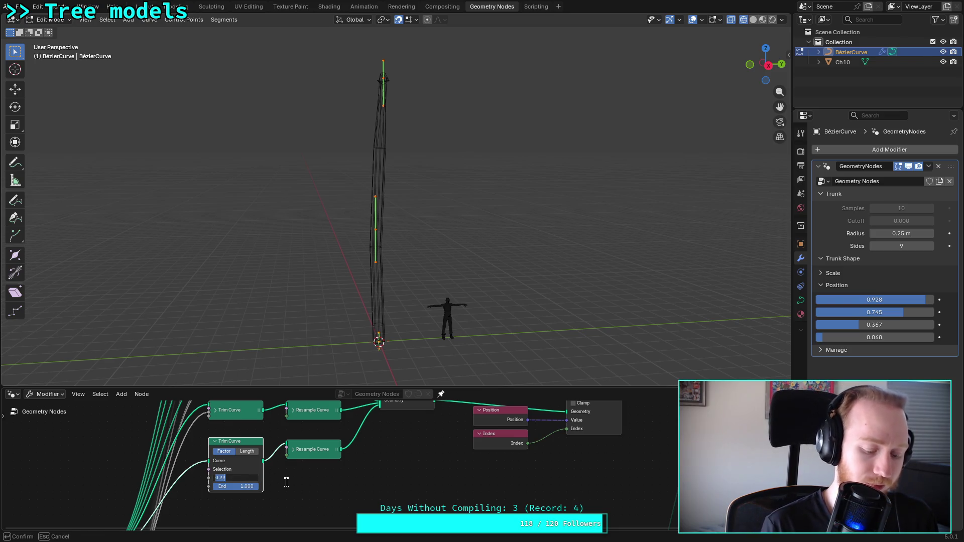
pyautogui.write('0')
pyautogui.press('Return')
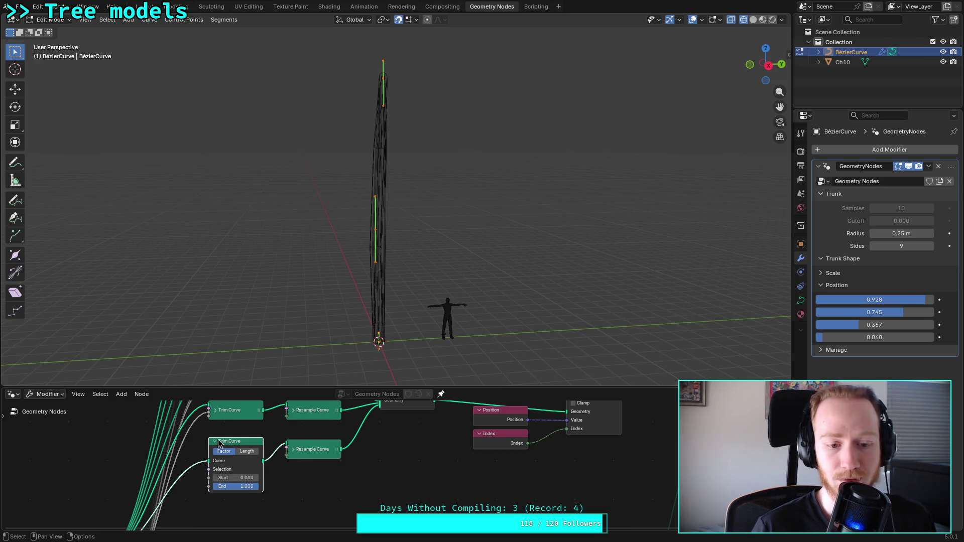
pyautogui.moveTo(242, 479); pyautogui.dragTo(244, 489)
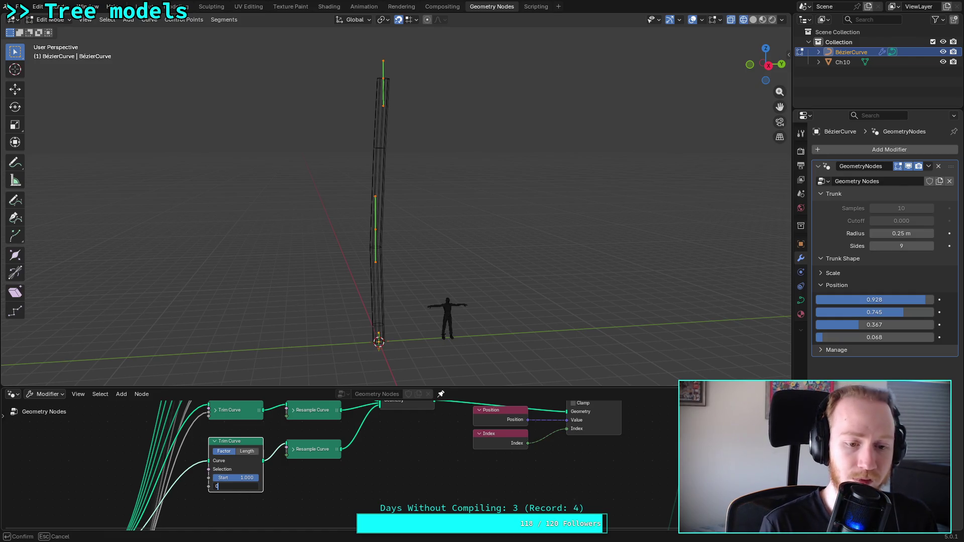
pyautogui.press('Return')
pyautogui.moveTo(875, 300); pyautogui.dragTo(864, 300)
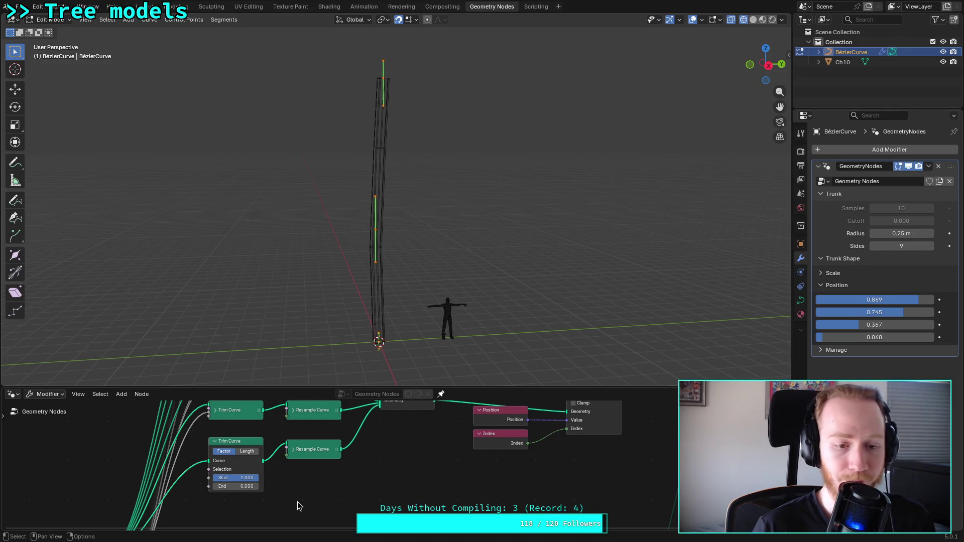
pyautogui.hotkey('shift', 'a')
# Step: Insert a Reverse Curve node before the lower Trim Curve and reset its Start to 0, End to 1
pyautogui.moveTo(303, 376)
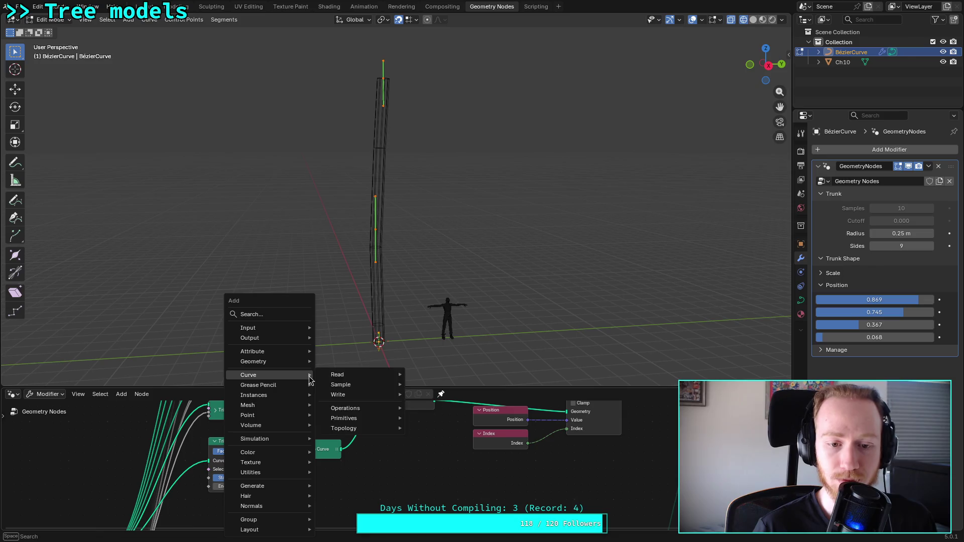
pyautogui.moveTo(392, 377)
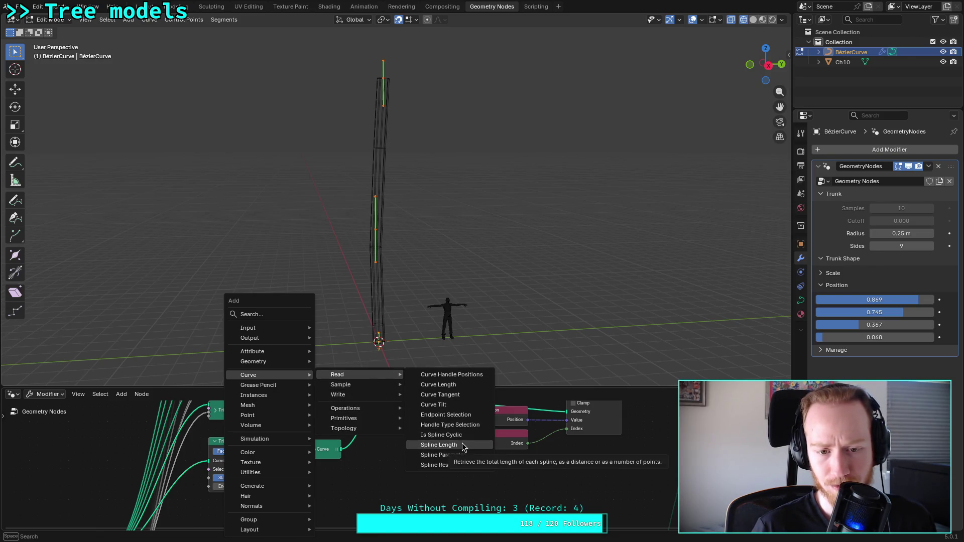
pyautogui.moveTo(390, 396)
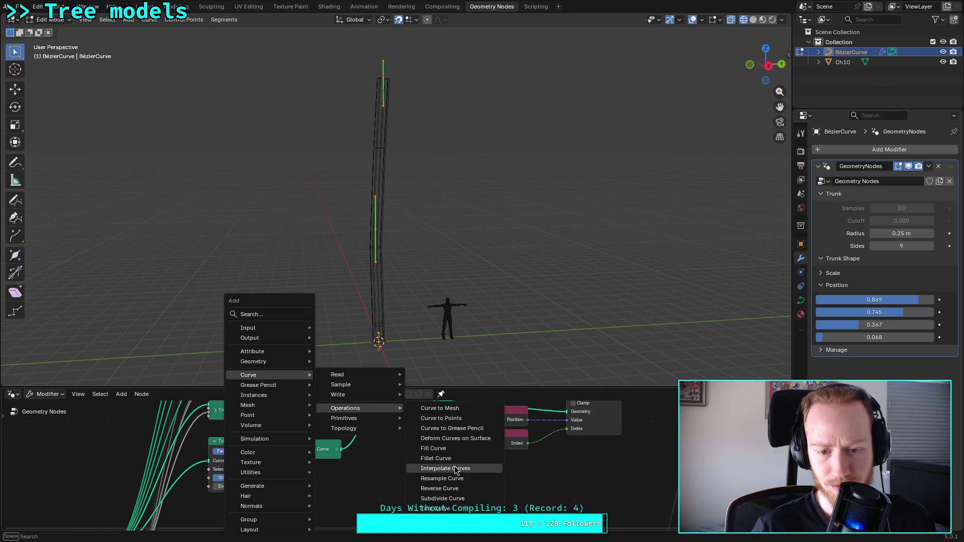
pyautogui.click(442, 487)
pyautogui.click(301, 491)
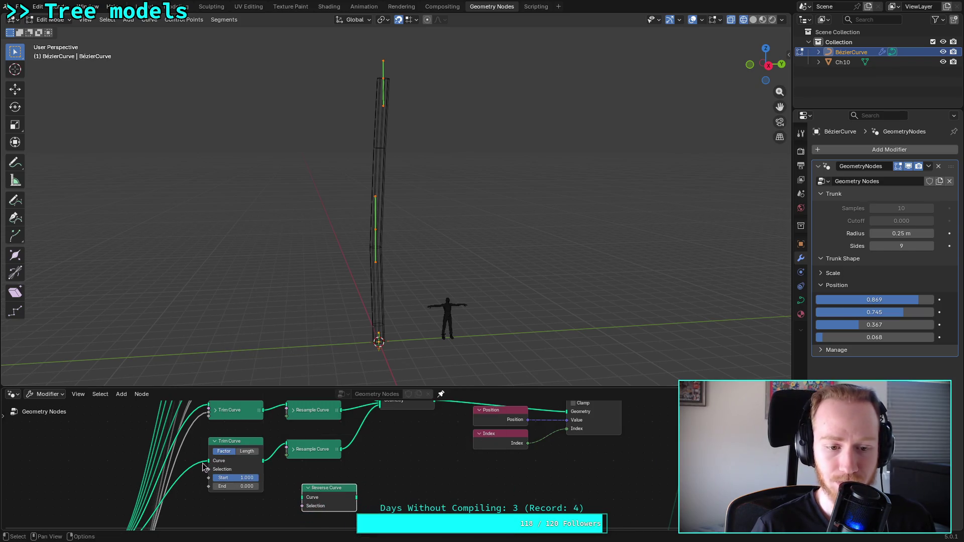
pyautogui.moveTo(209, 461)
pyautogui.mouseDown()
pyautogui.moveTo(302, 497)
pyautogui.moveTo(358, 498)
pyautogui.moveTo(213, 461)
pyautogui.mouseUp()
pyautogui.click(239, 480)
pyautogui.write('0')
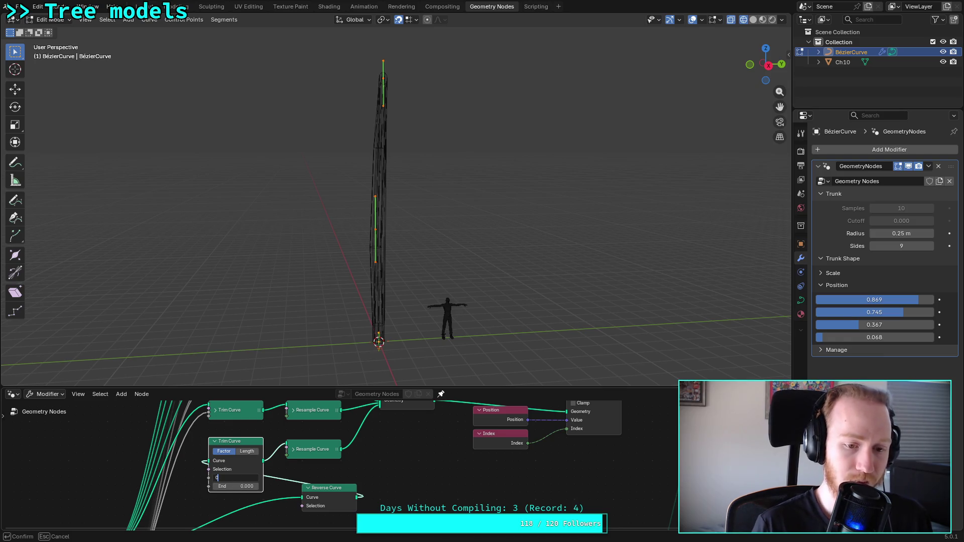
pyautogui.press('Tab')
pyautogui.write('1')
pyautogui.press('Return')
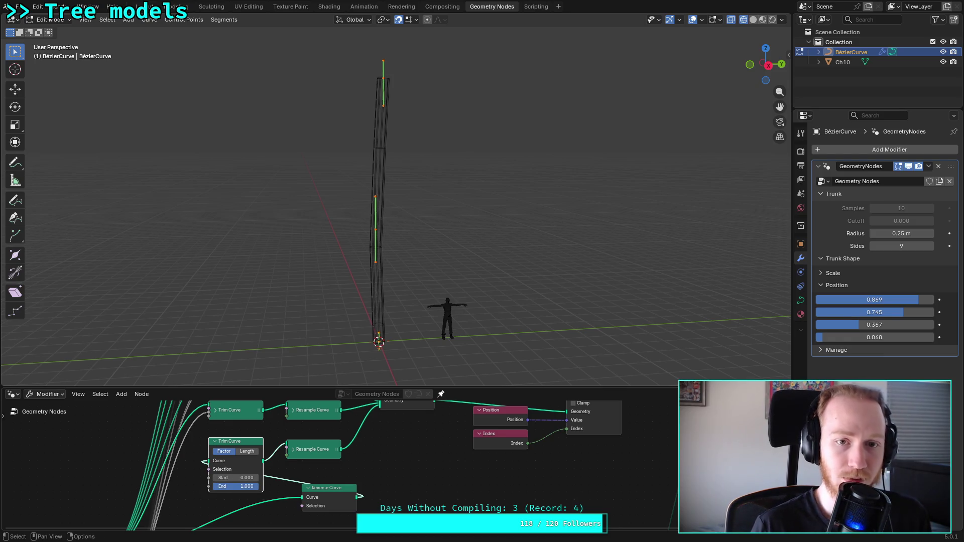
# Step: Lower the first Position value to 0.591 and try Trim Curve Length mode before returning to Factor
pyautogui.click(295, 454)
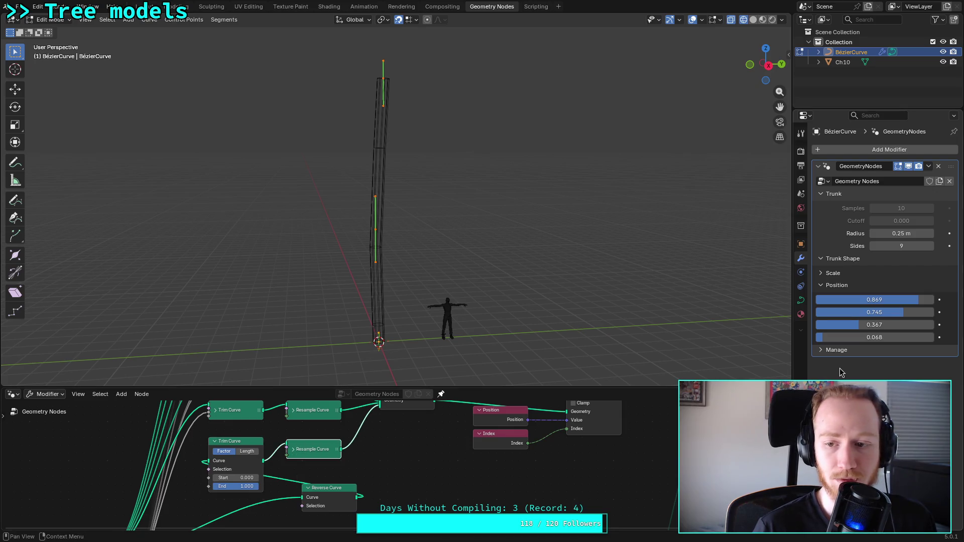
pyautogui.moveTo(912, 301)
pyautogui.mouseDown()
pyautogui.moveTo(850, 301)
pyautogui.moveTo(879, 301)
pyautogui.mouseUp()
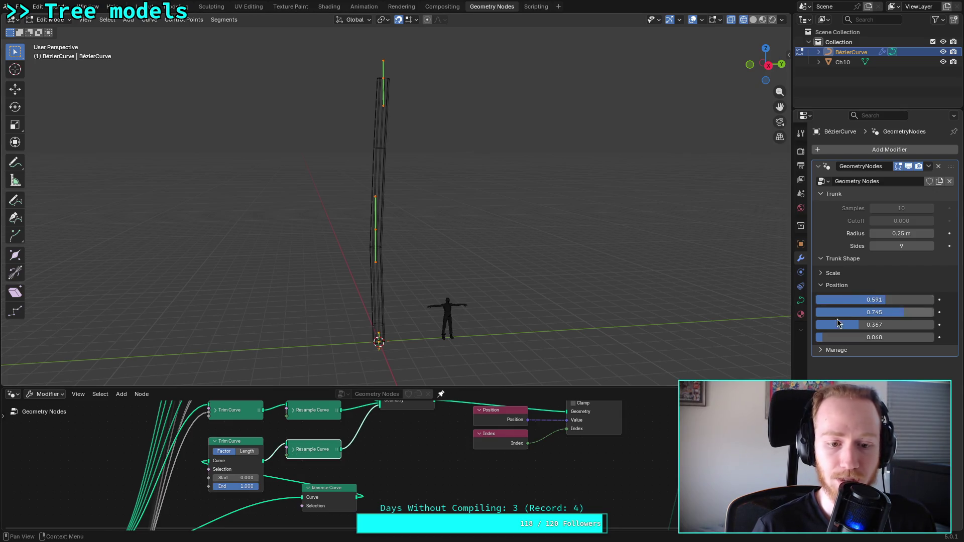
pyautogui.click(245, 454)
pyautogui.click(248, 478)
pyautogui.click(229, 454)
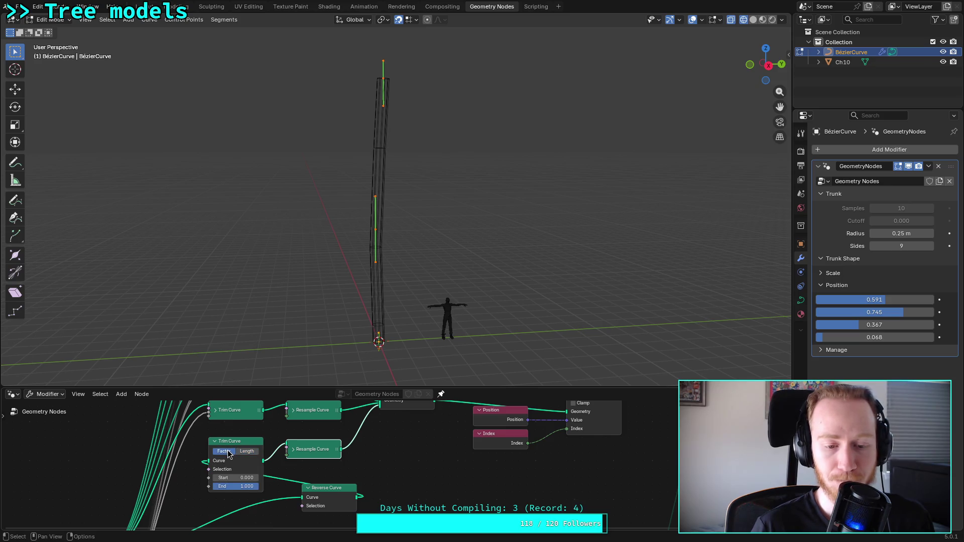
# Step: Look over the node tree and make the node editor taller
pyautogui.click(293, 450)
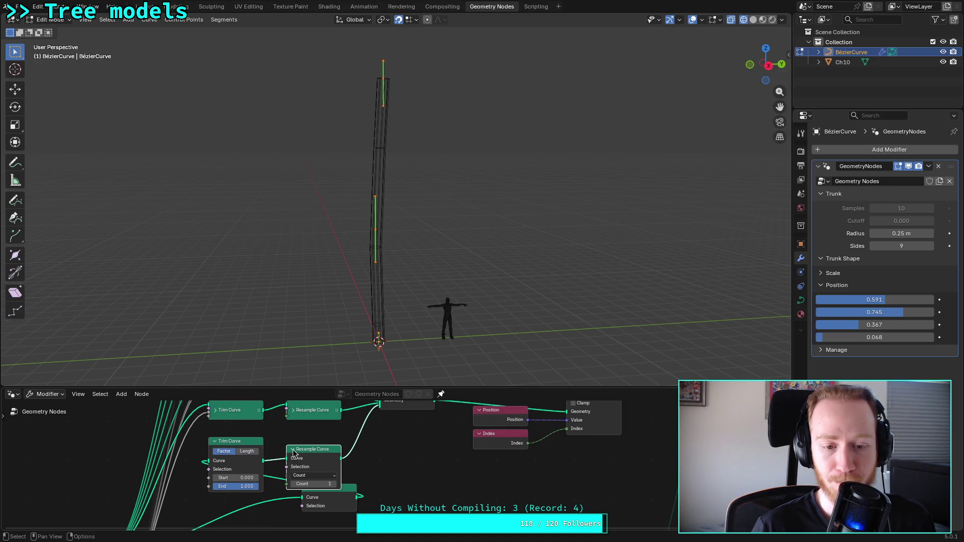
pyautogui.click(294, 452)
pyautogui.moveTo(396, 441)
pyautogui.mouseDown(button='middle')
pyautogui.moveTo(378, 482)
pyautogui.moveTo(357, 486)
pyautogui.mouseUp(button='middle')
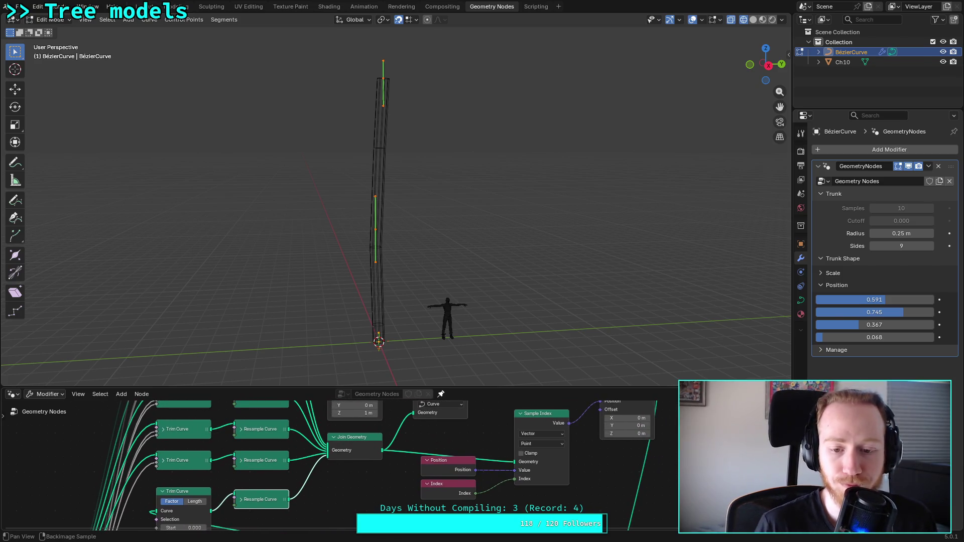
pyautogui.moveTo(528, 457)
pyautogui.mouseDown(button='middle')
pyautogui.moveTo(407, 482)
pyautogui.moveTo(455, 452)
pyautogui.mouseUp(button='middle')
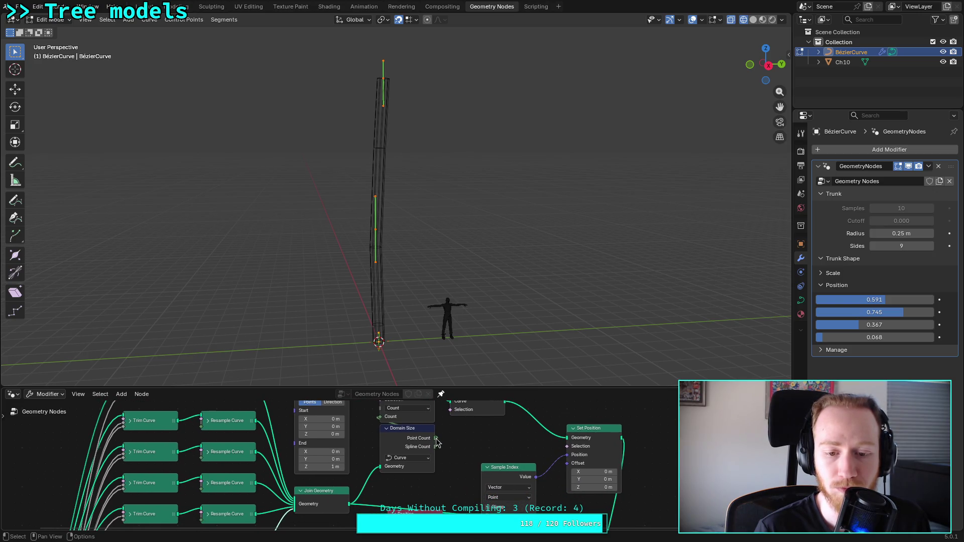
pyautogui.moveTo(369, 528); pyautogui.dragTo(406, 434, button='middle')
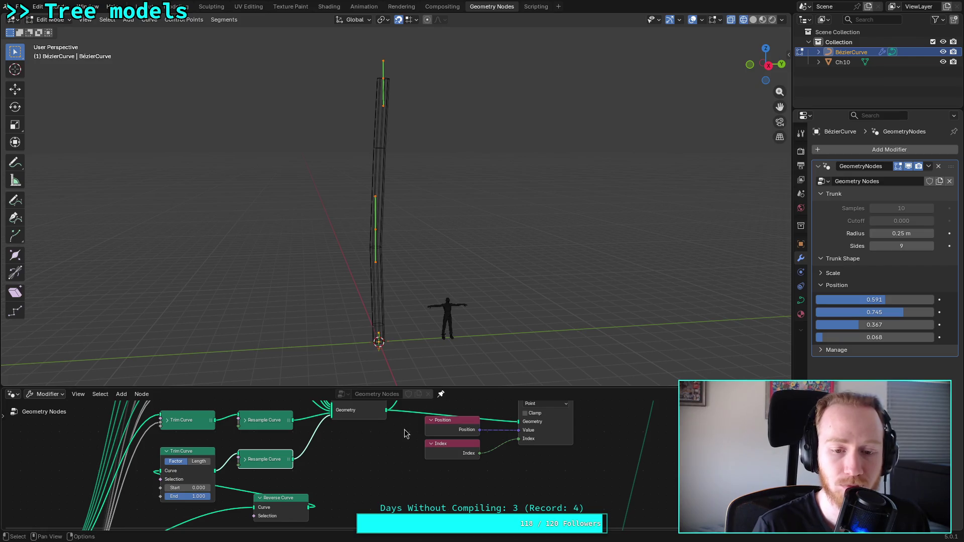
pyautogui.moveTo(425, 388); pyautogui.dragTo(425, 277)
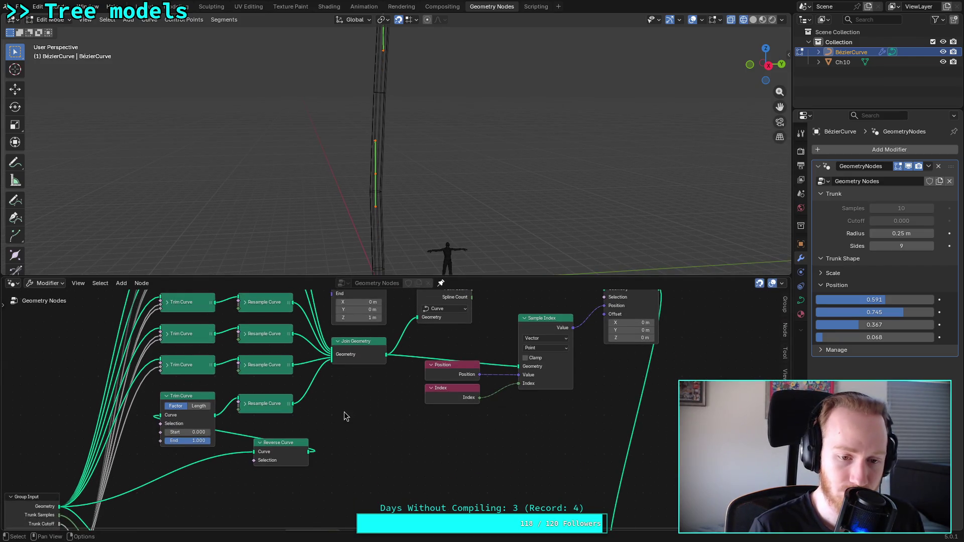
# Step: Test the lower Resample Curve count at 2 then 1, and move Reverse Curve below Trim Curve
pyautogui.scroll(3, 345, 416)
pyautogui.click(269, 408)
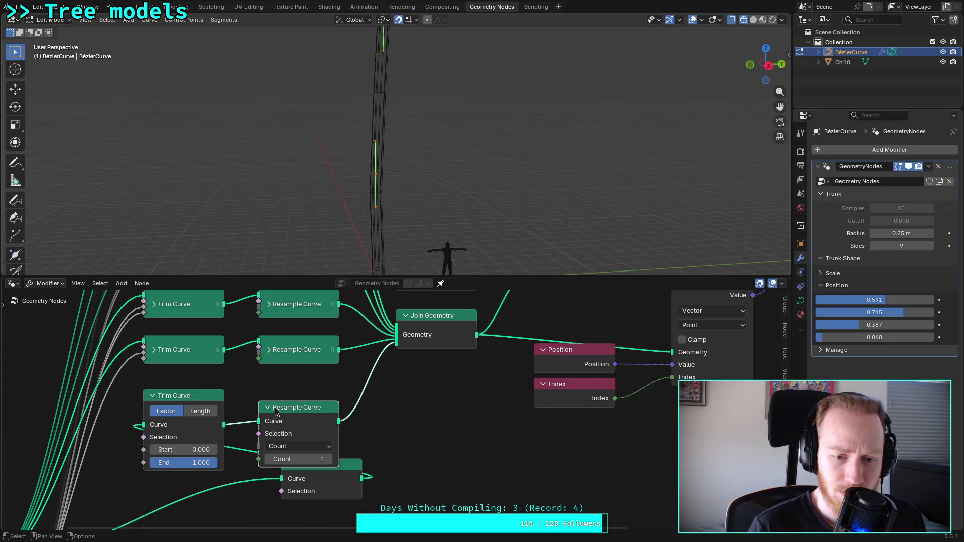
pyautogui.click(334, 459)
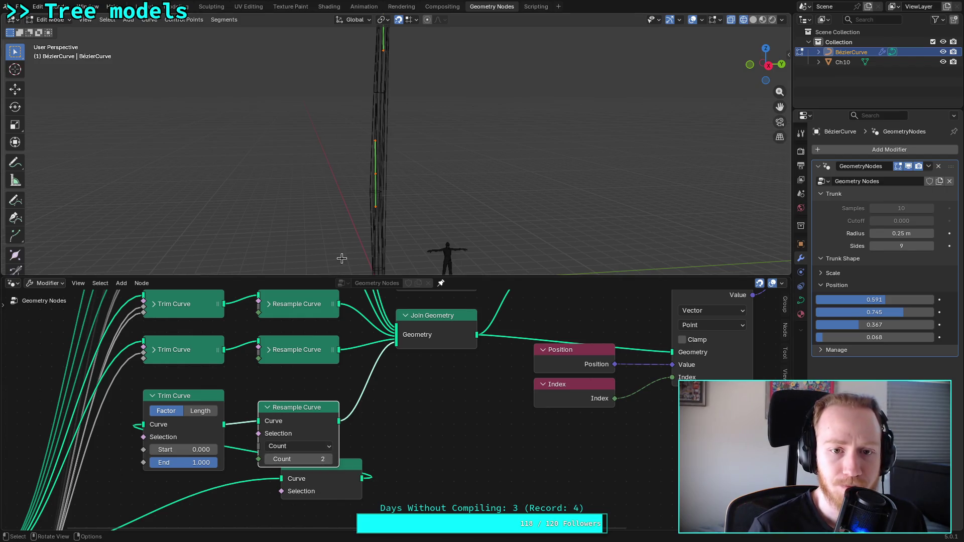
pyautogui.press('Home')
pyautogui.scroll(2, 366, 219)
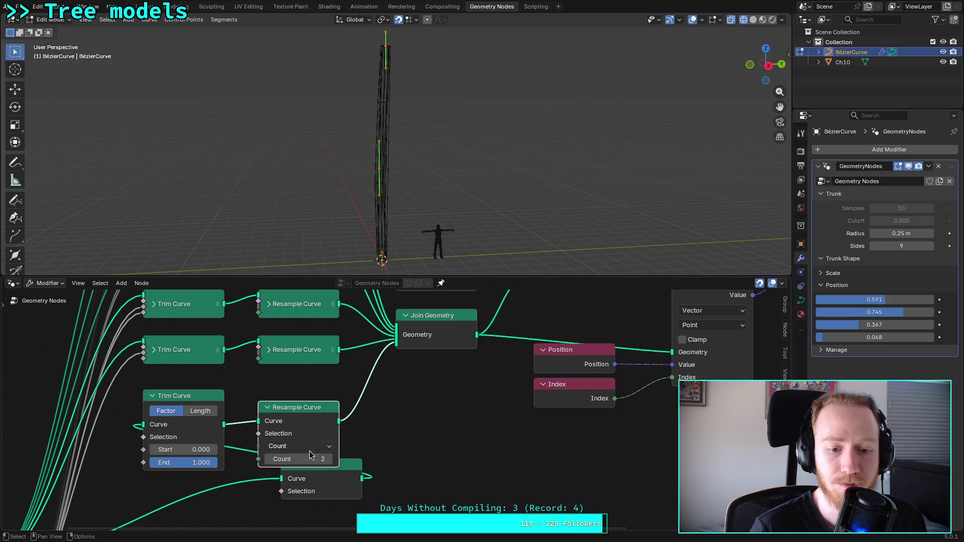
pyautogui.click(269, 459)
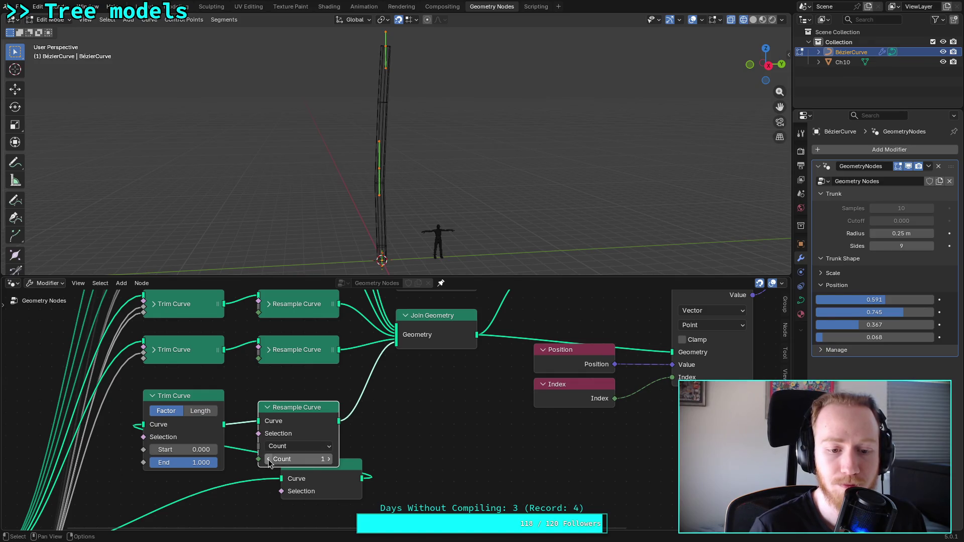
pyautogui.moveTo(351, 470)
pyautogui.mouseDown(button='middle')
pyautogui.moveTo(287, 472)
pyautogui.moveTo(356, 450)
pyautogui.mouseUp(button='middle')
pyautogui.moveTo(356, 449); pyautogui.dragTo(209, 479)
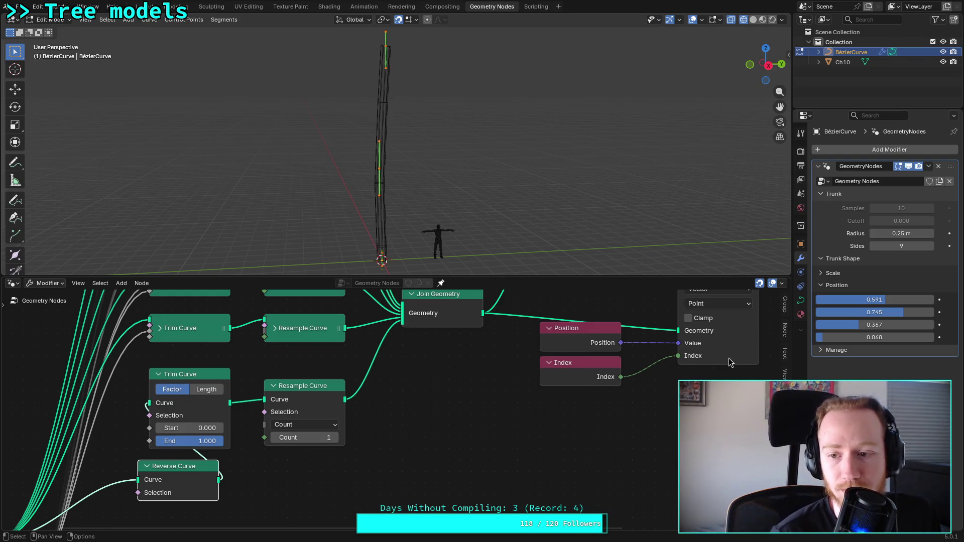
# Step: Raise the first Position value to 0.907 while toggling the resample count between 2 and 1
pyautogui.moveTo(877, 300); pyautogui.dragTo(919, 300)
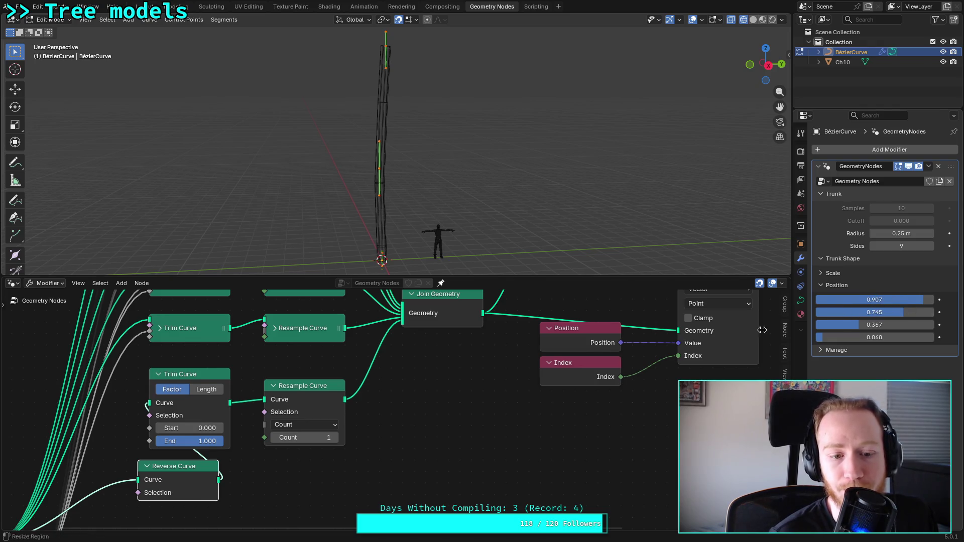
pyautogui.click(335, 438)
pyautogui.moveTo(874, 315); pyautogui.dragTo(867, 300)
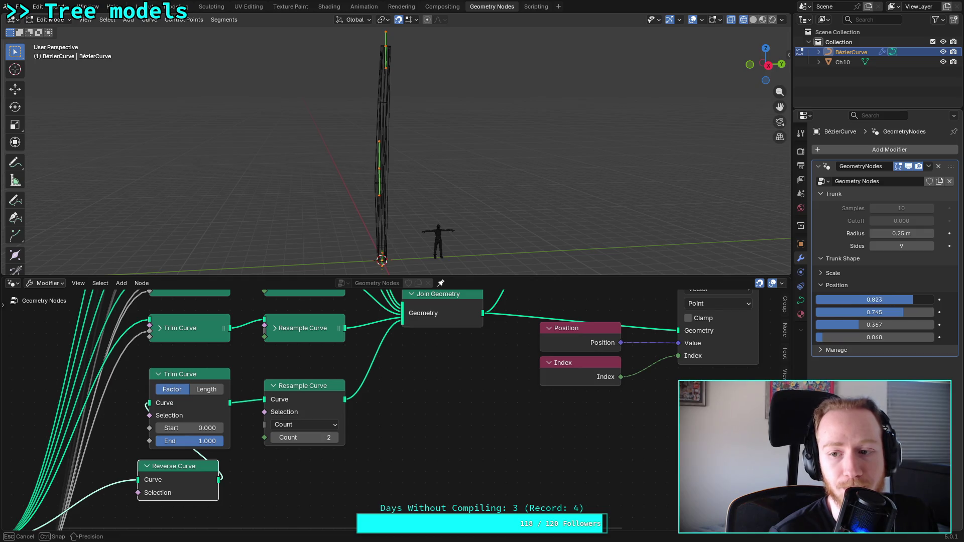
pyautogui.click(275, 439)
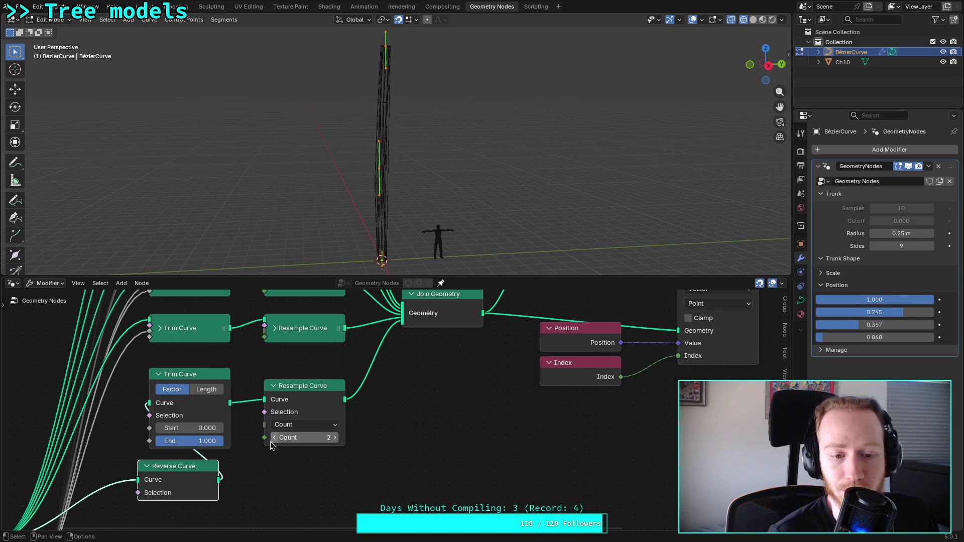
# Step: Try the Evaluated and Length resample modes, then set the mode back to Count
pyautogui.click(317, 427)
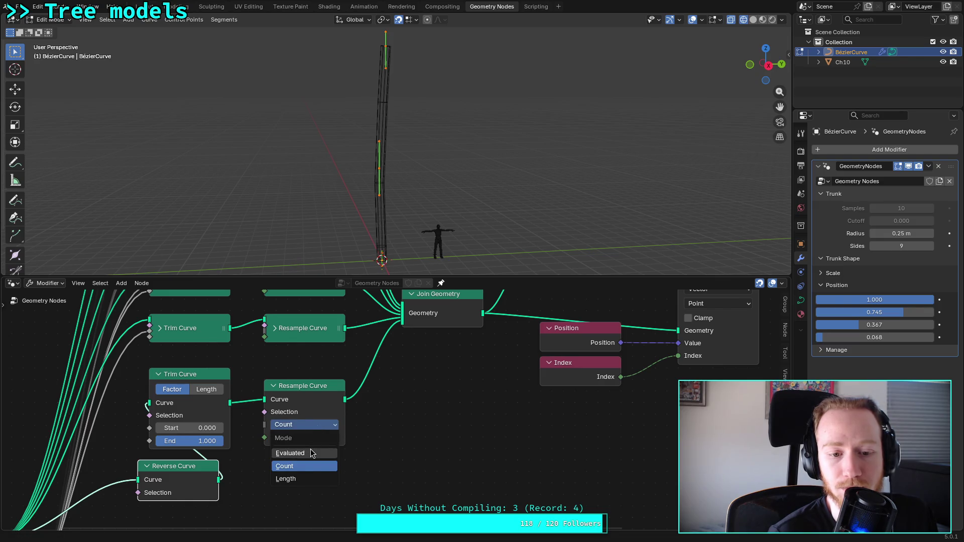
pyautogui.click(312, 453)
pyautogui.click(324, 427)
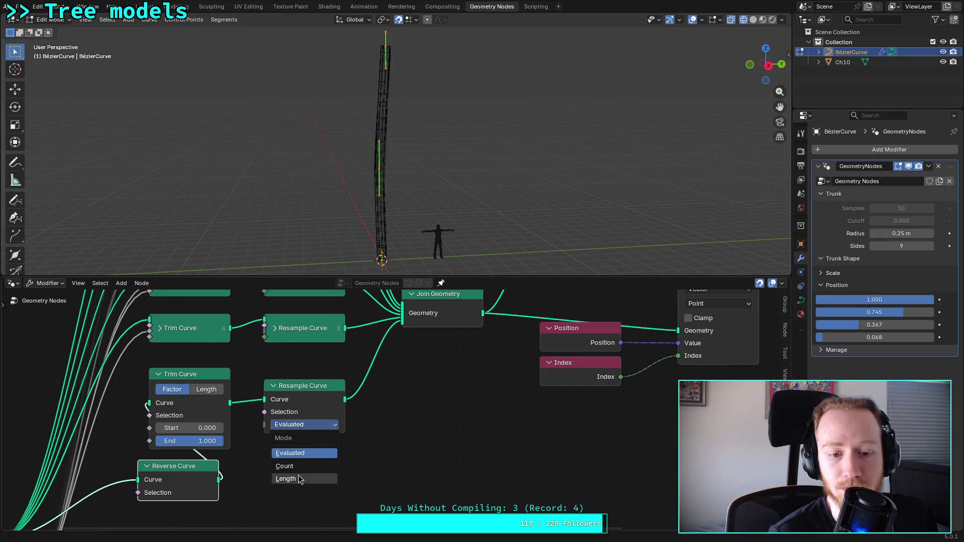
pyautogui.click(300, 479)
pyautogui.click(322, 428)
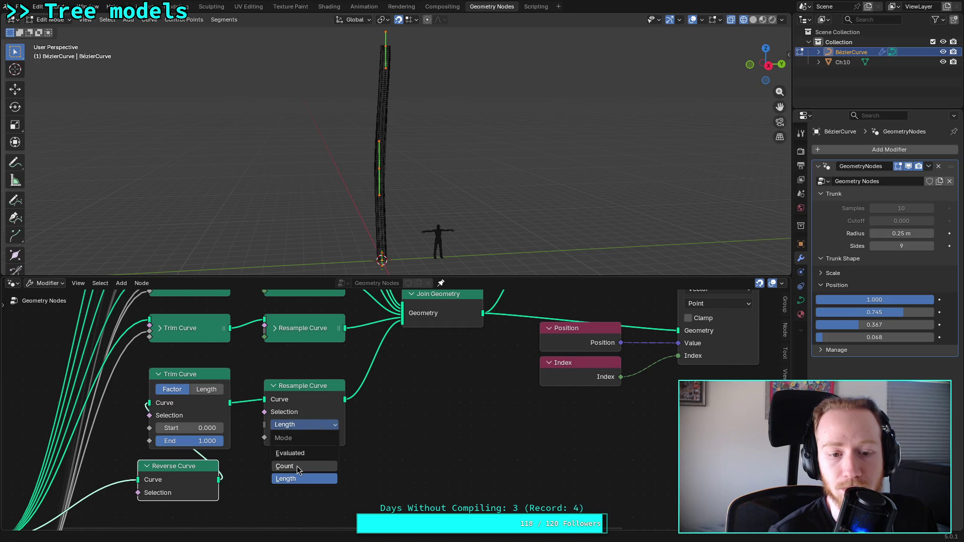
pyautogui.click(296, 466)
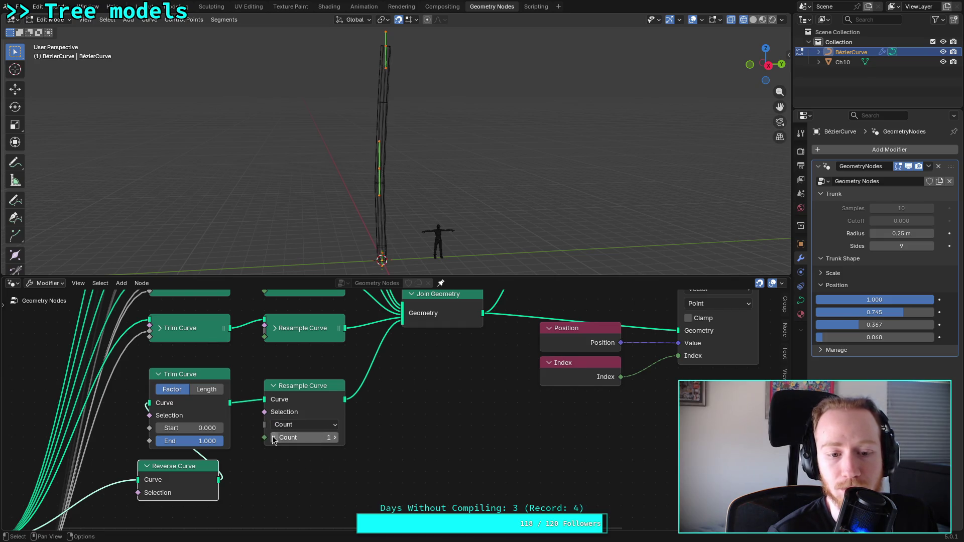
pyautogui.click(277, 330)
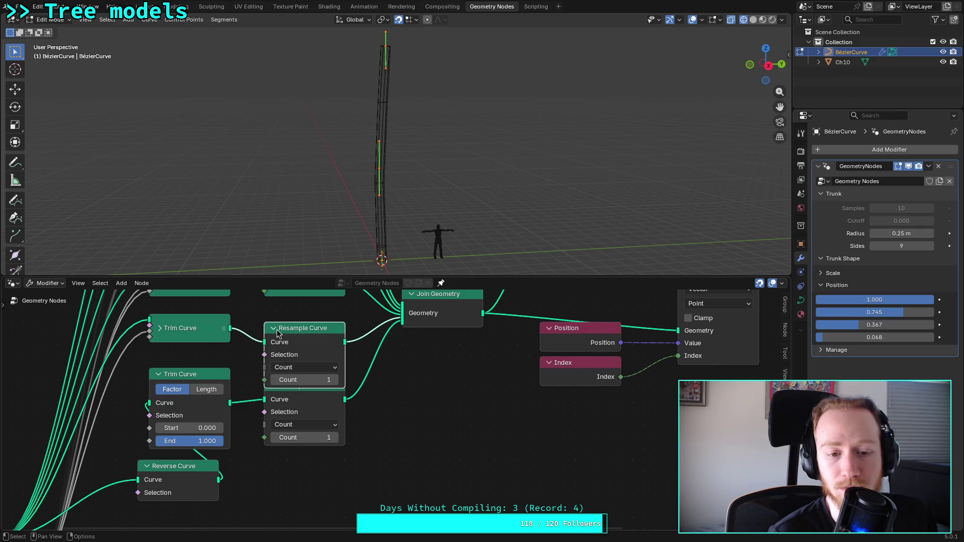
# Step: Set the upper Resample Curve count to 1 and collapse the node
pyautogui.click(274, 329)
pyautogui.click(275, 329)
pyautogui.click(275, 382)
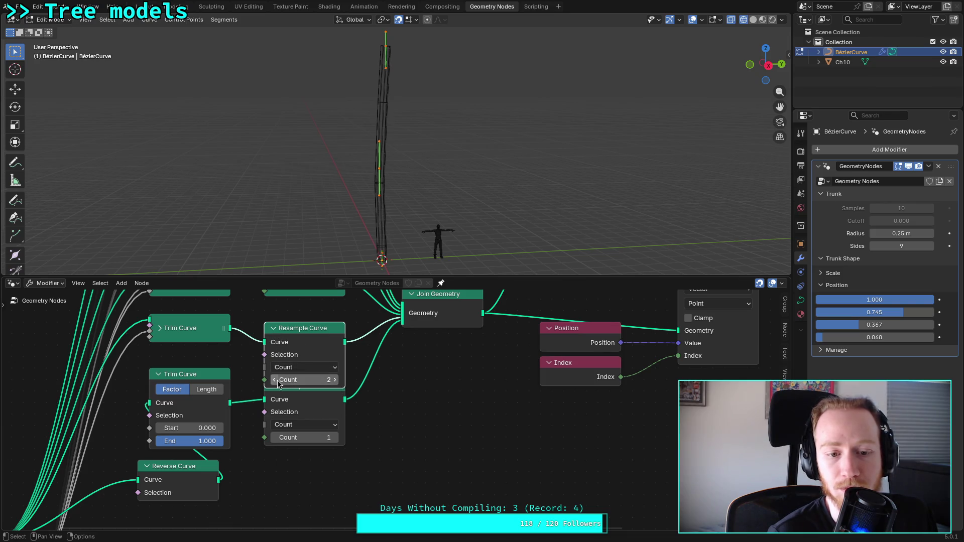
pyautogui.press('h')
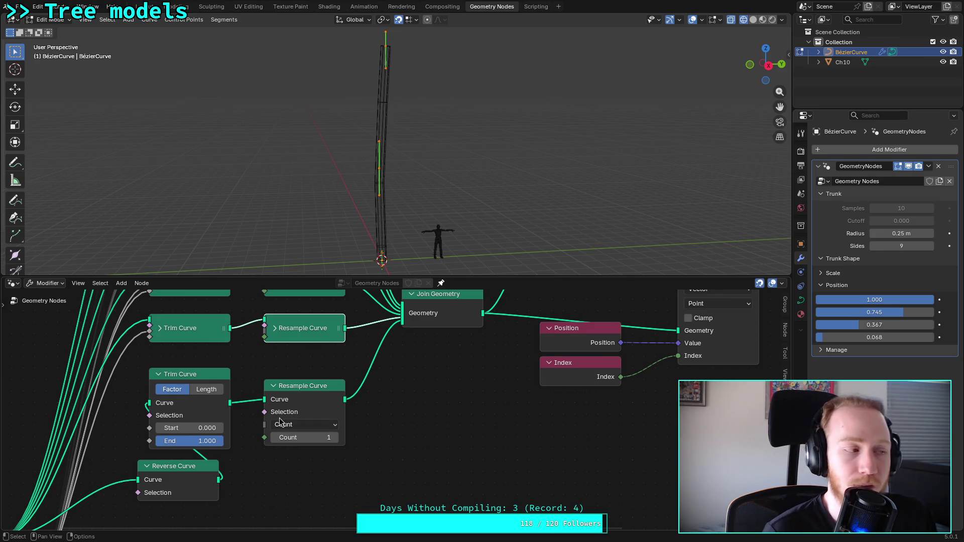
# Step: Move Reverse Curve aside, keep the lower count at 1, and feed the curve straight into Trim Curve
pyautogui.moveTo(279, 418)
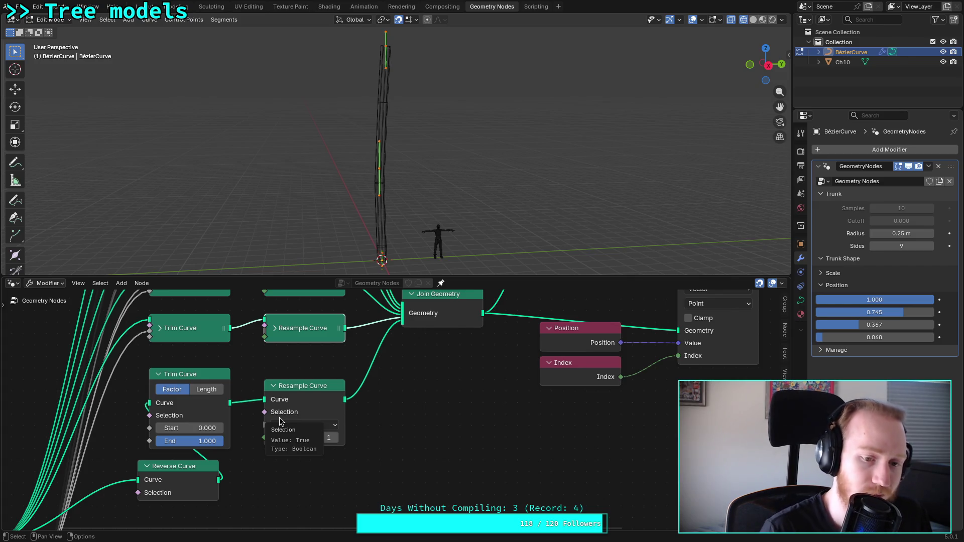
pyautogui.moveTo(173, 467)
pyautogui.mouseDown()
pyautogui.moveTo(135, 467)
pyautogui.moveTo(171, 467)
pyautogui.moveTo(154, 467)
pyautogui.mouseUp()
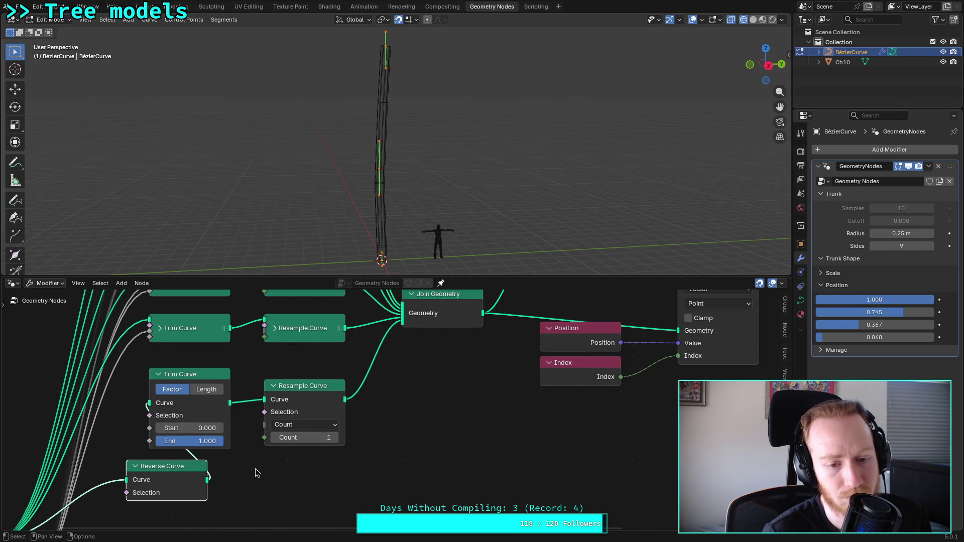
pyautogui.keyDown('ctrl'); pyautogui.scroll(1, 276, 438); pyautogui.keyUp('ctrl')
pyautogui.click(275, 439)
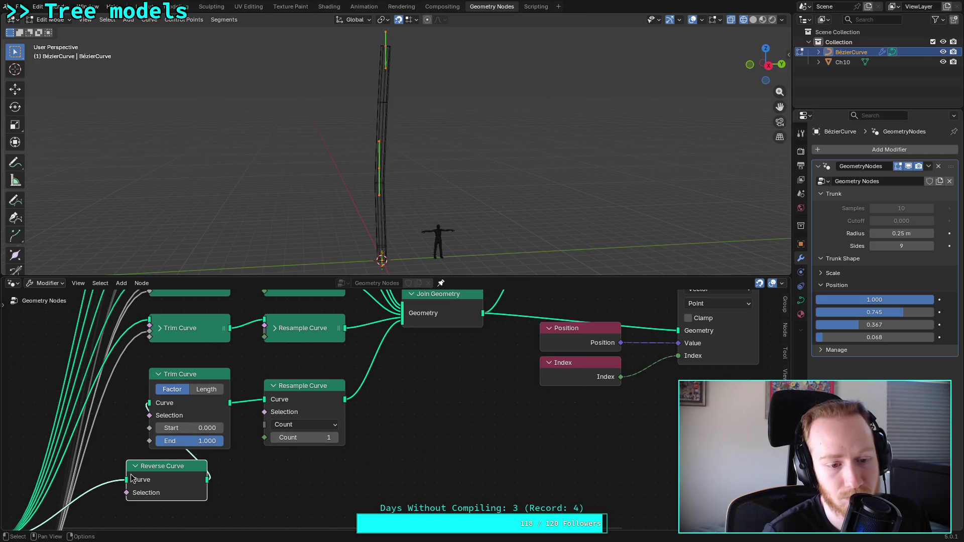
pyautogui.moveTo(128, 483); pyautogui.dragTo(150, 403)
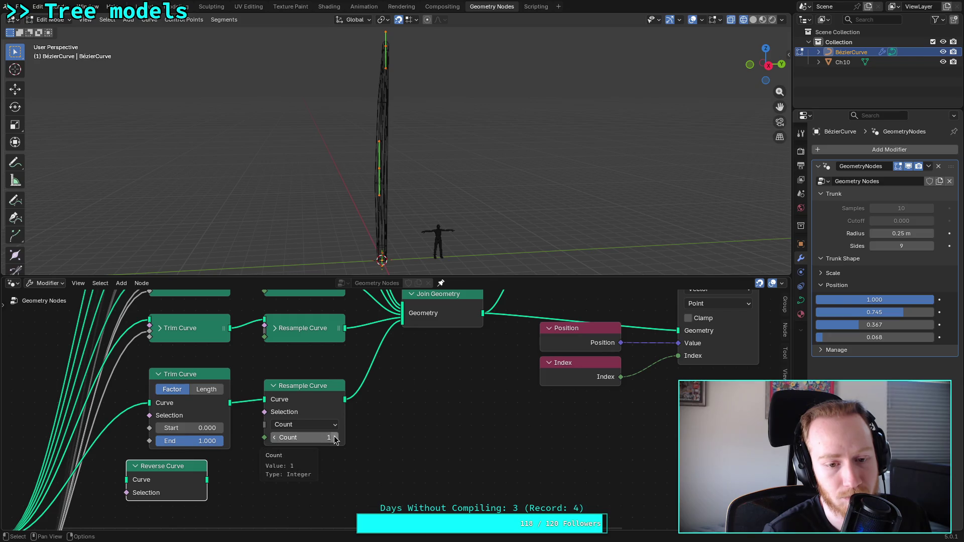
pyautogui.click(208, 428)
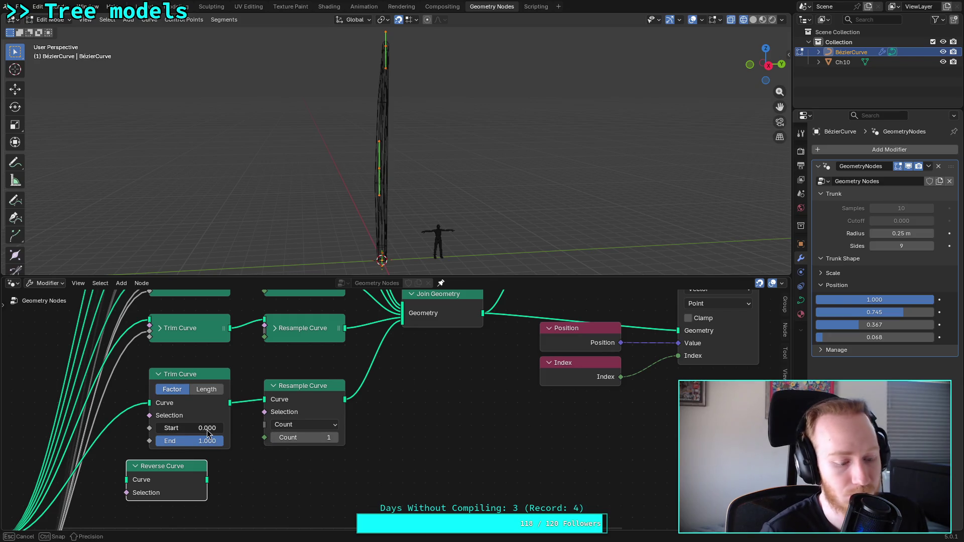
# Step: Set the lower Trim Curve Start to 1, then nudge it down to 0.942
pyautogui.write('1')
pyautogui.press('Return')
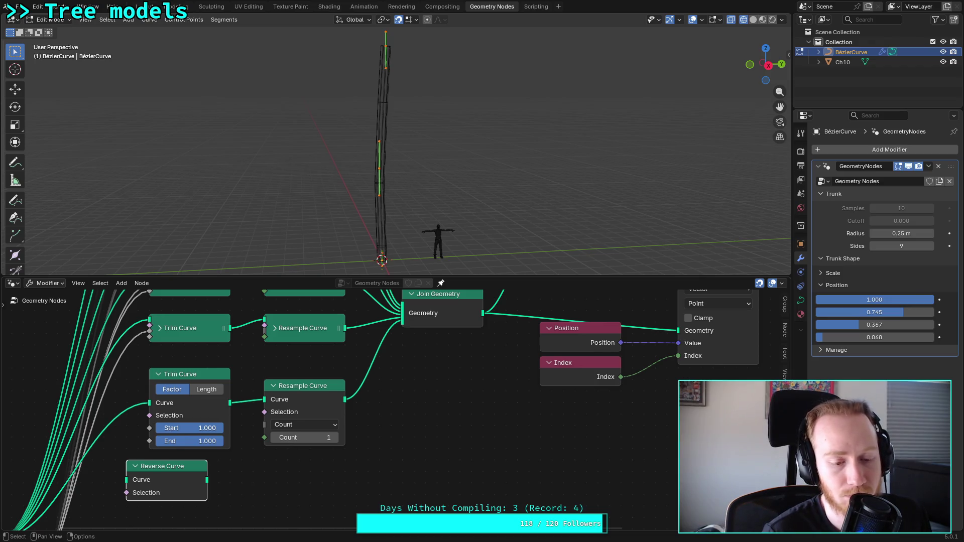
pyautogui.moveTo(201, 425); pyautogui.dragTo(191, 426)
pyautogui.moveTo(874, 312); pyautogui.dragTo(874, 312)
# Step: Link the Group Input's top-position socket into the Trim Curve's Start socket
pyautogui.moveTo(253, 477)
pyautogui.mouseDown(button='middle')
pyautogui.moveTo(384, 387)
pyautogui.moveTo(404, 352)
pyautogui.mouseUp(button='middle')
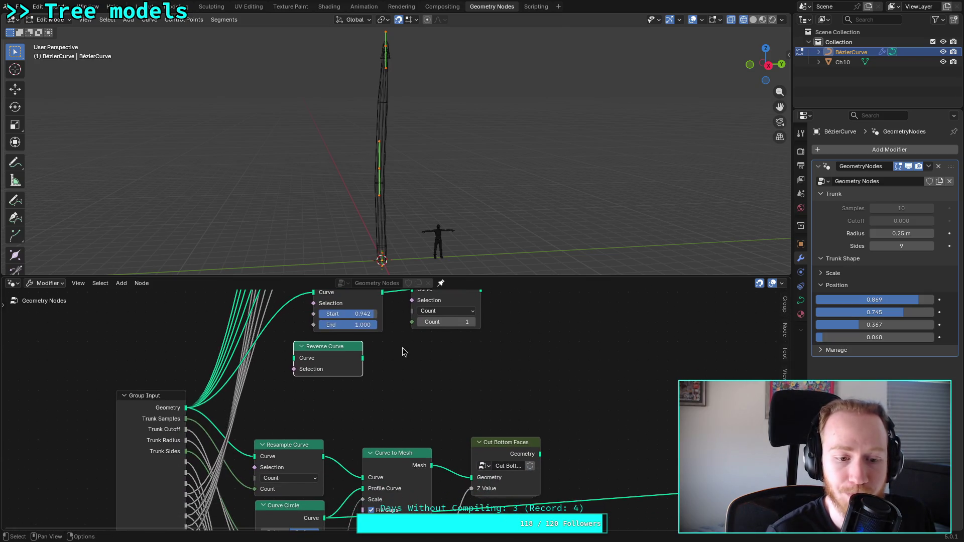
pyautogui.moveTo(187, 488)
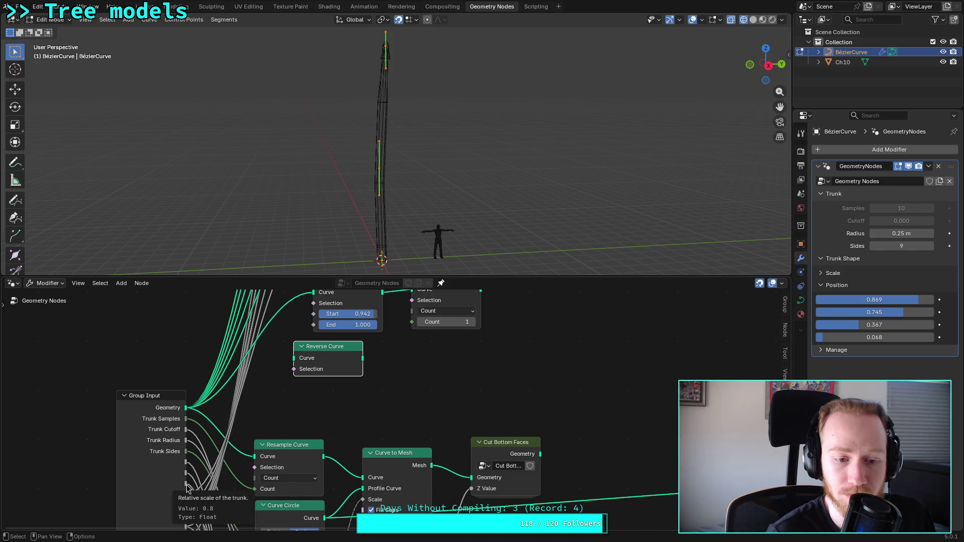
pyautogui.moveTo(187, 487)
pyautogui.mouseDown(button='middle')
pyautogui.moveTo(166, 432)
pyautogui.moveTo(174, 484)
pyautogui.mouseUp(button='middle')
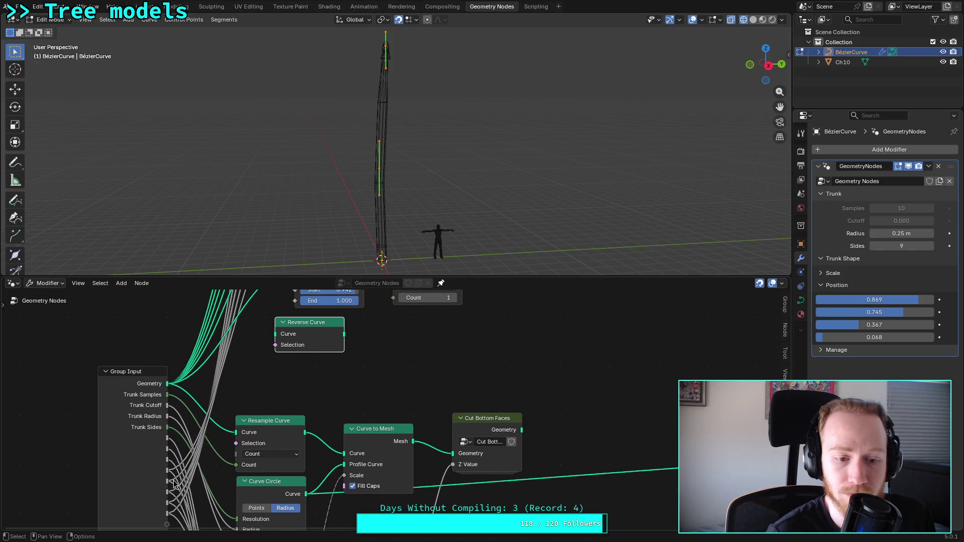
pyautogui.moveTo(168, 485)
pyautogui.moveTo(168, 485)
pyautogui.mouseDown()
pyautogui.moveTo(295, 311)
pyautogui.moveTo(305, 269)
pyautogui.moveTo(296, 409)
pyautogui.mouseUp()
pyautogui.moveTo(421, 447); pyautogui.dragTo(400, 468, button='middle')
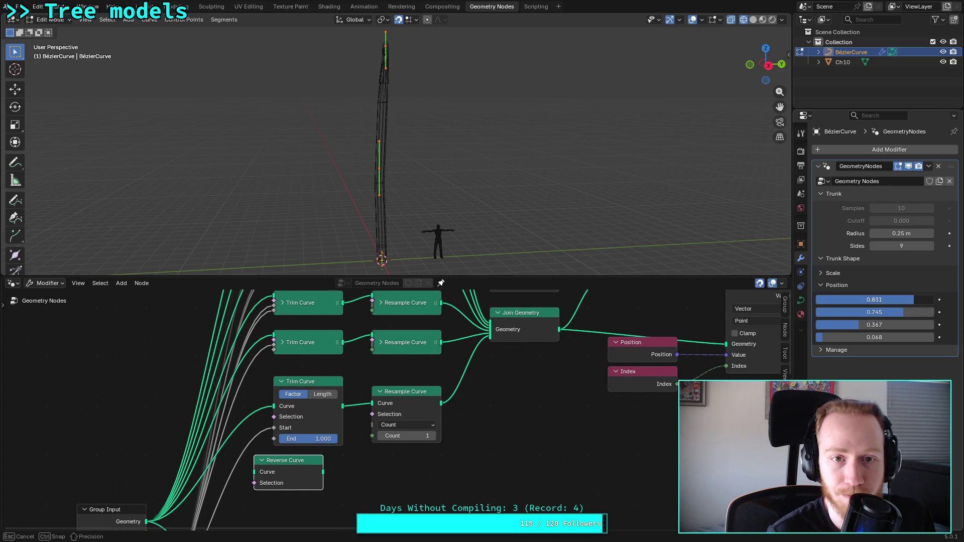
pyautogui.moveTo(664, 390); pyautogui.dragTo(665, 389, button='middle')
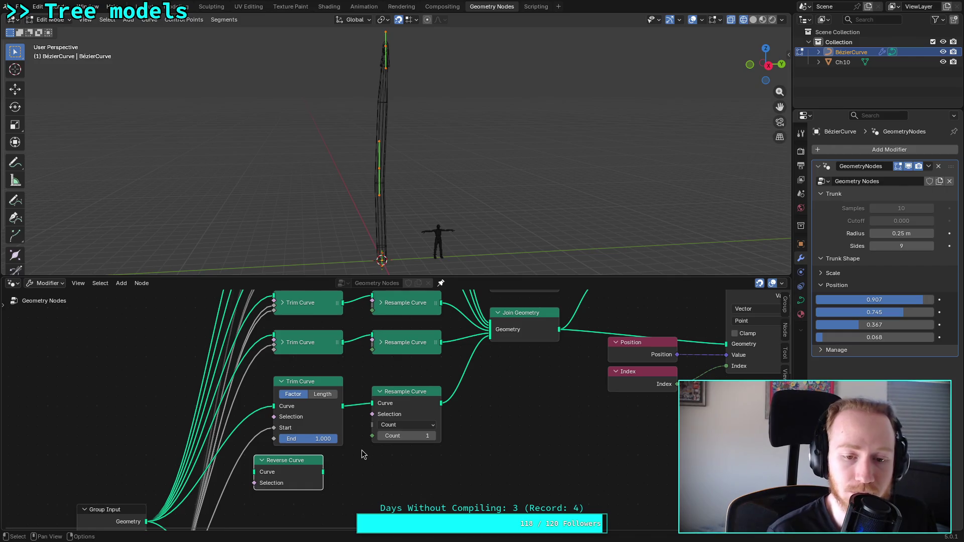
pyautogui.click(283, 344)
# Step: Disconnect the lower Trim Curve's Start input and set its Start value to 1
pyautogui.click(284, 344)
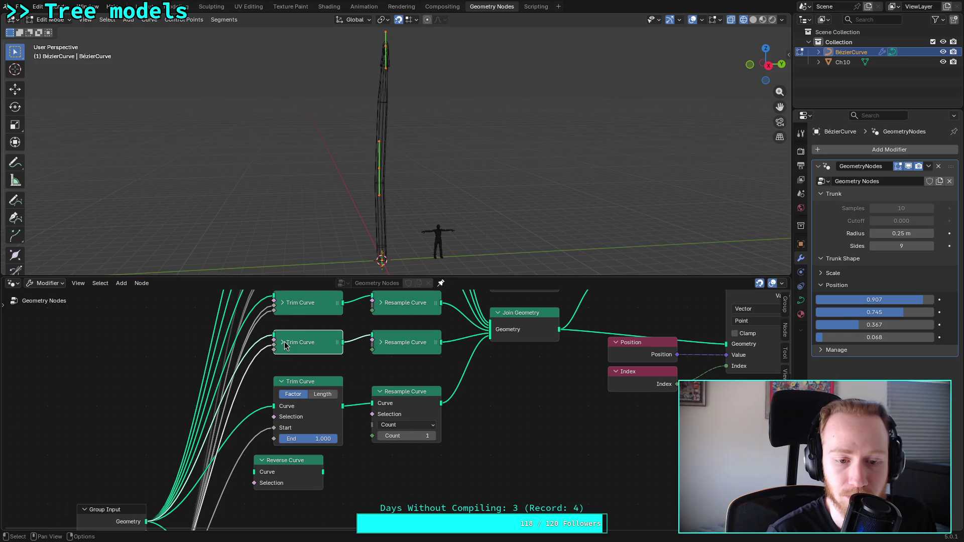
pyautogui.moveTo(274, 429); pyautogui.dragTo(256, 440)
pyautogui.click(312, 428)
pyautogui.write('1')
pyautogui.press('Return')
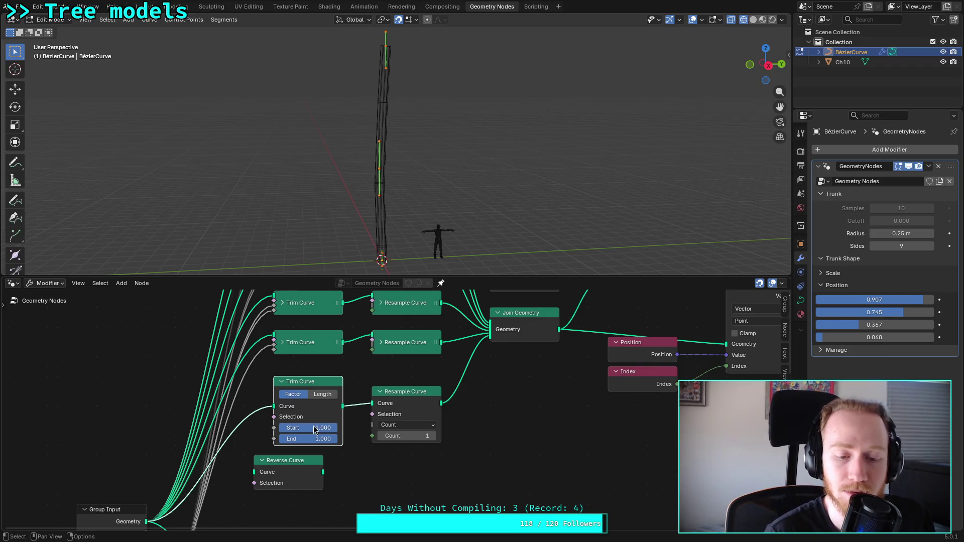
# Step: Wire the top-position Group Input into the middle Trim Curve's Start, and lower the first Position to 0.806
pyautogui.click(283, 344)
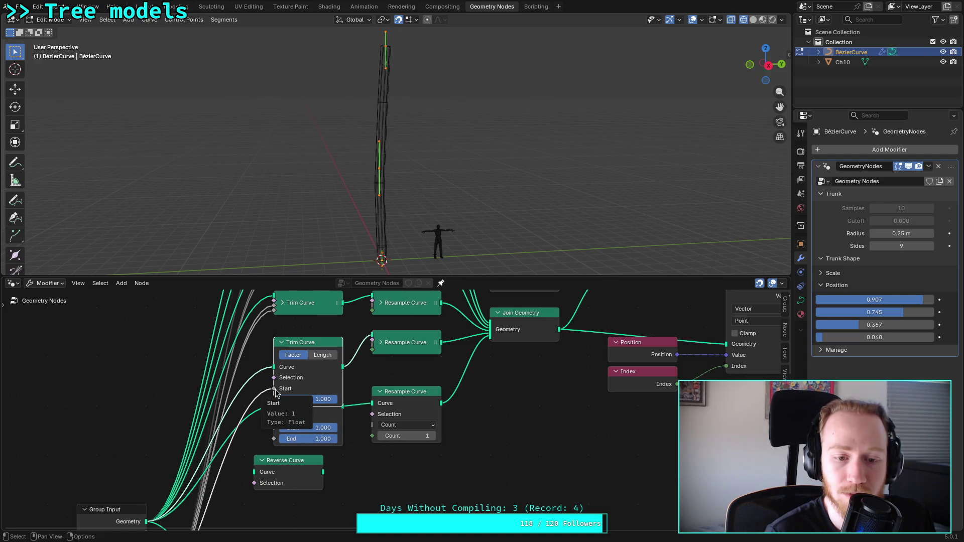
pyautogui.moveTo(896, 300); pyautogui.dragTo(891, 300)
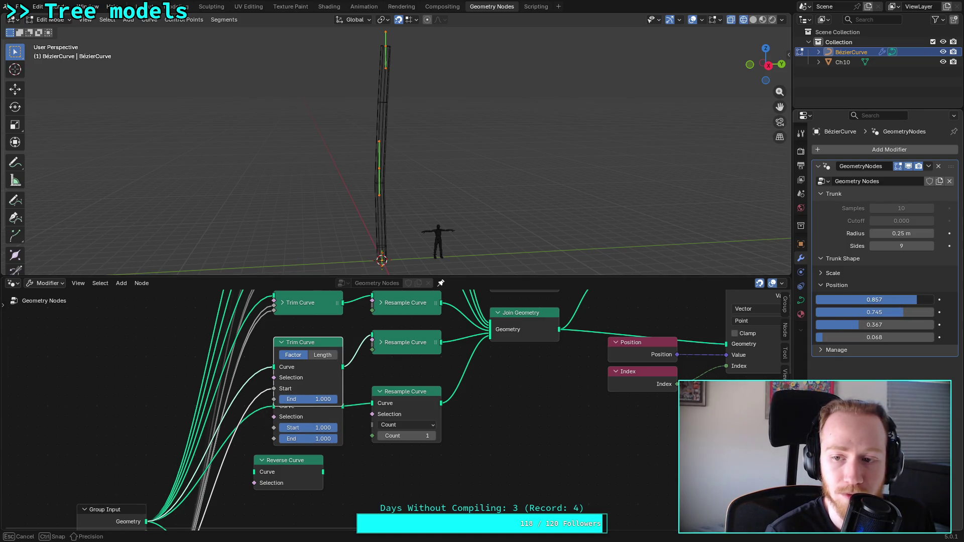
pyautogui.moveTo(244, 440)
pyautogui.mouseDown(button='middle')
pyautogui.moveTo(265, 422)
pyautogui.moveTo(271, 351)
pyautogui.moveTo(297, 506)
pyautogui.moveTo(321, 352)
pyautogui.moveTo(347, 304)
pyautogui.mouseUp(button='middle')
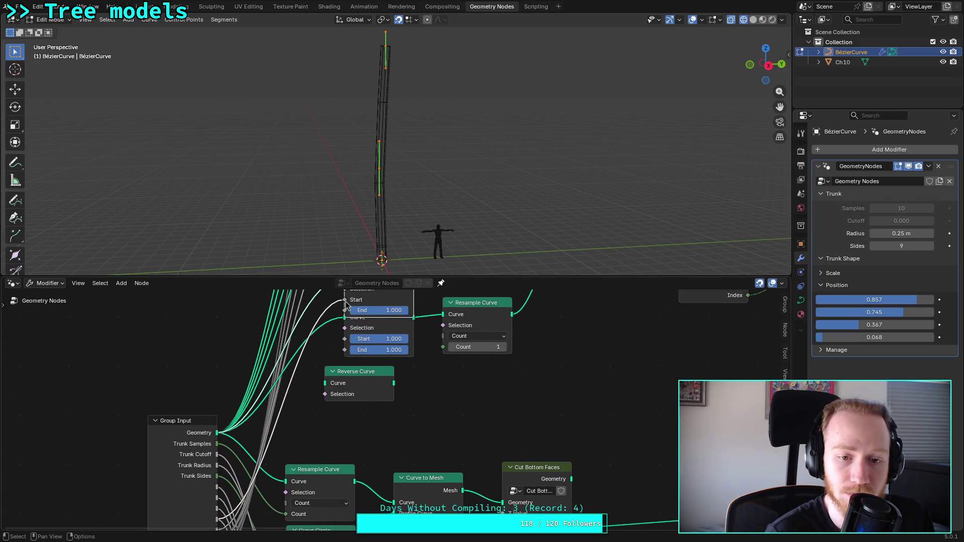
pyautogui.moveTo(345, 305); pyautogui.dragTo(315, 374)
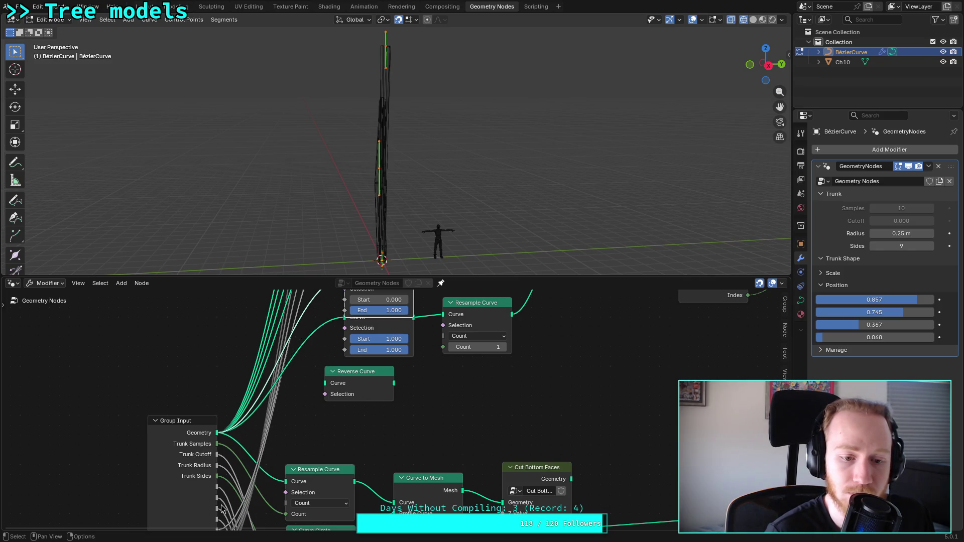
pyautogui.moveTo(221, 508); pyautogui.dragTo(233, 456, button='middle')
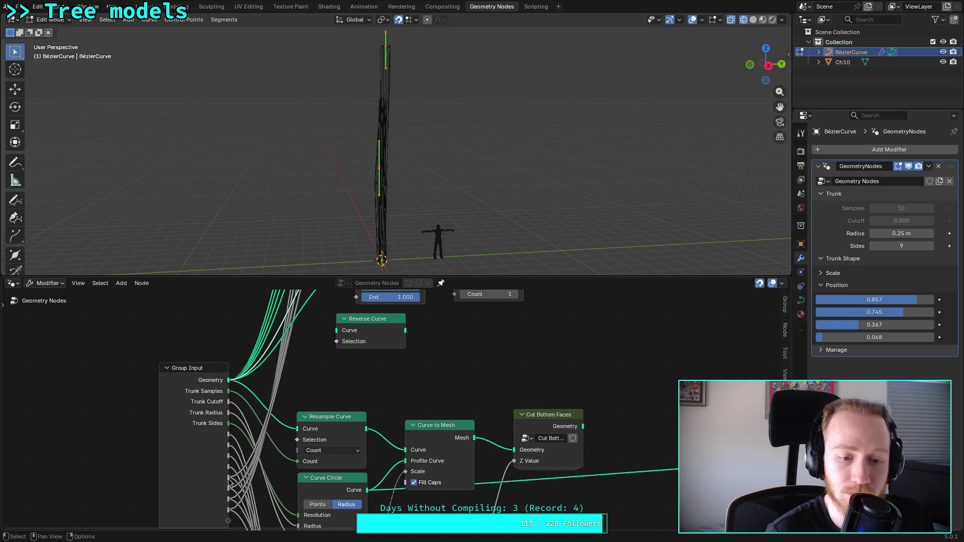
pyautogui.moveTo(229, 482)
pyautogui.moveTo(229, 482)
pyautogui.mouseDown()
pyautogui.moveTo(351, 298)
pyautogui.moveTo(358, 320)
pyautogui.mouseUp()
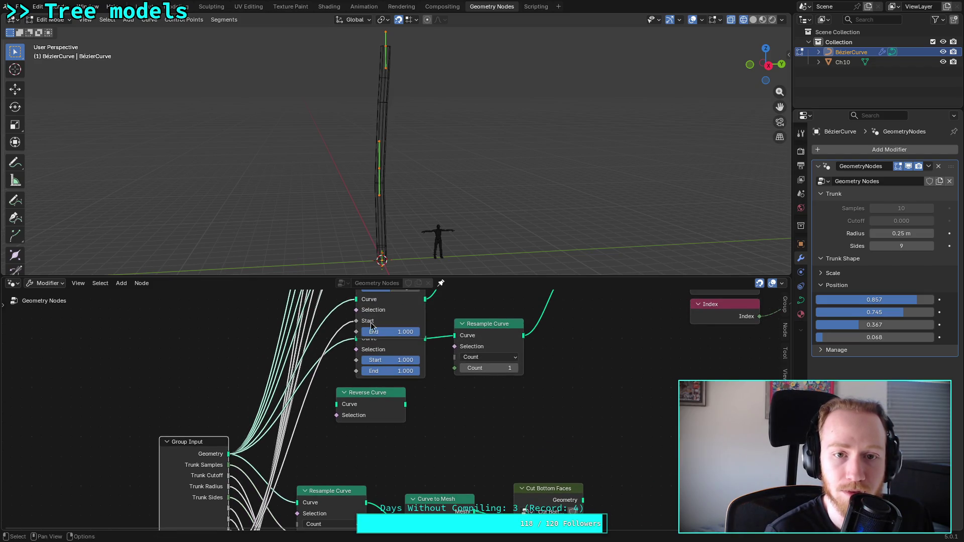
pyautogui.moveTo(357, 320); pyautogui.dragTo(317, 402, button='middle')
pyautogui.moveTo(850, 299); pyautogui.dragTo(874, 300)
# Step: Delete the redundant overlapping Trim Curve node and the lower Resample Curve node with Count 1
pyautogui.moveTo(430, 421); pyautogui.dragTo(421, 421, button='middle')
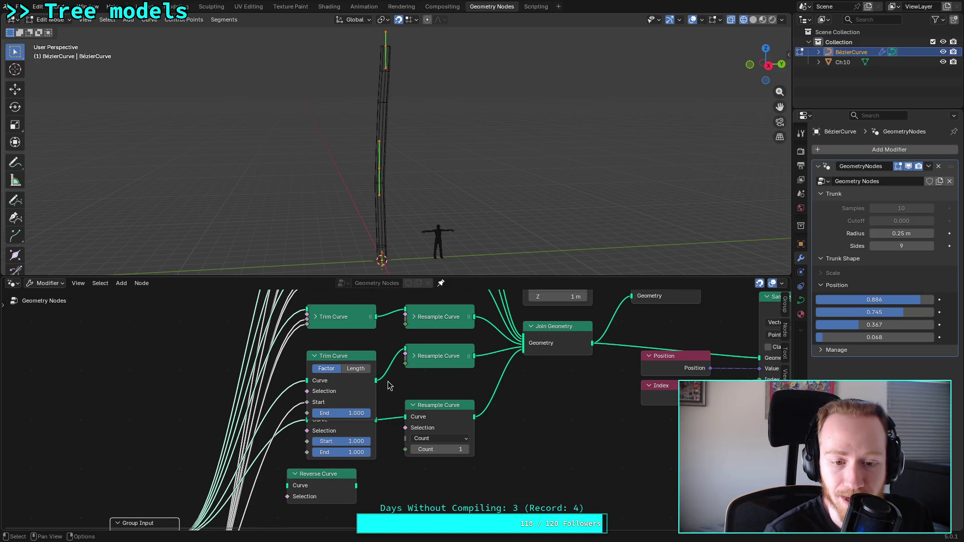
pyautogui.click(342, 431)
pyautogui.press('x')
pyautogui.click(434, 409)
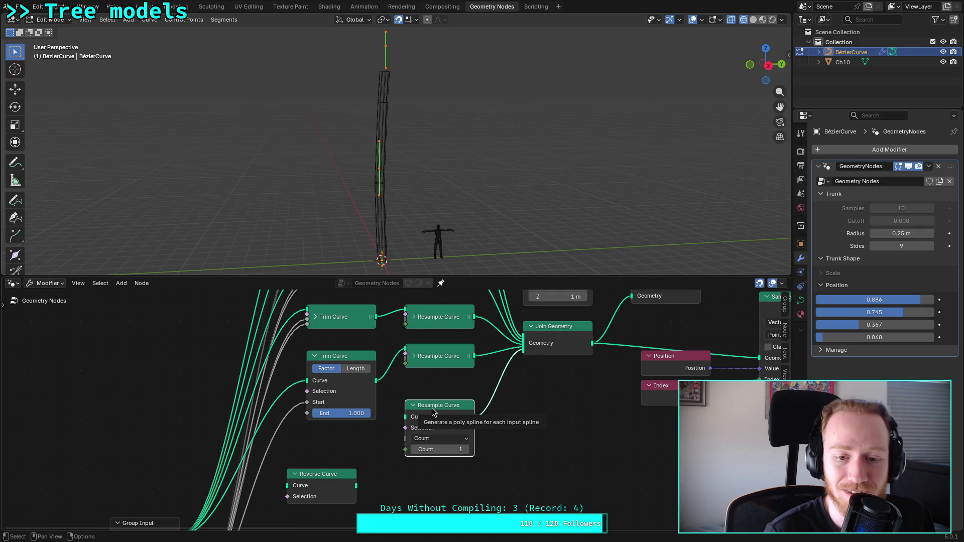
pyautogui.click(414, 356)
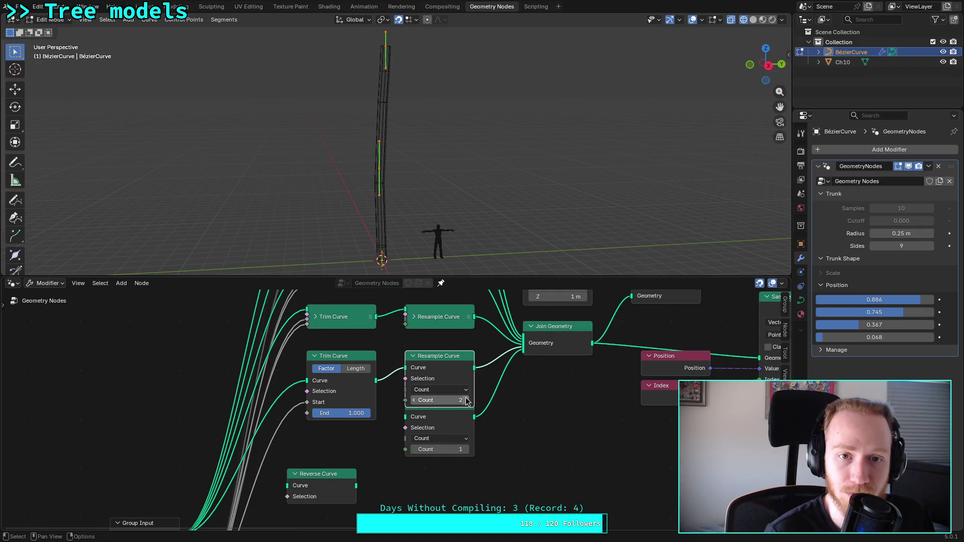
pyautogui.click(414, 356)
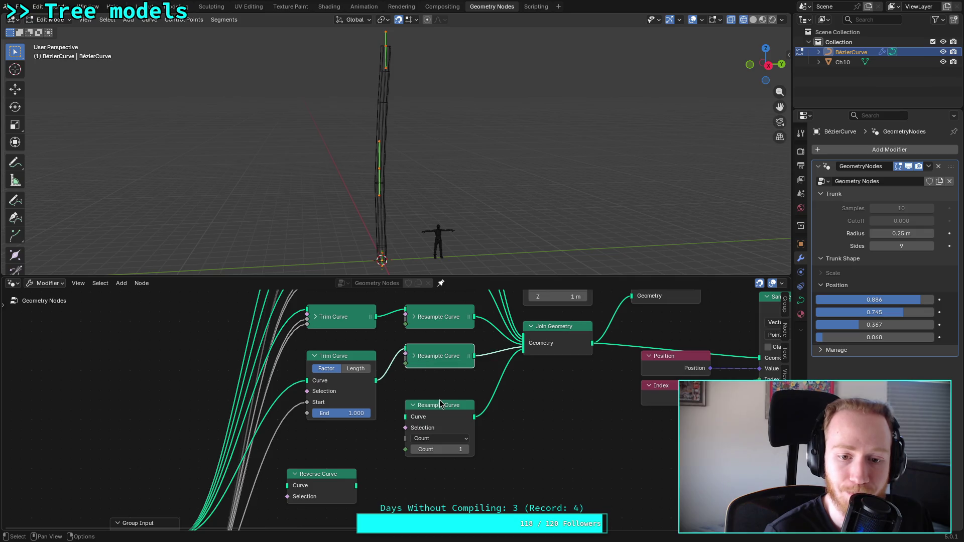
pyautogui.click(437, 409)
pyautogui.press('x')
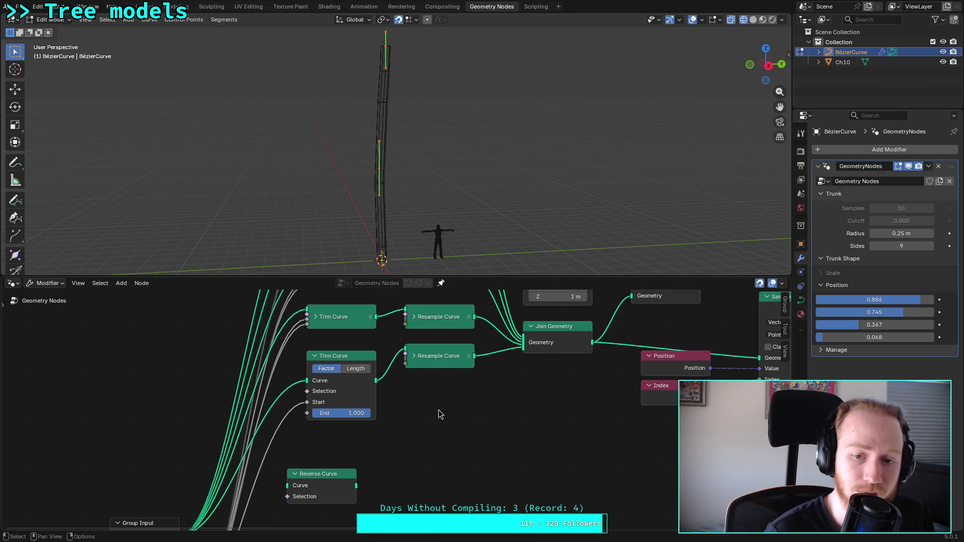
# Step: Reshape trunk Position values to 0.895, 0.711, 0.367, 0.110, collapse the bottom Trim Curve, and save
pyautogui.moveTo(892, 300)
pyautogui.mouseDown()
pyautogui.moveTo(922, 300)
pyautogui.moveTo(874, 337)
pyautogui.mouseUp()
pyautogui.keyDown('shift'); pyautogui.scroll(-4, 392, 417); pyautogui.keyUp('shift')
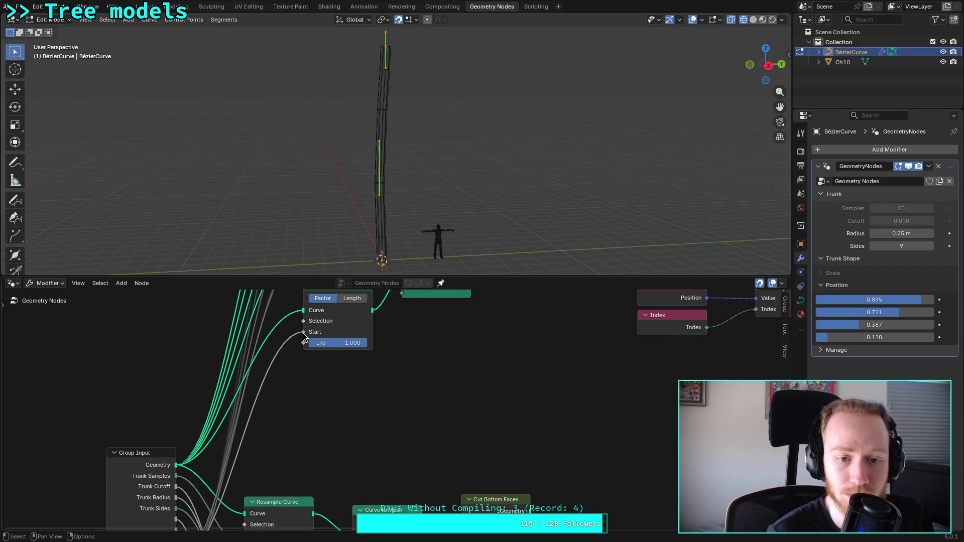
pyautogui.keyDown('shift'); pyautogui.scroll(-6, 303, 341); pyautogui.keyUp('shift')
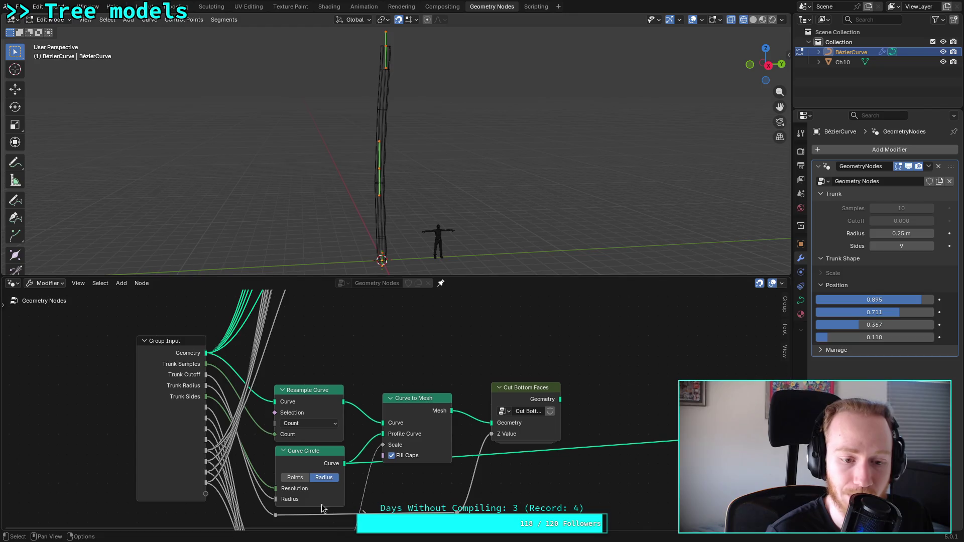
pyautogui.keyDown('ctrl'); pyautogui.hscroll(5, 370, 397); pyautogui.keyUp('ctrl')
pyautogui.keyDown('shift'); pyautogui.scroll(5, 370, 397); pyautogui.keyUp('shift')
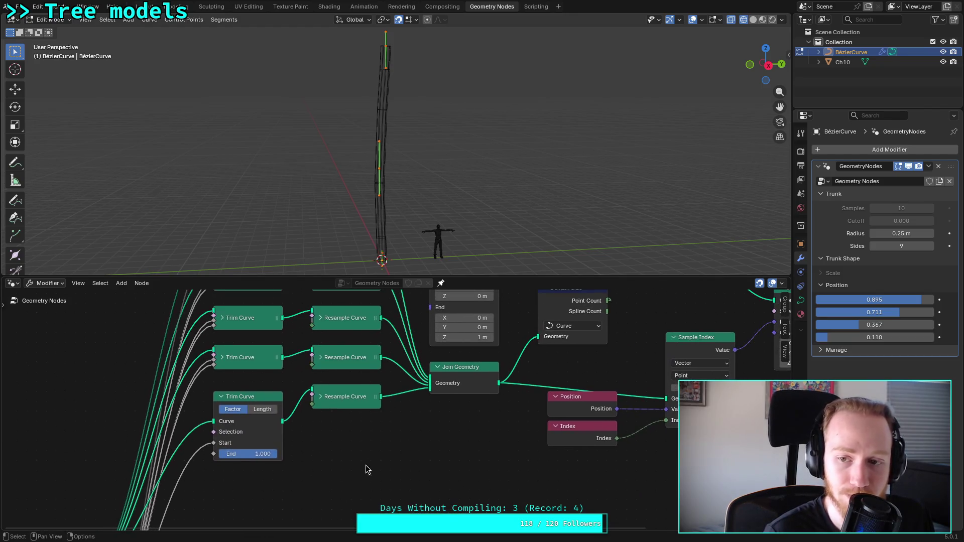
pyautogui.keyDown('shift'); pyautogui.scroll(3, 324, 525); pyautogui.keyUp('shift')
pyautogui.keyDown('ctrl'); pyautogui.hscroll(2, 324, 524); pyautogui.keyUp('ctrl')
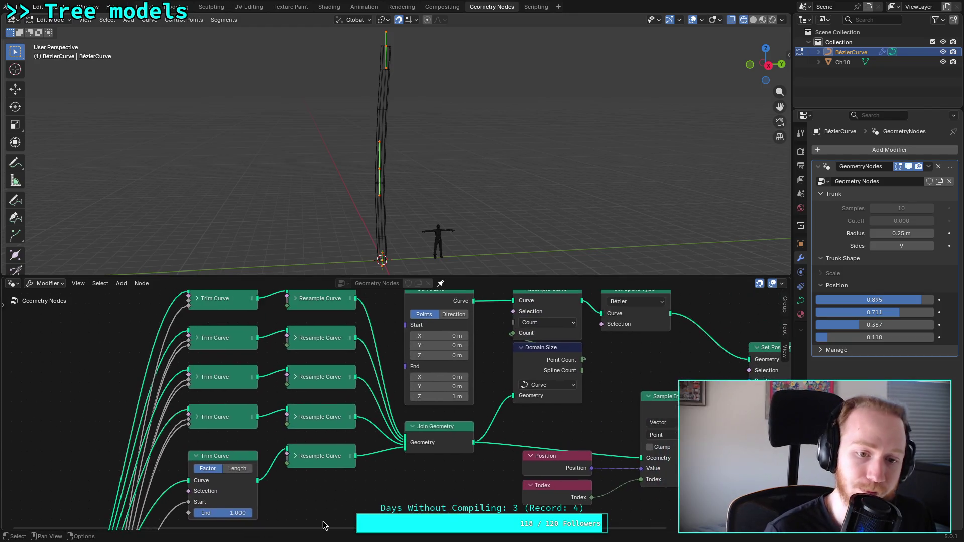
pyautogui.click(197, 457)
pyautogui.hotkey('ctrl', 's')
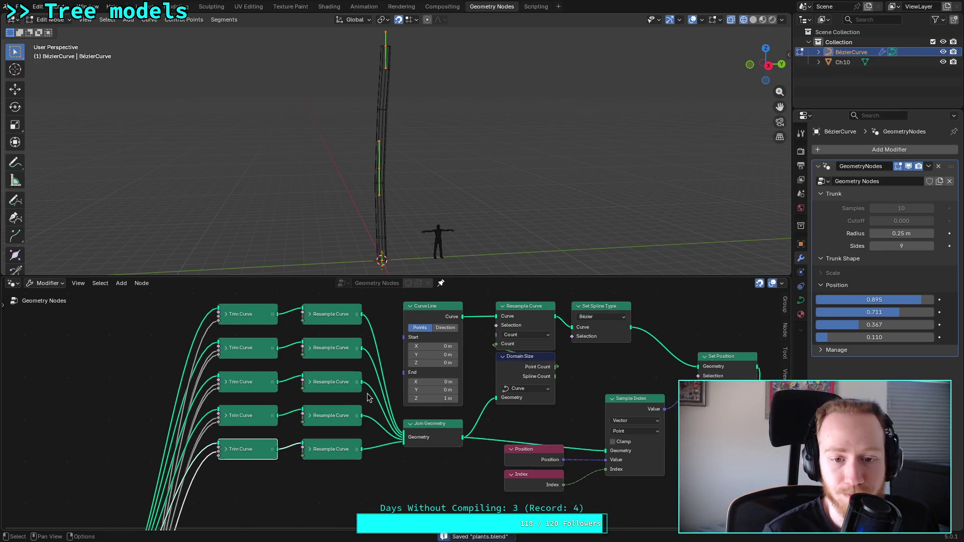
# Step: Raise the first and fourth trunk Position values and save plants.blend
pyautogui.scroll(-2, 366, 393)
pyautogui.moveTo(887, 299); pyautogui.dragTo(929, 300)
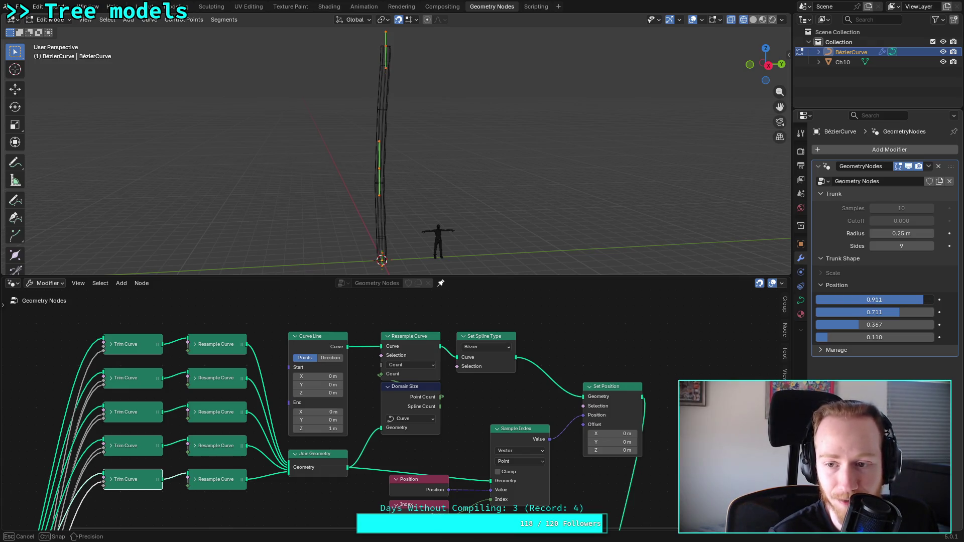
pyautogui.moveTo(827, 338); pyautogui.dragTo(849, 337)
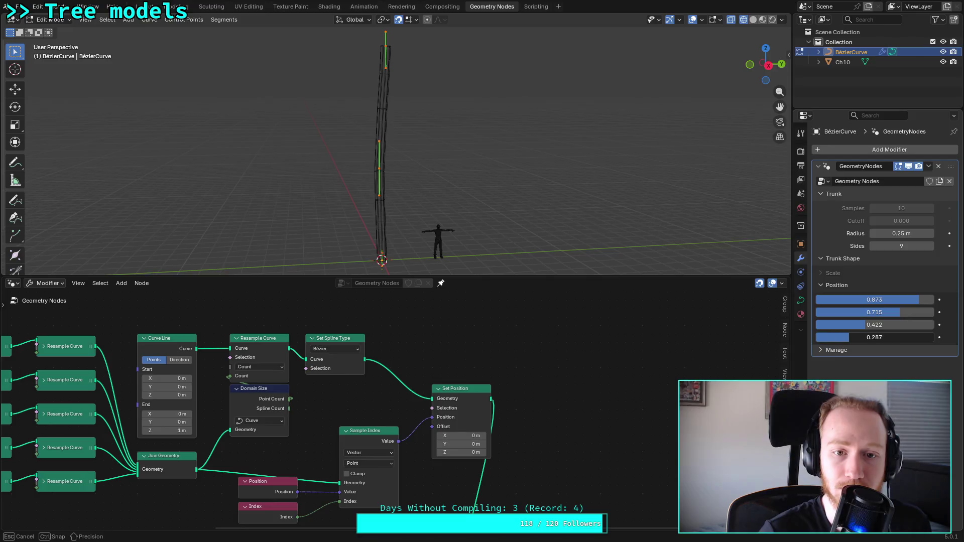
pyautogui.moveTo(904, 300)
pyautogui.mouseDown()
pyautogui.moveTo(924, 300)
pyautogui.moveTo(792, 300)
pyautogui.mouseUp()
pyautogui.hotkey('ctrl', 's')
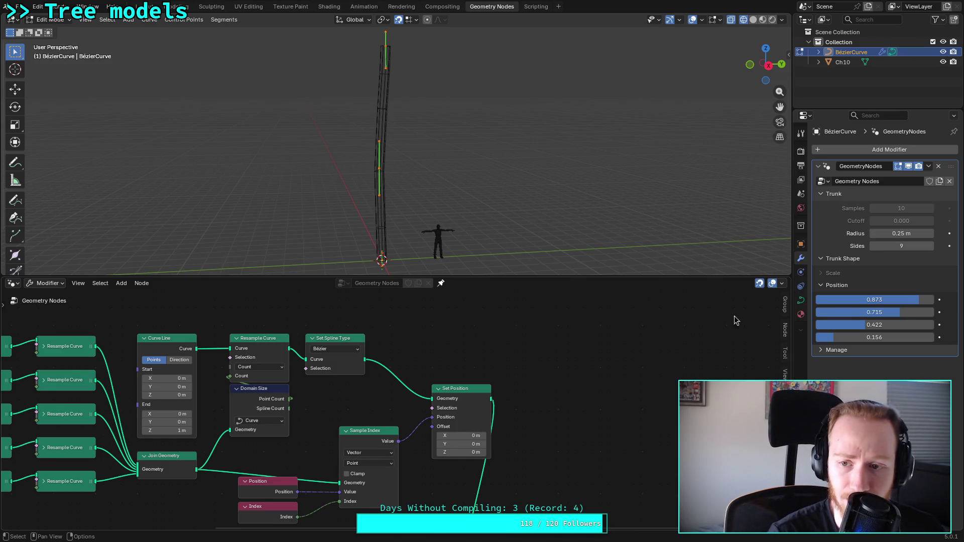
# Step: Set the first Position to 1.000 and the fourth to 0, and raise the third to about 0.6
pyautogui.moveTo(839, 301); pyautogui.dragTo(936, 303)
pyautogui.click(854, 338)
pyautogui.write('0')
pyautogui.press('Return')
pyautogui.moveTo(876, 329)
pyautogui.mouseDown()
pyautogui.moveTo(861, 329)
pyautogui.moveTo(897, 330)
pyautogui.moveTo(834, 319)
pyautogui.moveTo(849, 319)
pyautogui.mouseUp()
# Step: Select the curve and frame the trunk and character in the viewport to inspect the new bend
pyautogui.scroll(2, 372, 105)
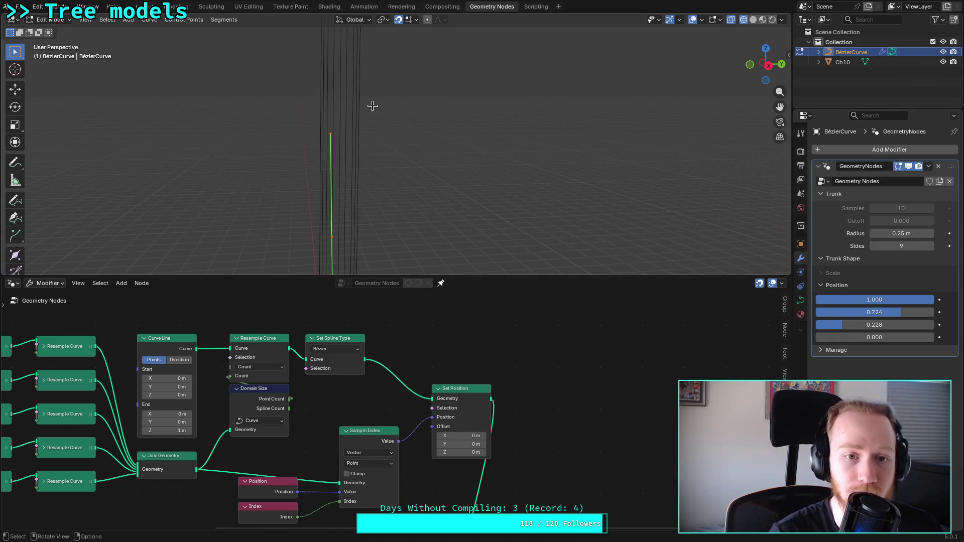
pyautogui.scroll(5, 367, 127)
pyautogui.moveTo(405, 198)
pyautogui.keyDown('shift'); pyautogui.mouseDown(button='middle')
pyautogui.moveTo(420, 188)
pyautogui.moveTo(392, 172)
pyautogui.moveTo(435, 172)
pyautogui.moveTo(388, 173)
pyautogui.mouseUp(button='middle'); pyautogui.keyUp('shift')
pyautogui.scroll(-8, 394, 188)
pyautogui.scroll(5, 330, 151)
pyautogui.moveTo(327, 150)
pyautogui.keyDown('shift'); pyautogui.mouseDown(button='middle')
pyautogui.moveTo(360, 159)
pyautogui.moveTo(311, 158)
pyautogui.mouseUp(button='middle'); pyautogui.keyUp('shift')
pyautogui.moveTo(164, 106); pyautogui.dragTo(545, 184)
pyautogui.scroll(-5, 376, 153)
pyautogui.scroll(-4, 385, 158)
pyautogui.moveTo(407, 201)
pyautogui.keyDown('shift'); pyautogui.mouseDown(button='middle')
pyautogui.moveTo(332, 110)
pyautogui.moveTo(357, 144)
pyautogui.moveTo(391, 143)
pyautogui.moveTo(402, 153)
pyautogui.mouseUp(button='middle'); pyautogui.keyUp('shift')
pyautogui.scroll(2, 371, 151)
pyautogui.scroll(-2, 391, 142)
# Step: Fine-tune the second and third trunk Position values
pyautogui.moveTo(876, 312)
pyautogui.mouseDown()
pyautogui.moveTo(911, 326)
pyautogui.moveTo(877, 338)
pyautogui.moveTo(832, 325)
pyautogui.mouseUp()
pyautogui.moveTo(919, 313)
pyautogui.mouseDown()
pyautogui.moveTo(877, 325)
pyautogui.moveTo(891, 325)
pyautogui.mouseUp()
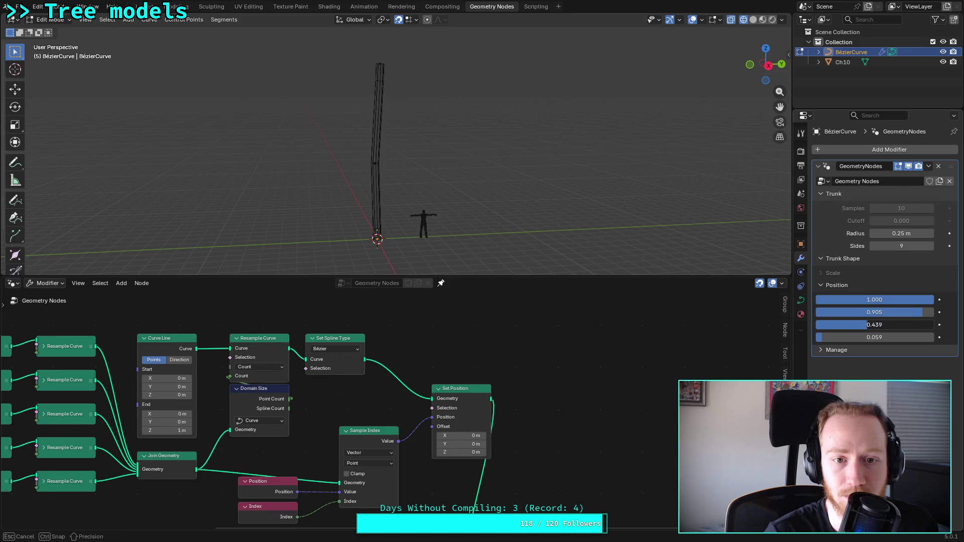
pyautogui.click(874, 325)
# Step: Enter 0.5 for the third Position, settle values at 0.966, 0.441, 0.078, 0.000, and save
pyautogui.write('.5')
pyautogui.press('Return')
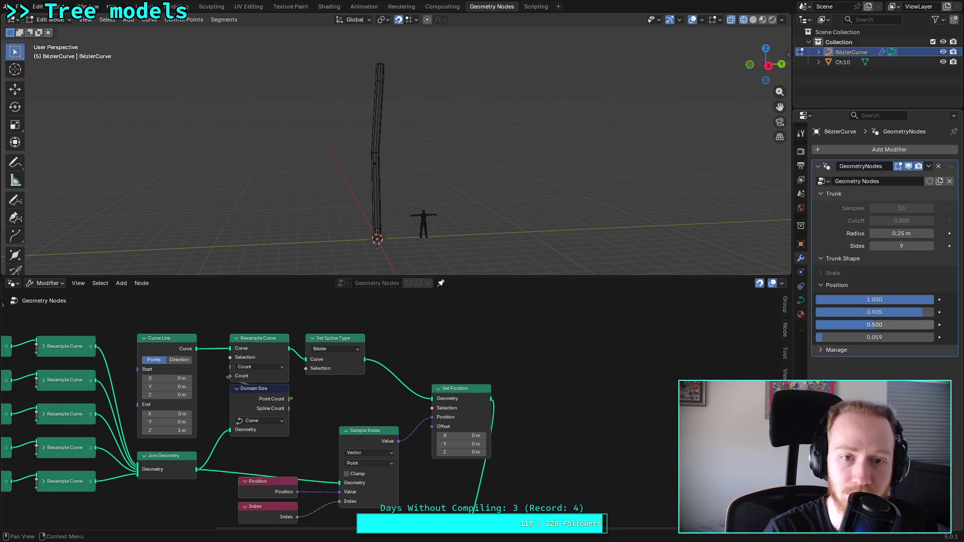
pyautogui.moveTo(875, 325)
pyautogui.mouseDown()
pyautogui.moveTo(877, 313)
pyautogui.moveTo(924, 312)
pyautogui.moveTo(899, 312)
pyautogui.mouseUp()
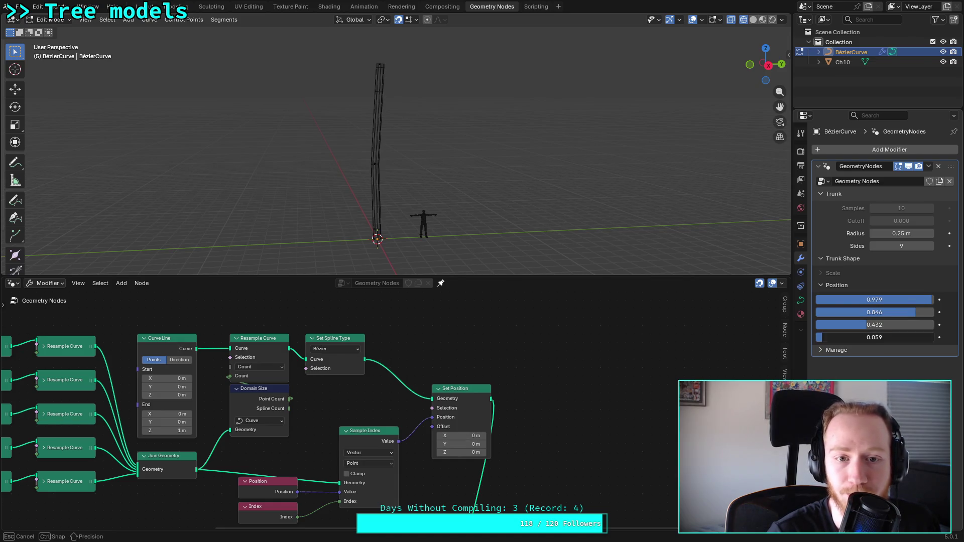
pyautogui.moveTo(826, 337)
pyautogui.mouseDown()
pyautogui.moveTo(889, 312)
pyautogui.moveTo(869, 299)
pyautogui.moveTo(896, 313)
pyautogui.mouseUp()
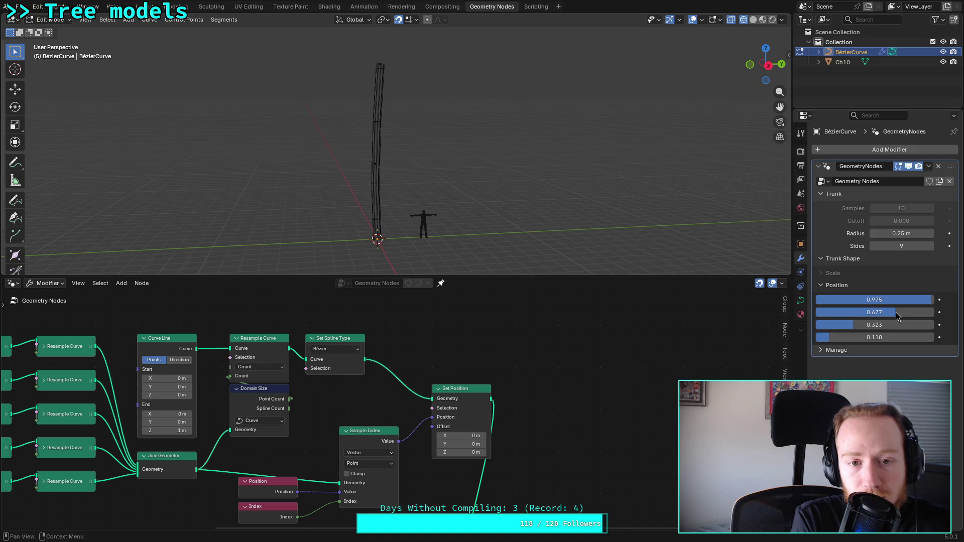
pyautogui.moveTo(864, 339)
pyautogui.mouseDown()
pyautogui.moveTo(875, 339)
pyautogui.moveTo(864, 325)
pyautogui.moveTo(876, 325)
pyautogui.moveTo(861, 325)
pyautogui.moveTo(879, 325)
pyautogui.moveTo(877, 312)
pyautogui.mouseUp()
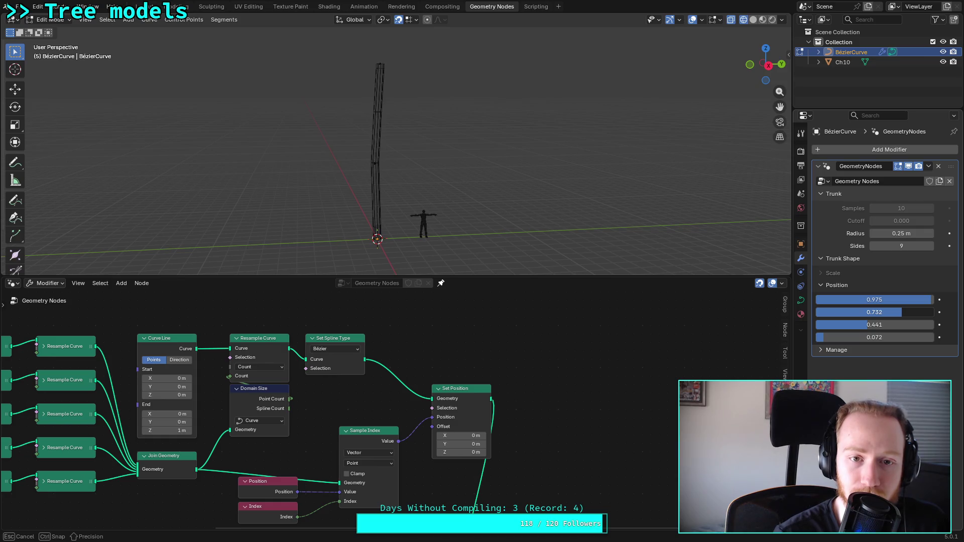
pyautogui.moveTo(903, 312)
pyautogui.mouseDown()
pyautogui.moveTo(894, 312)
pyautogui.moveTo(904, 338)
pyautogui.moveTo(899, 325)
pyautogui.moveTo(803, 337)
pyautogui.moveTo(862, 322)
pyautogui.moveTo(884, 312)
pyautogui.moveTo(872, 312)
pyautogui.moveTo(880, 300)
pyautogui.moveTo(896, 300)
pyautogui.moveTo(882, 312)
pyautogui.moveTo(893, 312)
pyautogui.moveTo(874, 312)
pyautogui.moveTo(850, 336)
pyautogui.moveTo(812, 339)
pyautogui.moveTo(857, 326)
pyautogui.mouseUp()
pyautogui.moveTo(874, 312)
pyautogui.mouseDown()
pyautogui.moveTo(909, 300)
pyautogui.moveTo(873, 312)
pyautogui.moveTo(900, 300)
pyautogui.mouseUp()
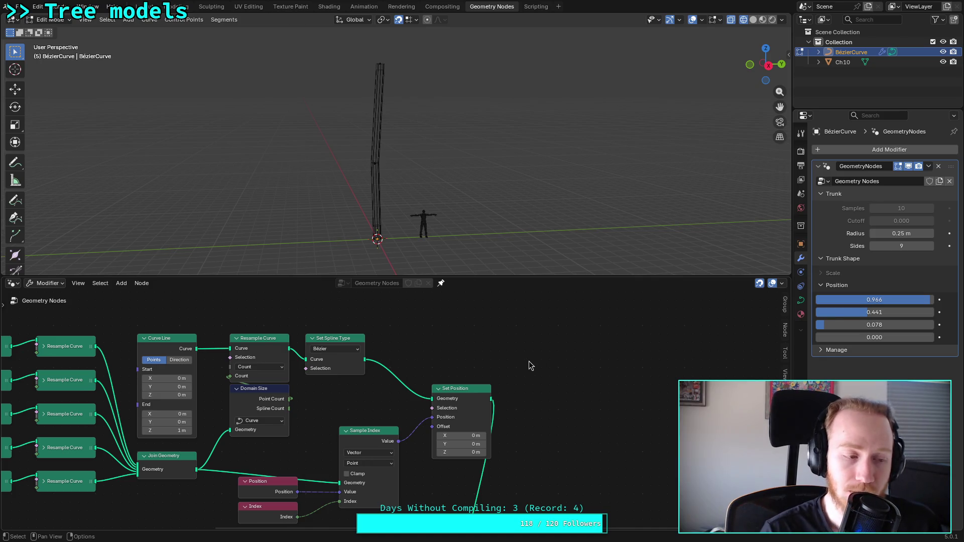
pyautogui.hotkey('ctrl', 's')
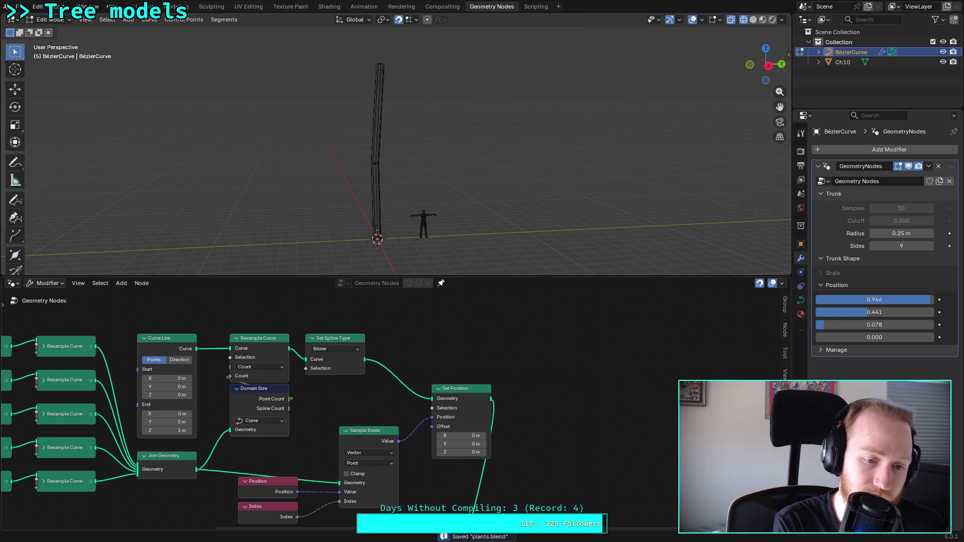
pyautogui.scroll(3, 358, 354)
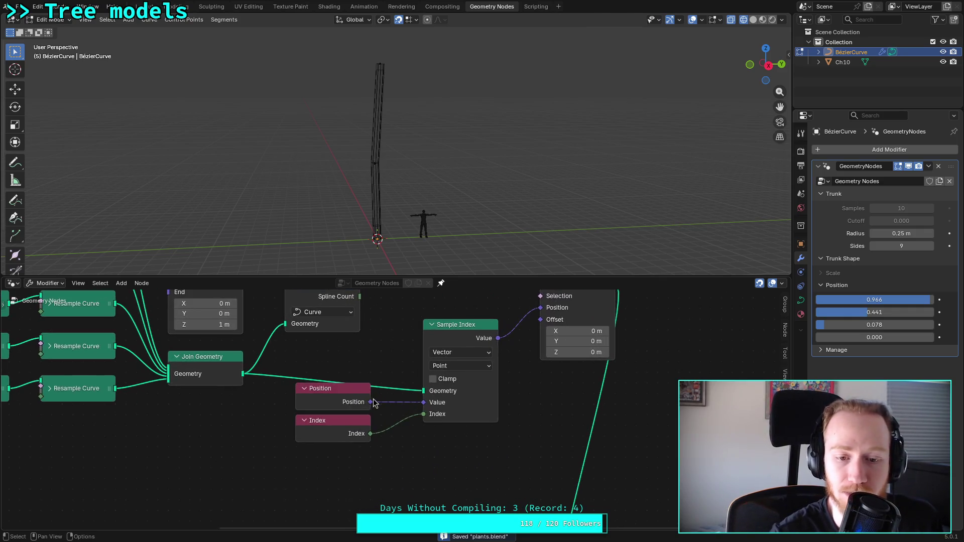
pyautogui.moveTo(307, 365); pyautogui.dragTo(405, 458)
pyautogui.click(438, 316)
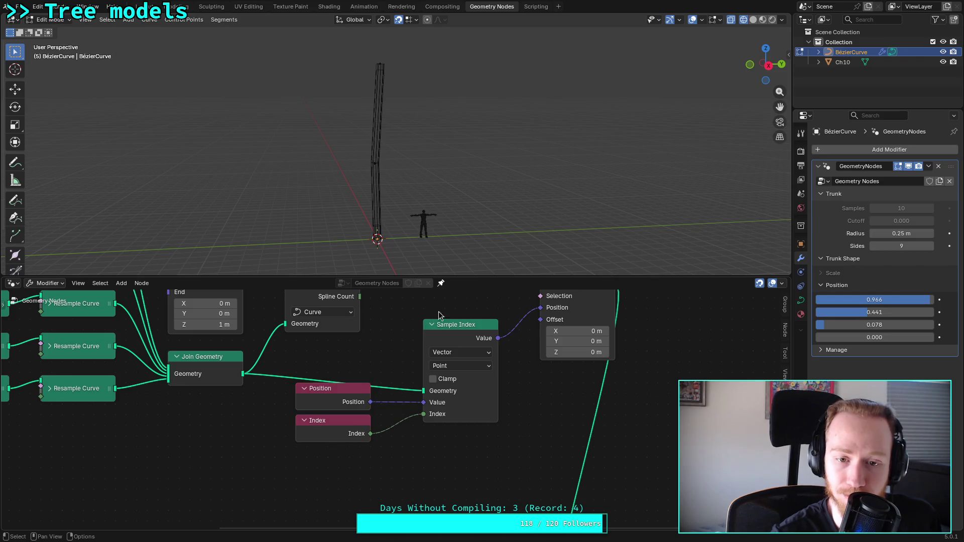
pyautogui.moveTo(383, 342); pyautogui.dragTo(376, 460)
pyautogui.click(408, 339)
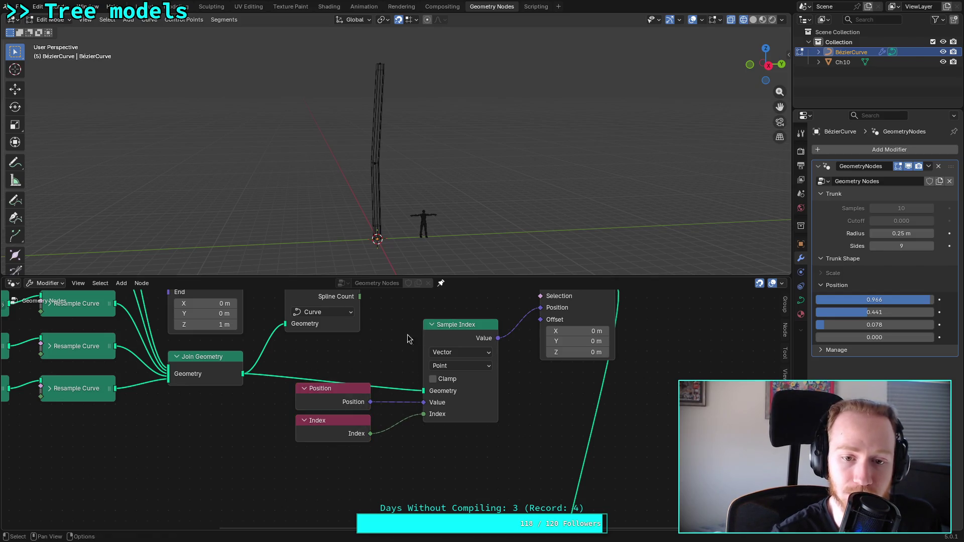
pyautogui.moveTo(390, 338); pyautogui.dragTo(387, 404, button='middle')
pyautogui.click(342, 451)
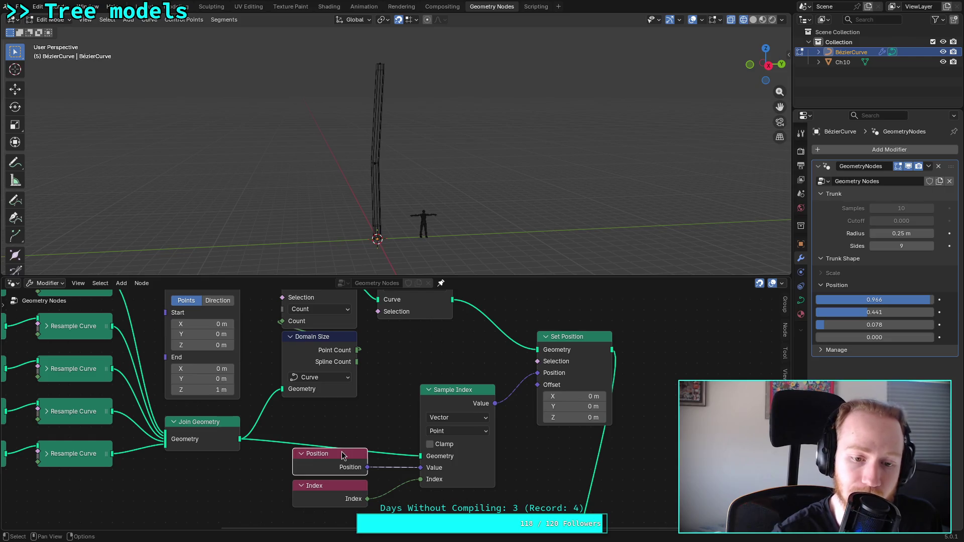
pyautogui.click(456, 394)
pyautogui.moveTo(401, 360); pyautogui.dragTo(398, 410, button='middle')
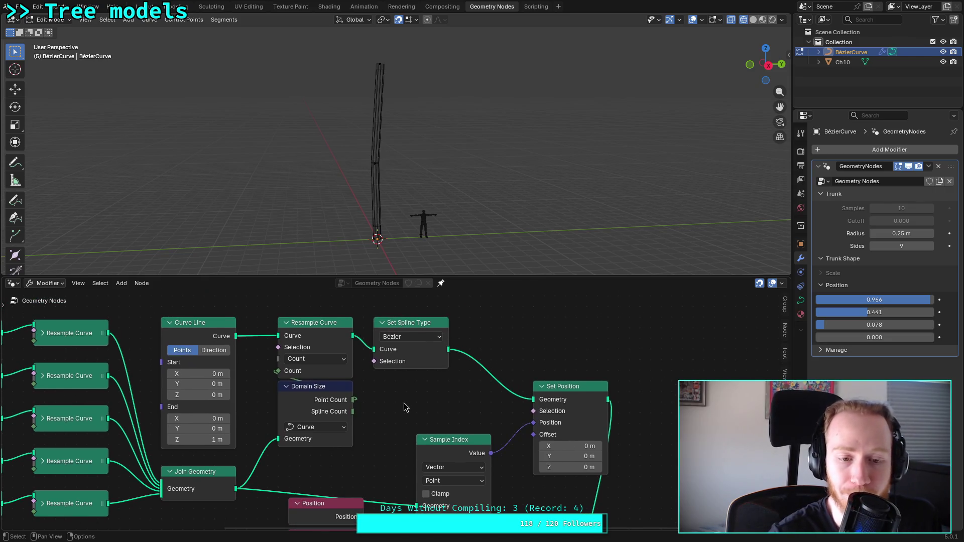
pyautogui.keyDown('ctrl'); pyautogui.hscroll(8, 404, 403); pyautogui.keyUp('ctrl')
pyautogui.scroll(-1, 429, 396)
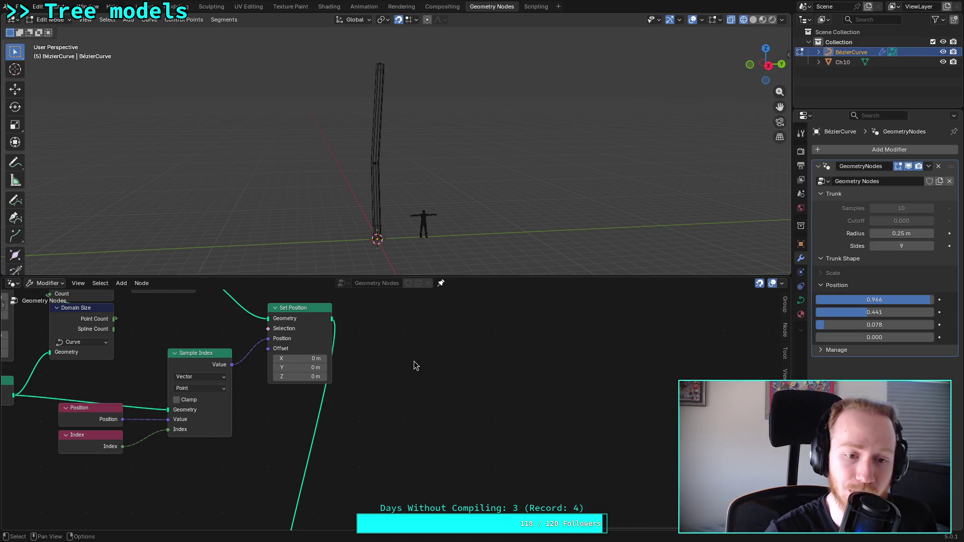
pyautogui.hotkey('shift', 'a')
# Step: Insert a Resample Curve node between Set Position and Curve to Mesh
pyautogui.moveTo(465, 357)
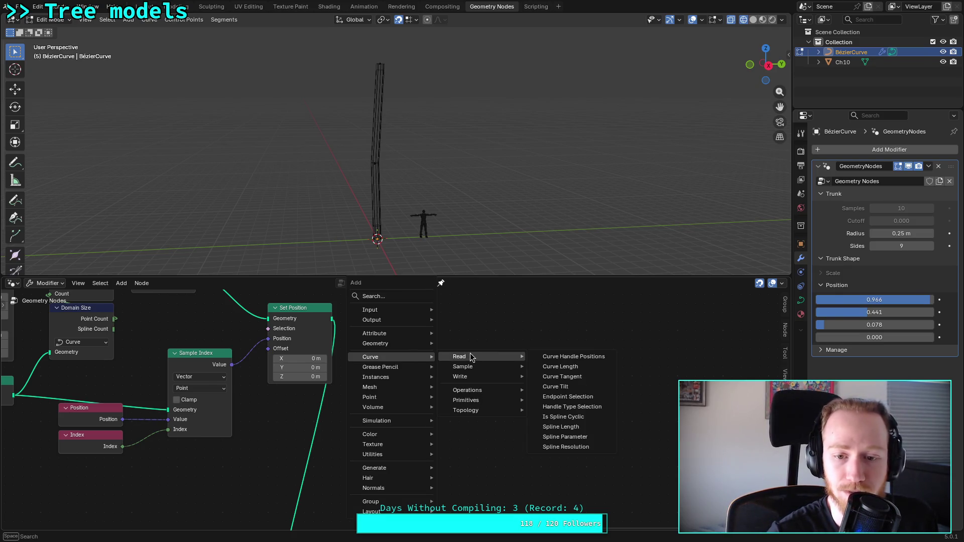
pyautogui.moveTo(470, 391)
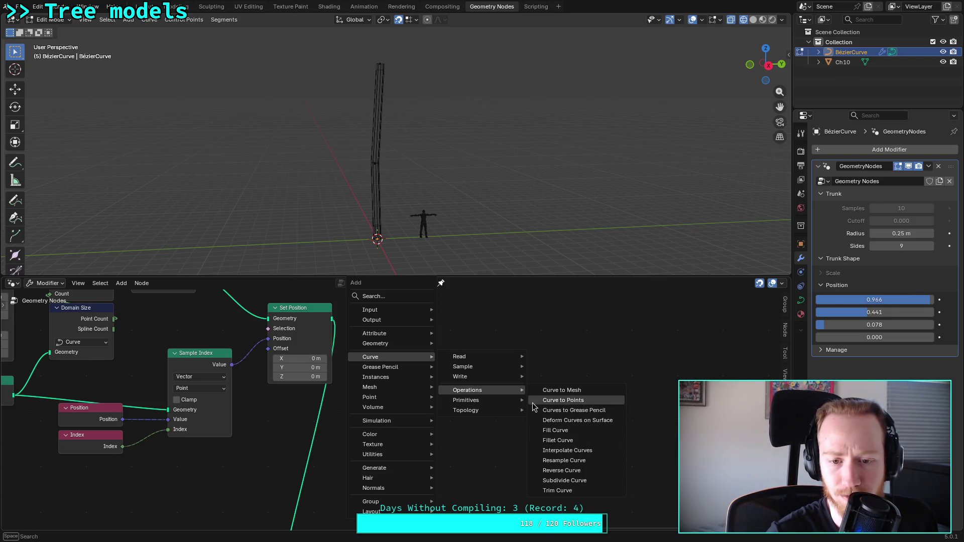
pyautogui.click(538, 460)
pyautogui.click(497, 442)
pyautogui.moveTo(332, 326)
pyautogui.mouseDown()
pyautogui.moveTo(442, 397)
pyautogui.moveTo(495, 403)
pyautogui.mouseUp()
pyautogui.scroll(-3, 405, 374)
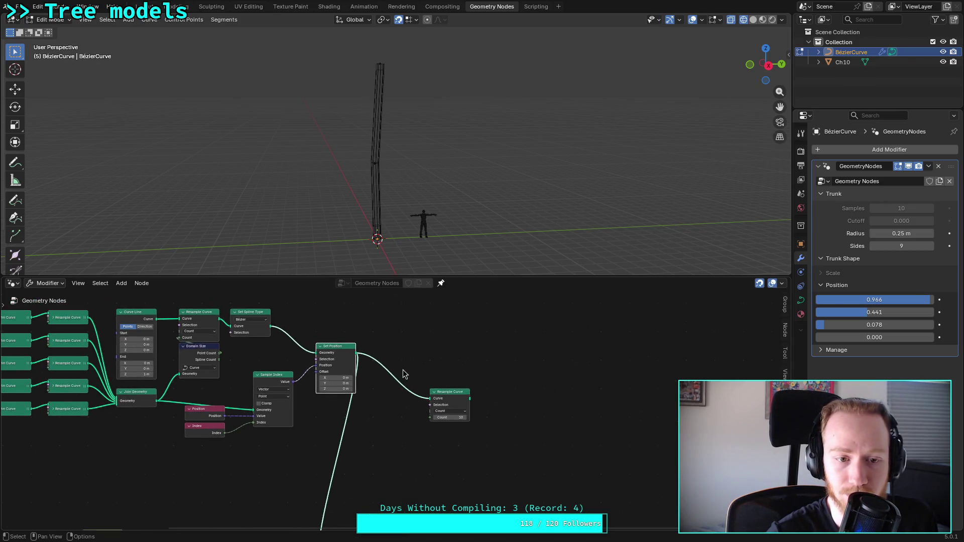
pyautogui.scroll(1, 405, 374)
pyautogui.moveTo(482, 398)
pyautogui.mouseDown()
pyautogui.moveTo(321, 518)
pyautogui.moveTo(313, 473)
pyautogui.mouseUp()
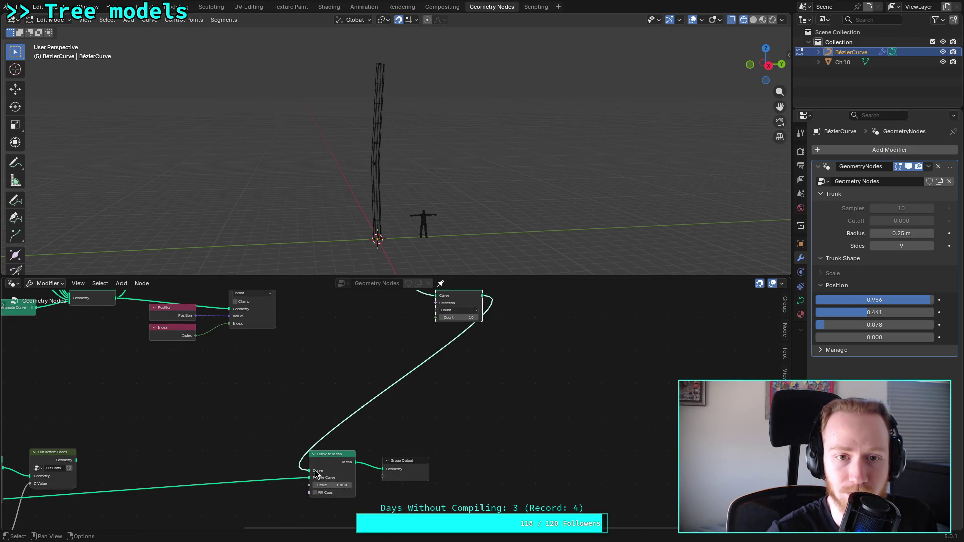
pyautogui.moveTo(422, 335); pyautogui.dragTo(413, 403, button='middle')
pyautogui.scroll(1, 387, 365)
pyautogui.scroll(2, 386, 365)
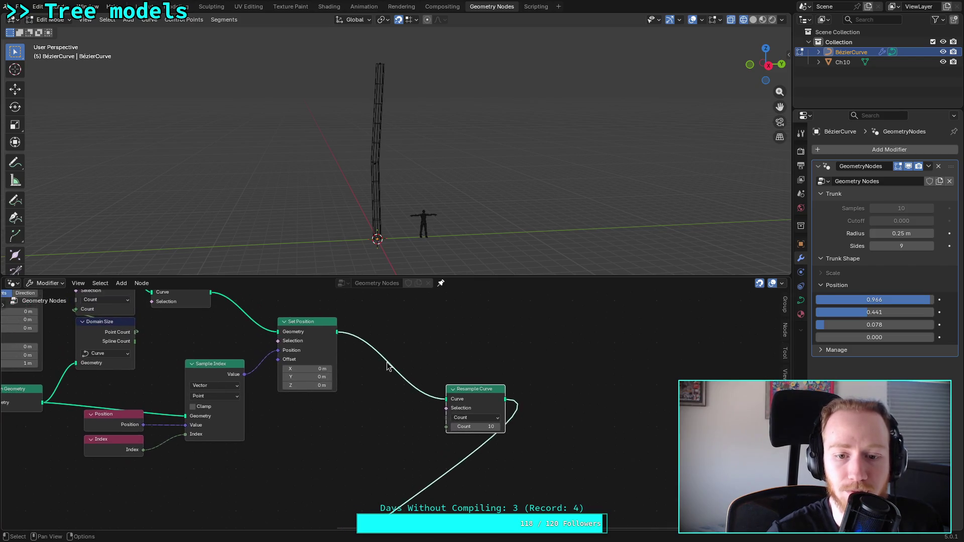
# Step: Try Resample Curve counts from 9 up to 22, then back down through 13 to 4
pyautogui.moveTo(468, 430)
pyautogui.mouseDown()
pyautogui.moveTo(457, 430)
pyautogui.moveTo(526, 433)
pyautogui.mouseUp()
pyautogui.click(525, 433)
pyautogui.click(526, 433)
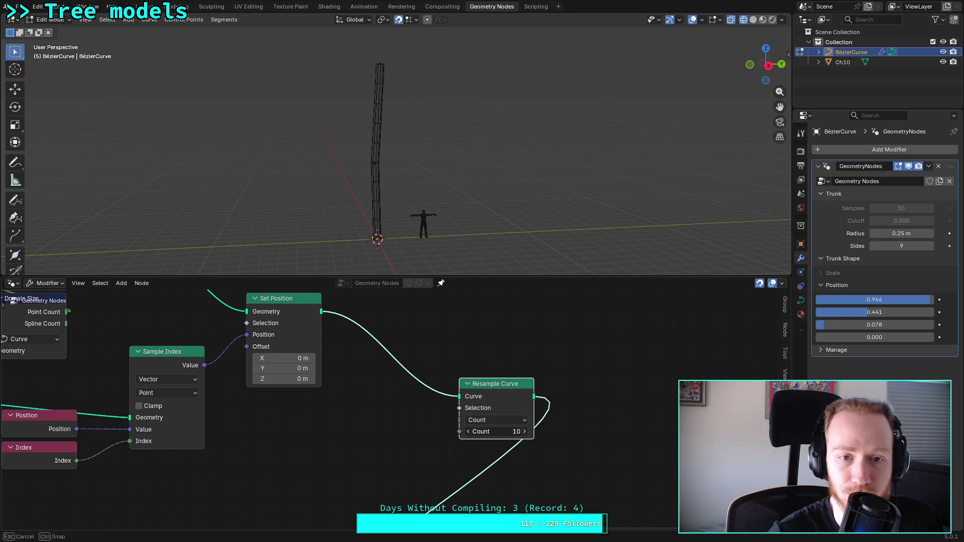
pyautogui.click(526, 433)
pyautogui.doubleClick(526, 433)
pyautogui.click(526, 433)
pyautogui.doubleClick(526, 433)
pyautogui.doubleClick(526, 433)
pyautogui.click(526, 433)
pyautogui.doubleClick(526, 433)
pyautogui.scroll(3, 394, 157)
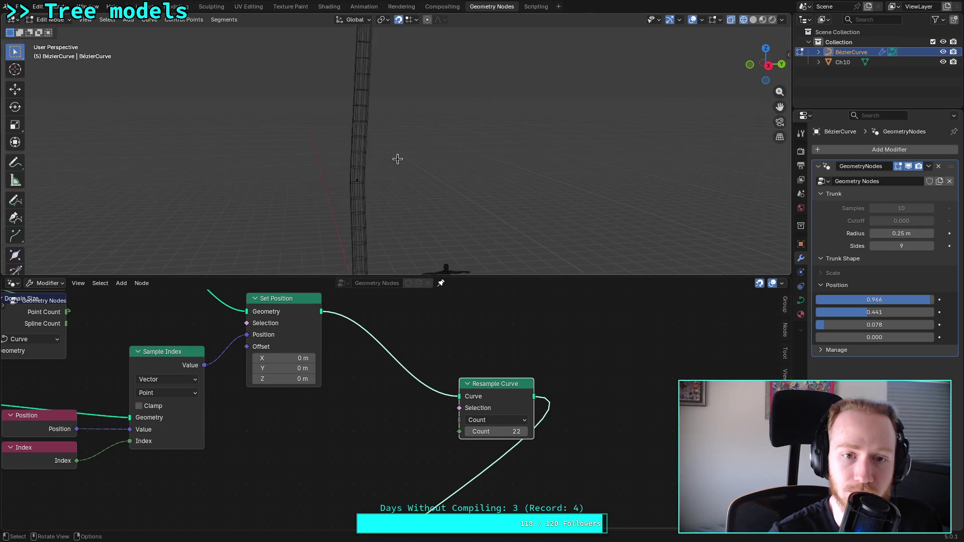
pyautogui.scroll(-2, 394, 157)
pyautogui.doubleClick(466, 432)
pyautogui.doubleClick(466, 432)
pyautogui.click(466, 432)
pyautogui.doubleClick(466, 432)
pyautogui.doubleClick(466, 432)
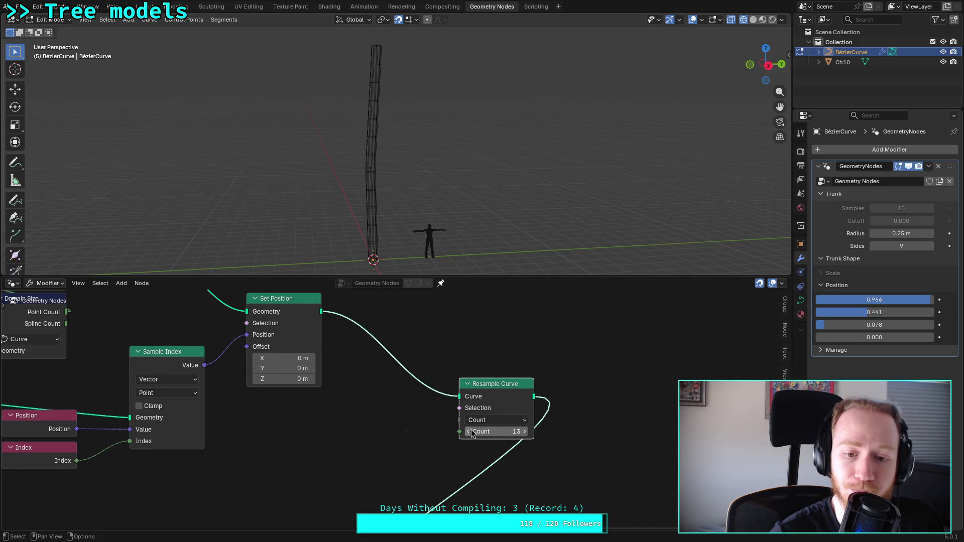
pyautogui.doubleClick(468, 432)
pyautogui.doubleClick(468, 432)
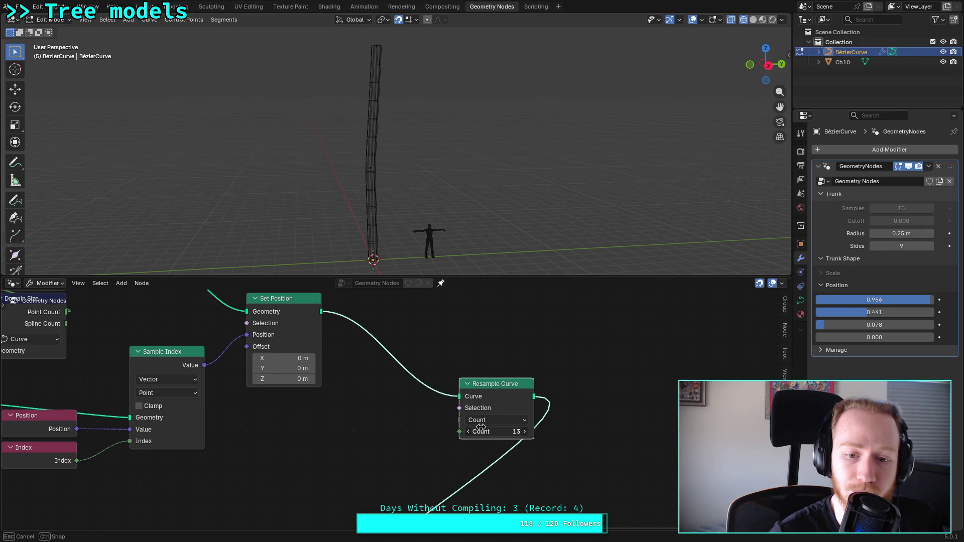
pyautogui.doubleClick(468, 432)
pyautogui.click(468, 432)
pyautogui.doubleClick(468, 432)
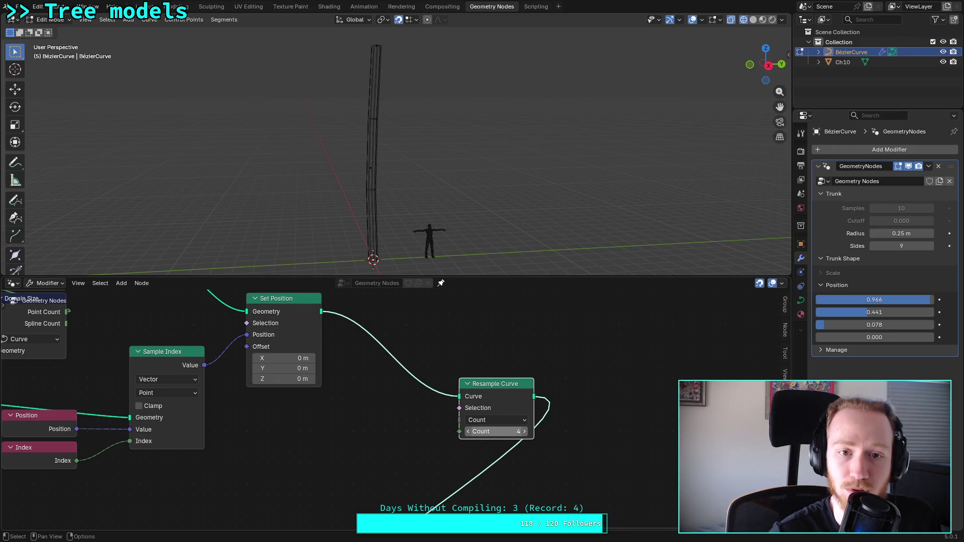
# Step: Delete the extra Resample Curve node and link Set Position directly into Curve to Mesh
pyautogui.press('x')
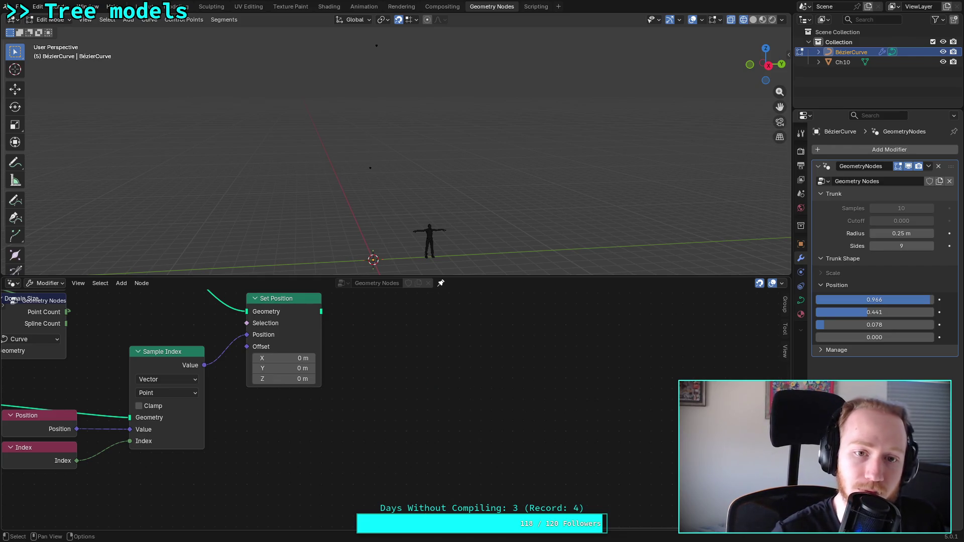
pyautogui.scroll(-4, 366, 362)
pyautogui.keyDown('shift'); pyautogui.scroll(-3, 372, 344); pyautogui.keyUp('shift')
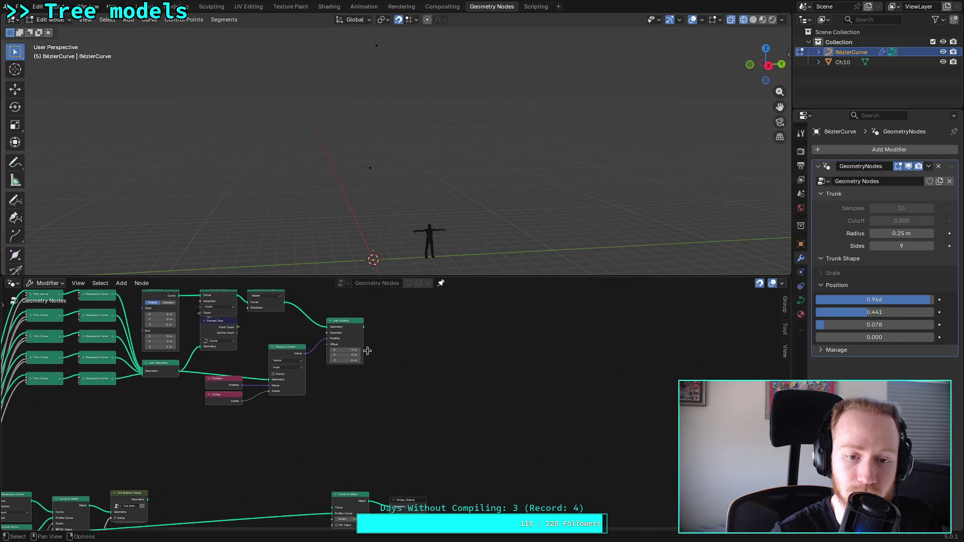
pyautogui.moveTo(362, 321)
pyautogui.mouseDown()
pyautogui.moveTo(312, 485)
pyautogui.moveTo(332, 501)
pyautogui.mouseUp()
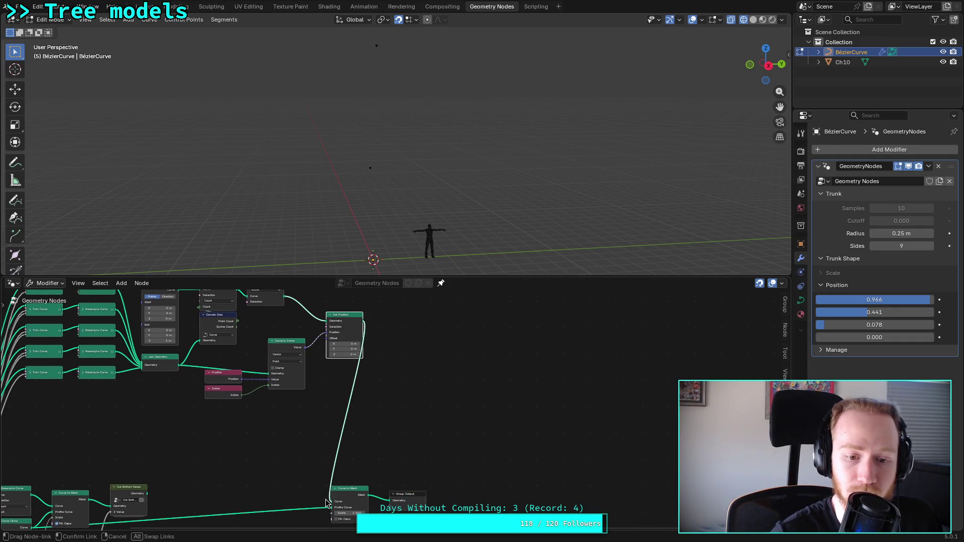
pyautogui.moveTo(399, 366)
pyautogui.mouseDown(button='middle')
pyautogui.moveTo(443, 386)
pyautogui.moveTo(487, 426)
pyautogui.mouseUp(button='middle')
pyautogui.scroll(1, 458, 398)
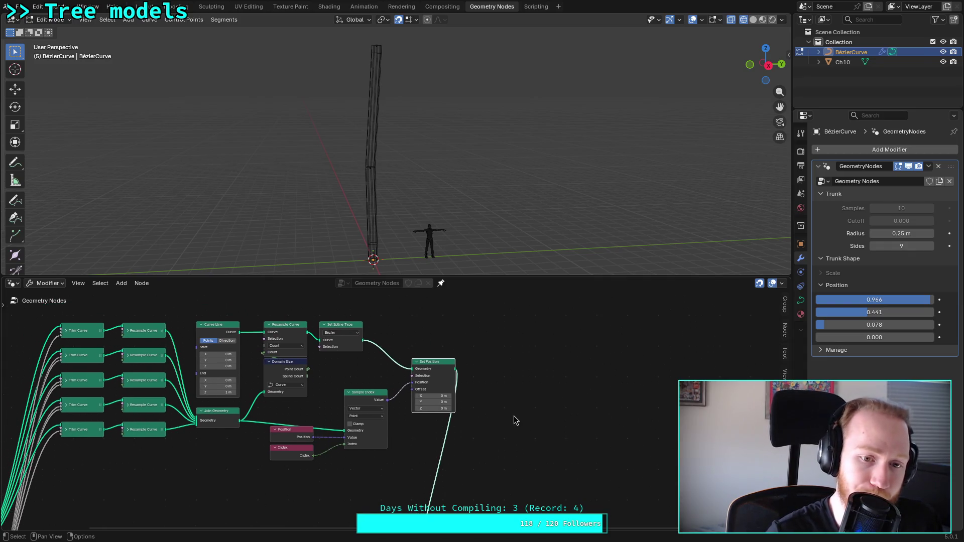
# Step: Shift the Position, Index, Sample Index and Set Position nodes left to tidy the layout
pyautogui.moveTo(290, 413); pyautogui.dragTo(397, 489)
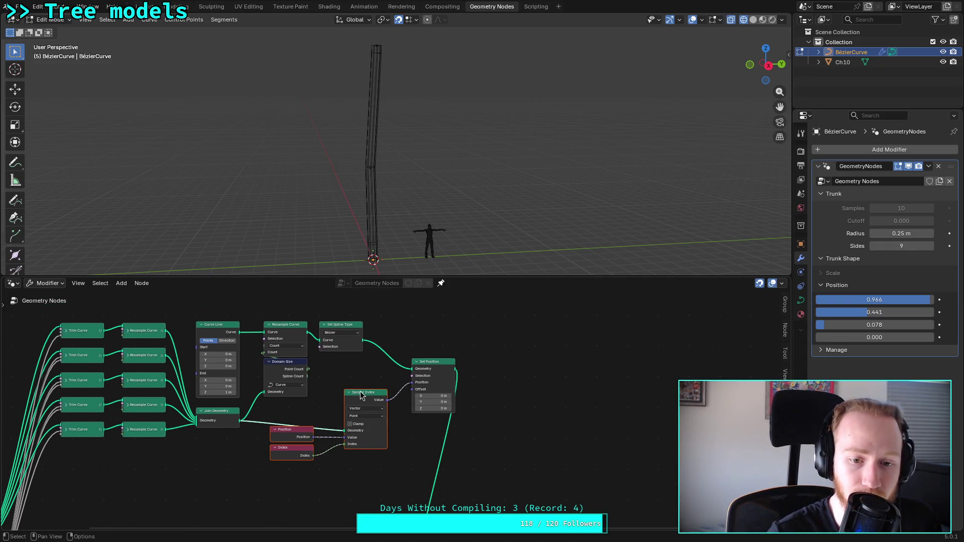
pyautogui.moveTo(358, 393); pyautogui.dragTo(338, 393)
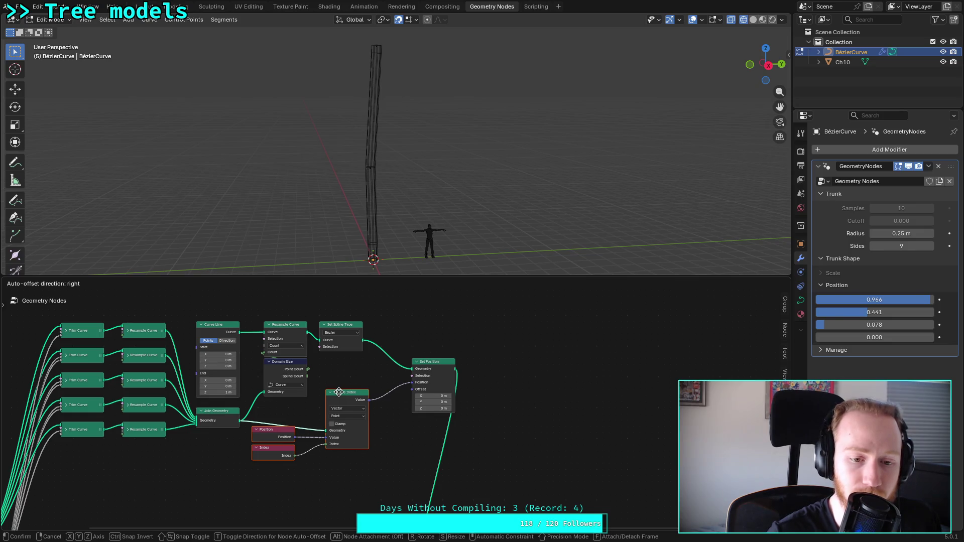
pyautogui.click(339, 393)
pyautogui.moveTo(250, 479); pyautogui.dragTo(275, 440)
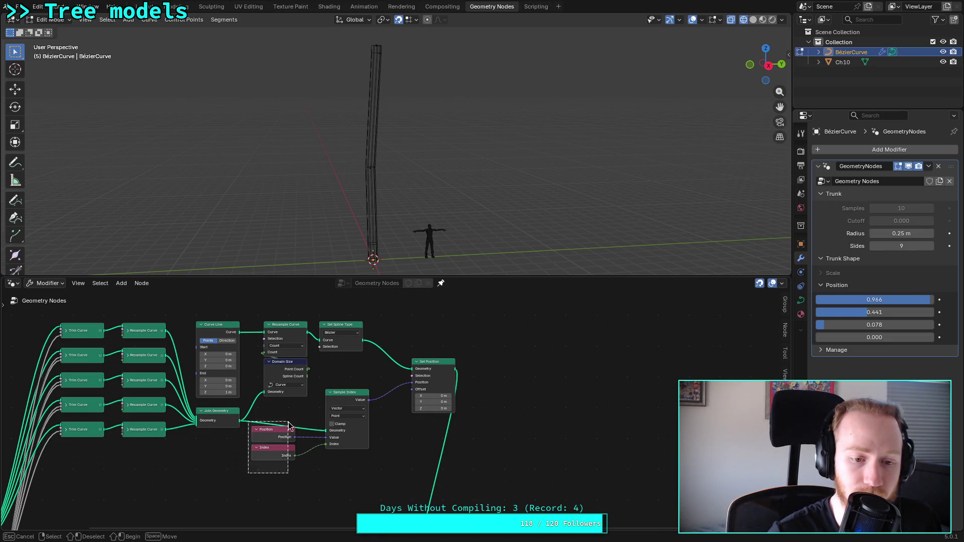
pyautogui.press('g')
pyautogui.click(219, 446)
pyautogui.moveTo(342, 399); pyautogui.dragTo(280, 410)
pyautogui.moveTo(424, 362); pyautogui.dragTo(406, 349)
pyautogui.click(400, 444)
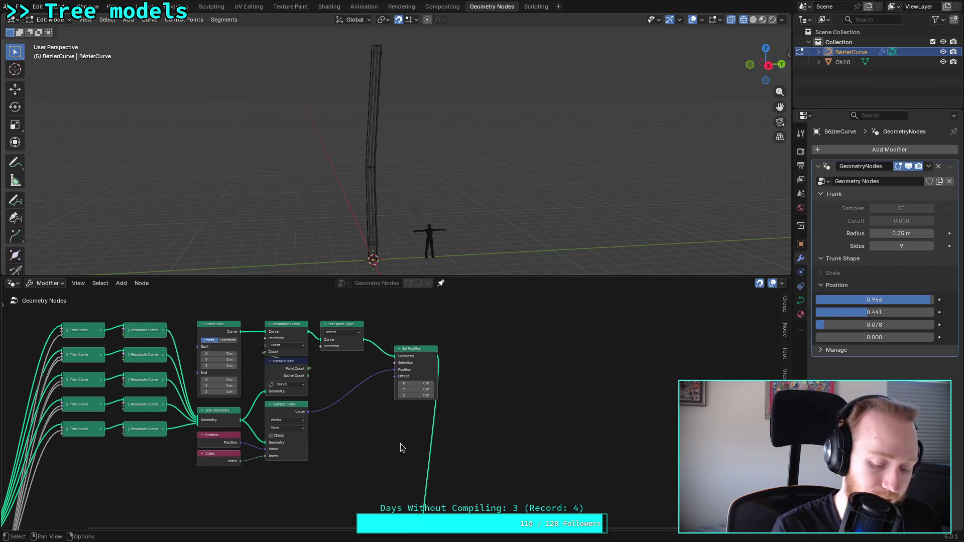
pyautogui.scroll(3, 309, 435)
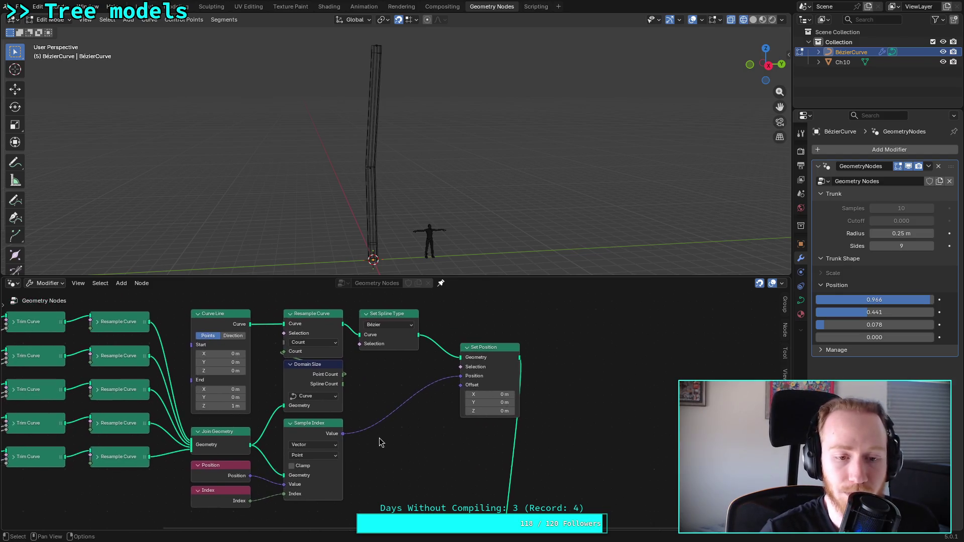
# Step: Box-select the nodes from Curve Line through Set Position and group them into a node group
pyautogui.press('b')
pyautogui.moveTo(233, 305)
pyautogui.mouseDown()
pyautogui.moveTo(376, 430)
pyautogui.moveTo(422, 507)
pyautogui.moveTo(488, 513)
pyautogui.mouseUp()
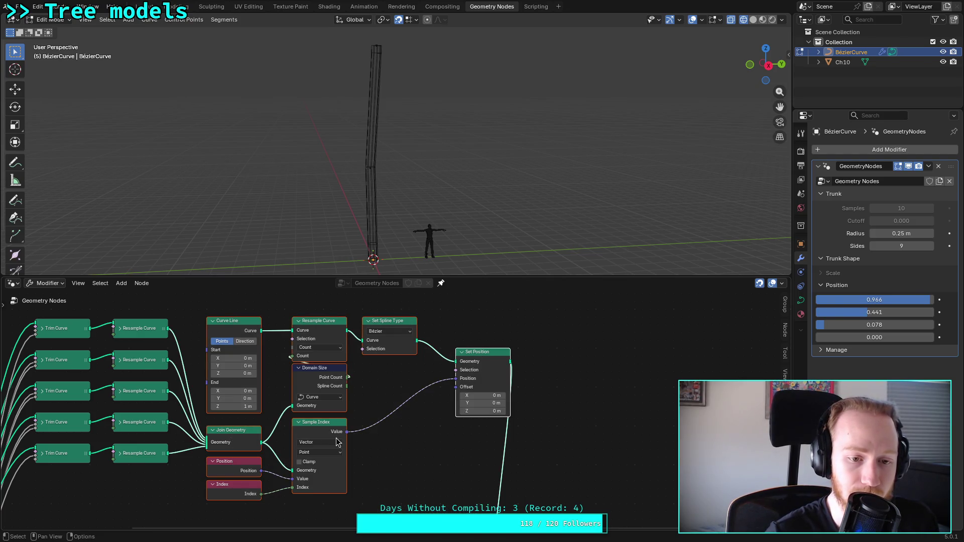
pyautogui.rightClick(324, 425)
pyautogui.click(279, 446)
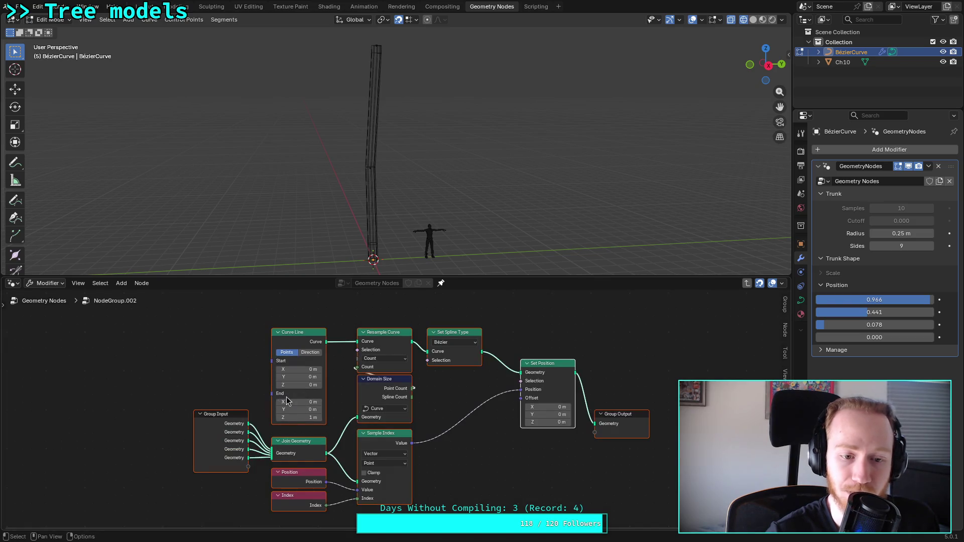
pyautogui.press('Tab')
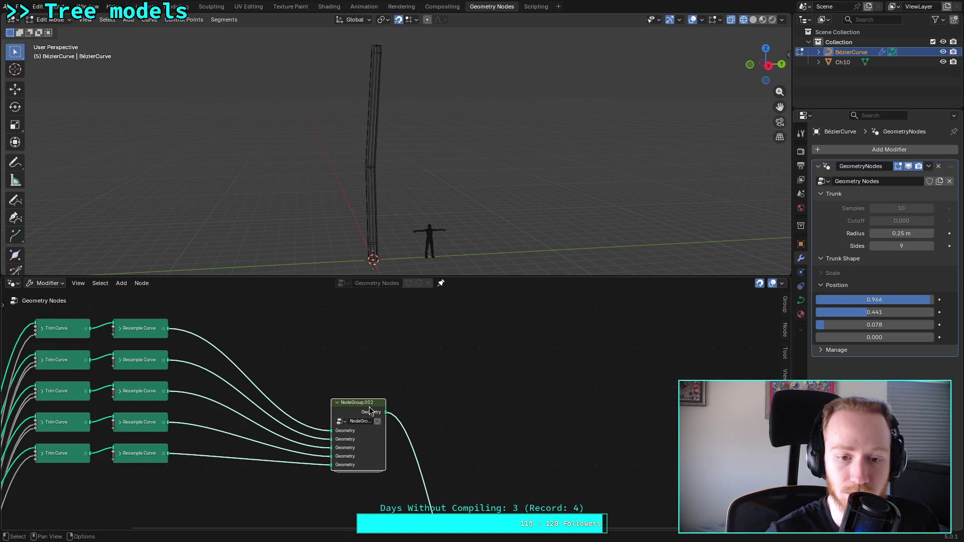
pyautogui.press('Tab')
pyautogui.press('Tab')
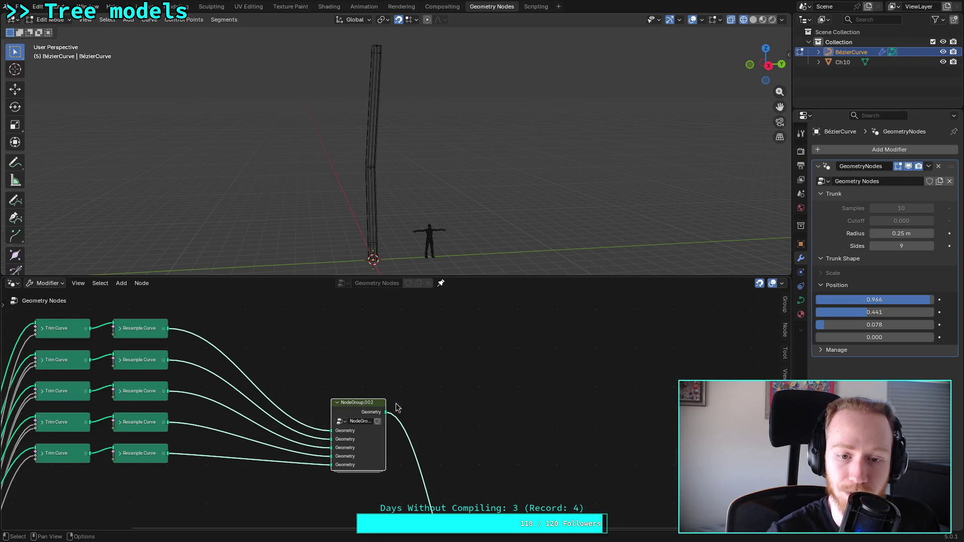
# Step: Rename the group node MergeCurves, move it up-left, and enter the group
pyautogui.click(785, 331)
pyautogui.click(751, 325)
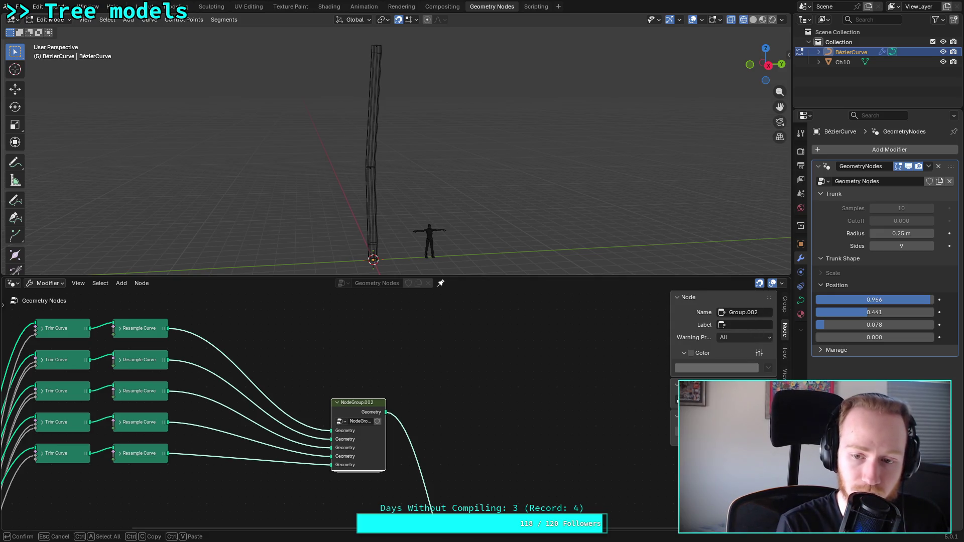
pyautogui.press('Return')
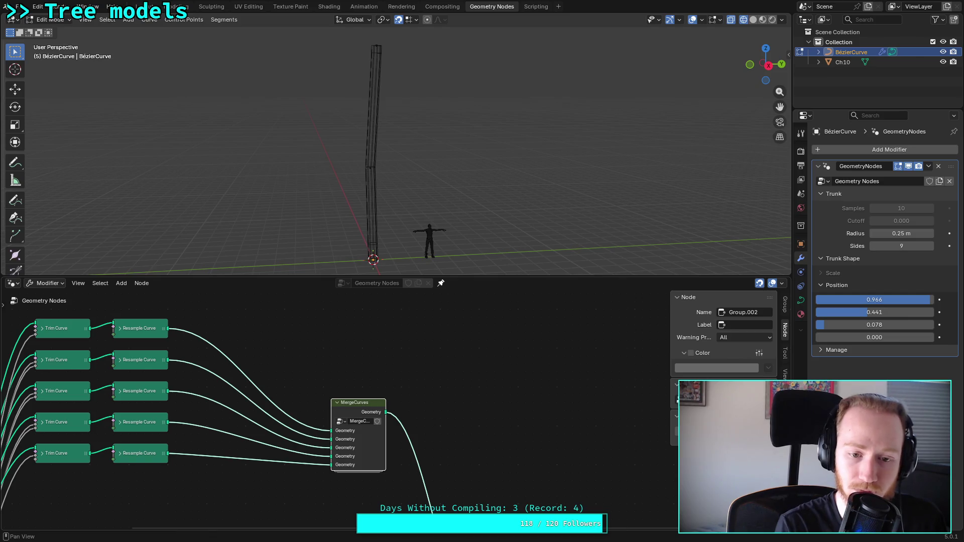
pyautogui.moveTo(366, 404); pyautogui.dragTo(265, 363)
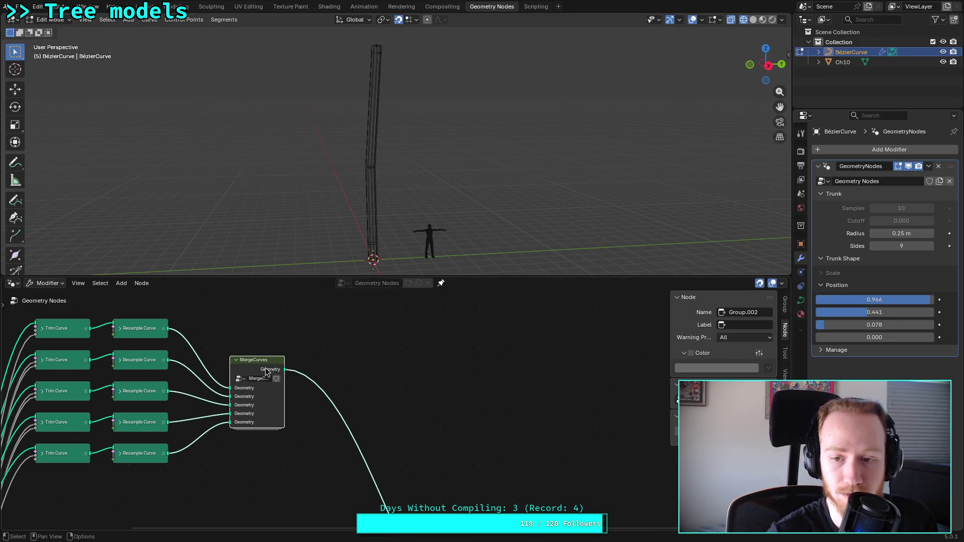
pyautogui.click(785, 324)
pyautogui.click(786, 307)
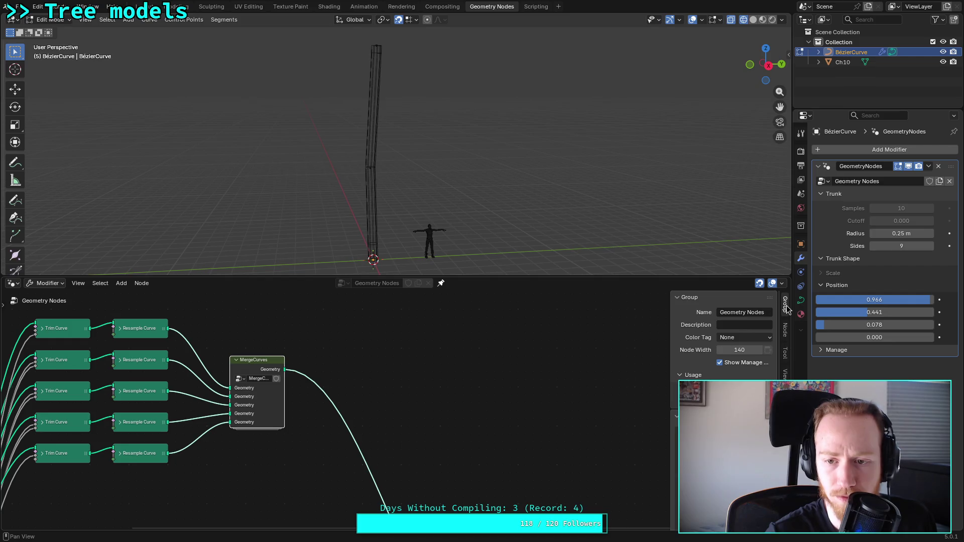
pyautogui.click(787, 308)
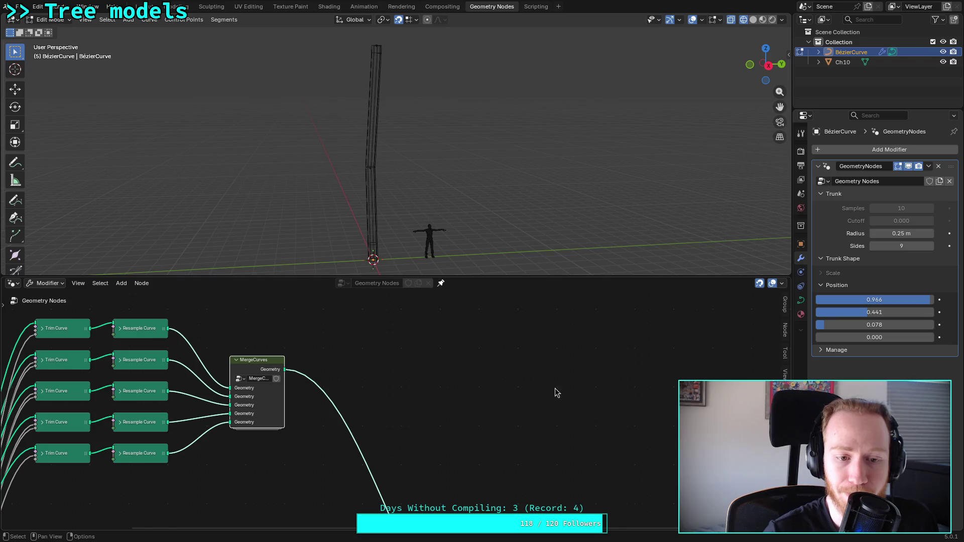
pyautogui.click(787, 308)
pyautogui.press('Tab')
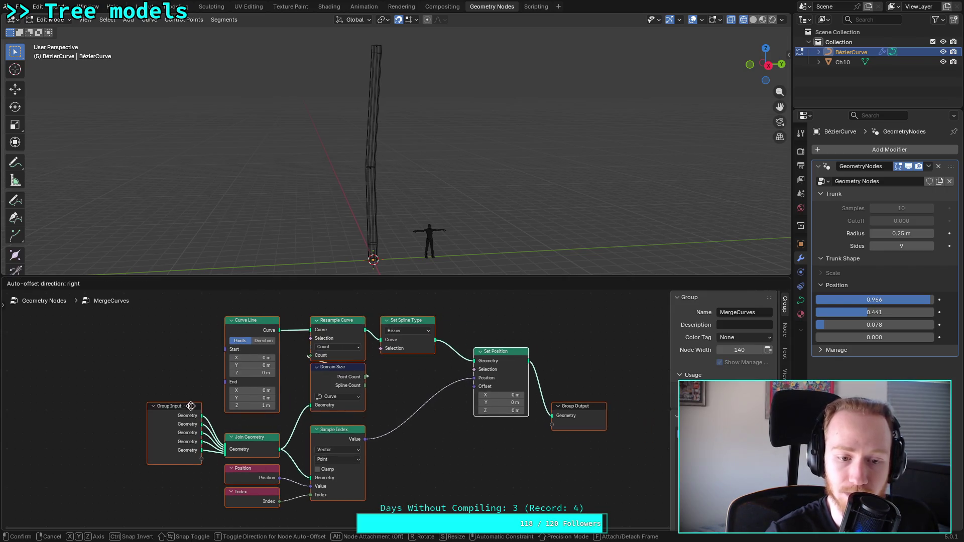
# Step: Inspect the Group Input socket list, trying another type and setting the first socket back to Geometry
pyautogui.scroll(2, 292, 416)
pyautogui.click(294, 421)
pyautogui.moveTo(303, 411); pyautogui.dragTo(316, 423, button='middle')
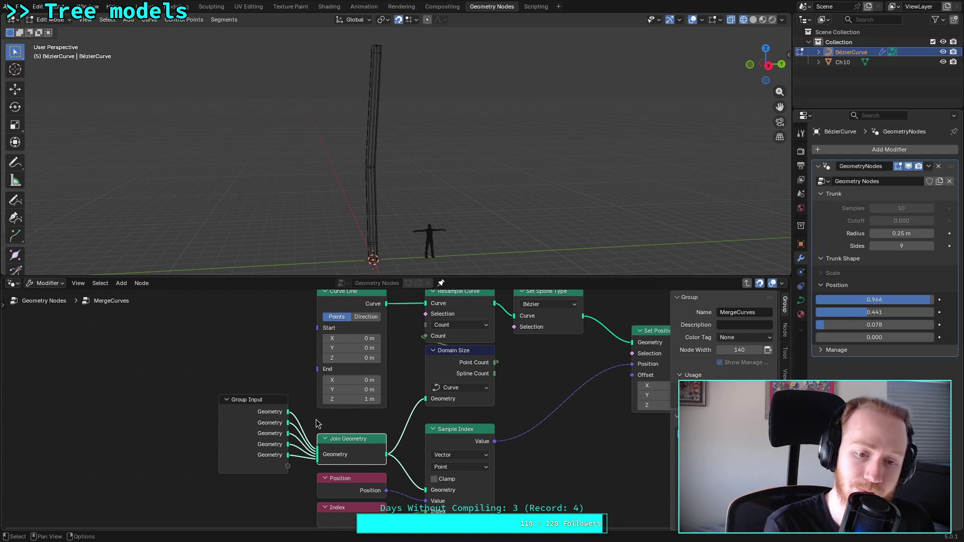
pyautogui.click(270, 409)
pyautogui.scroll(-2, 643, 431)
pyautogui.scroll(1, 589, 445)
pyautogui.scroll(5, 676, 450)
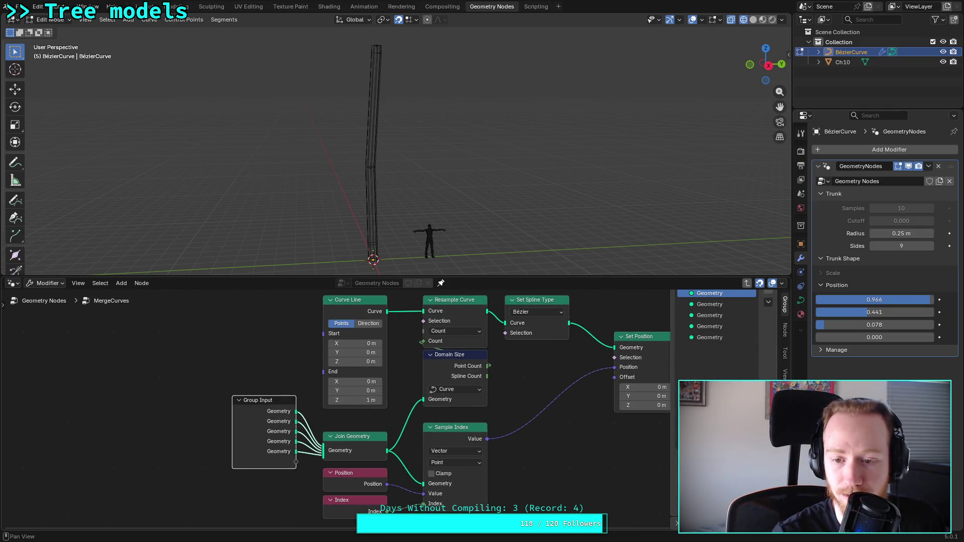
pyautogui.moveTo(668, 453); pyautogui.dragTo(605, 453)
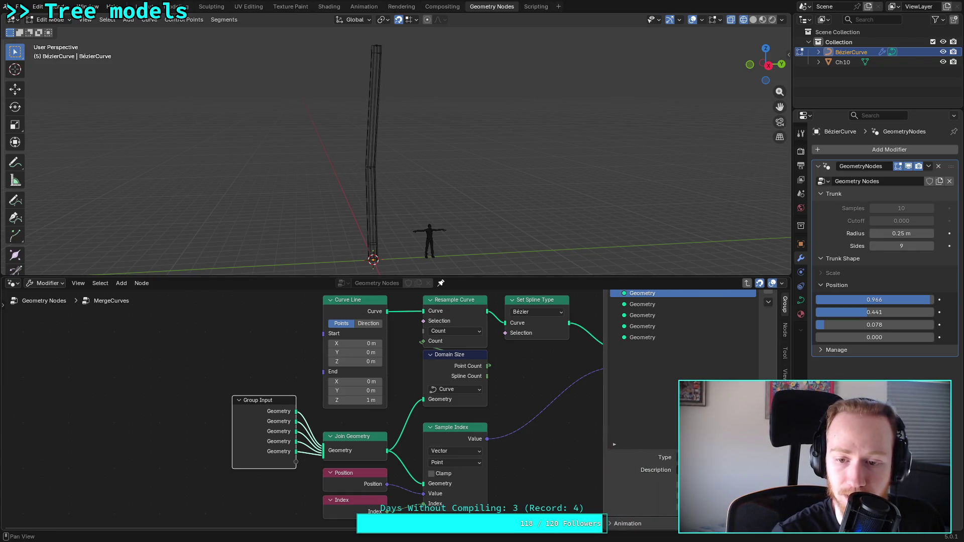
pyautogui.click(724, 458)
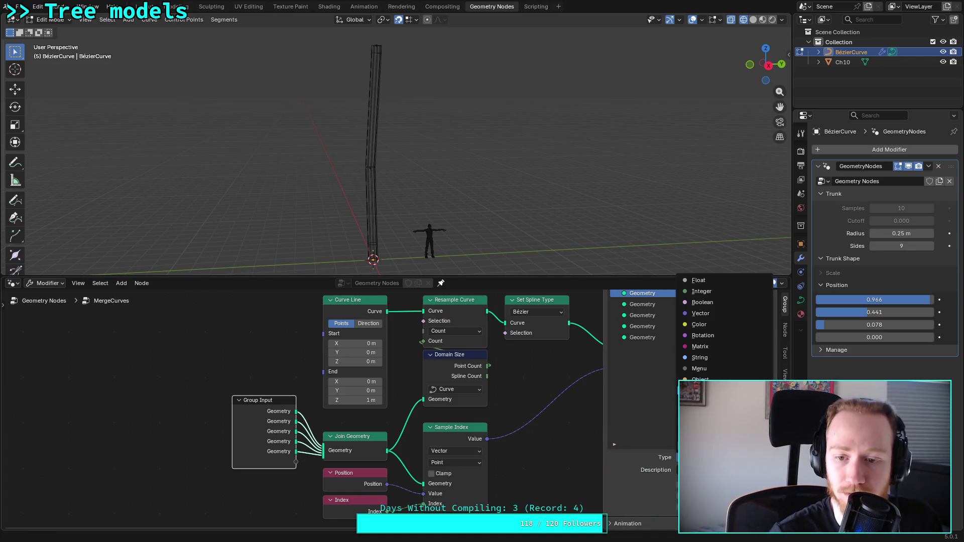
pyautogui.click(713, 432)
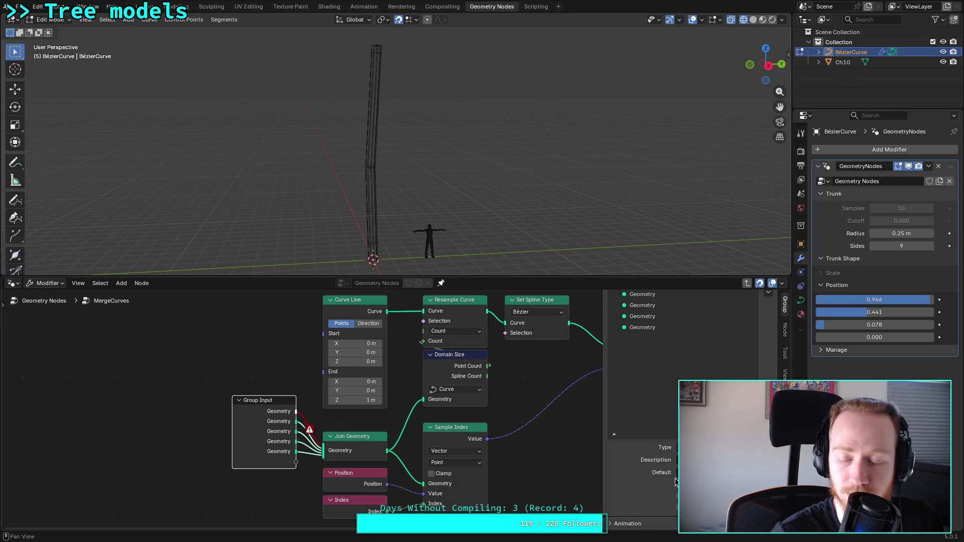
pyautogui.click(723, 448)
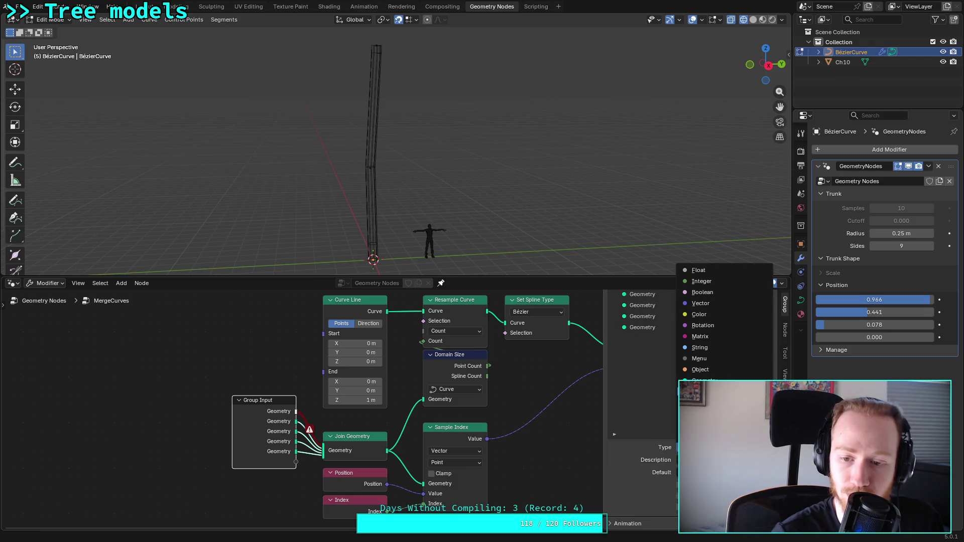
pyautogui.click(705, 381)
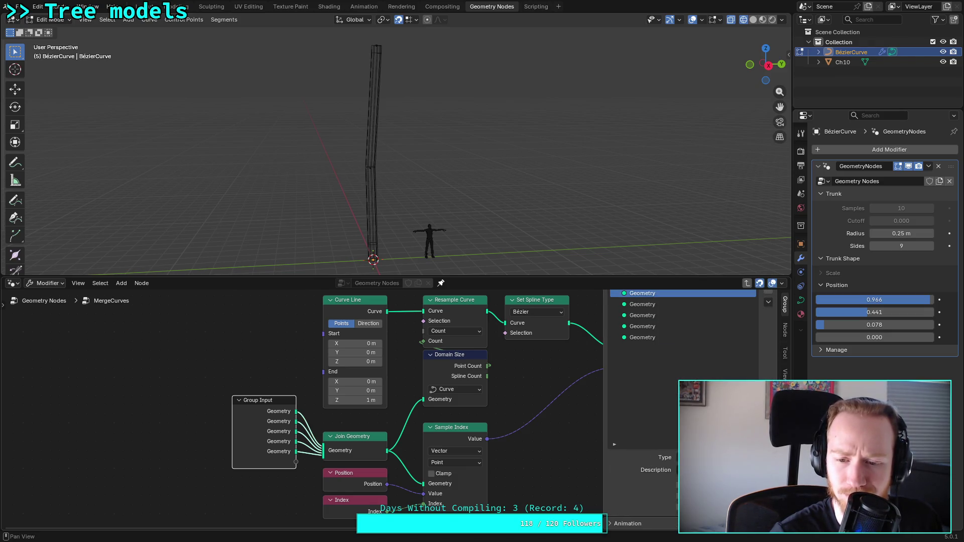
# Step: Remove the three extra Geometry inputs from the MergeCurves Group Input
pyautogui.scroll(5, 651, 489)
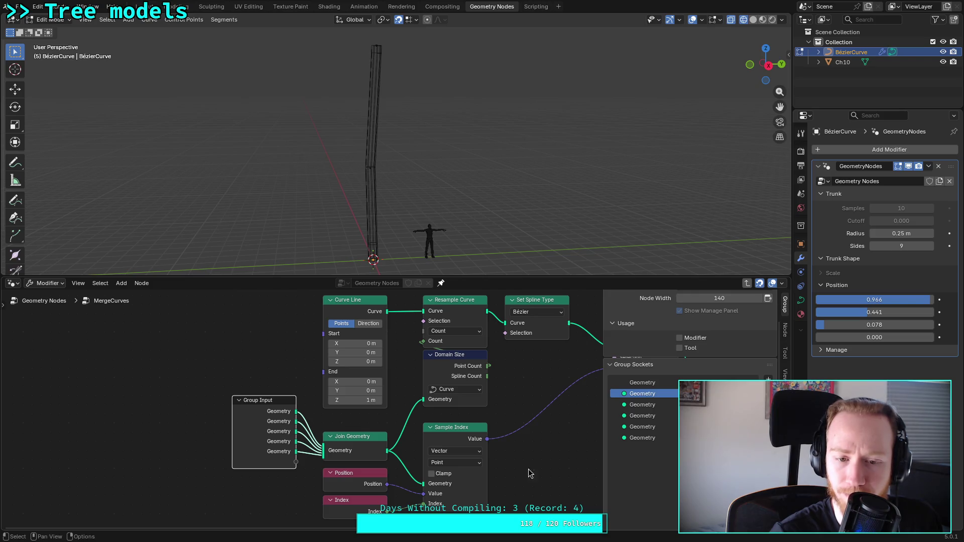
pyautogui.moveTo(325, 455)
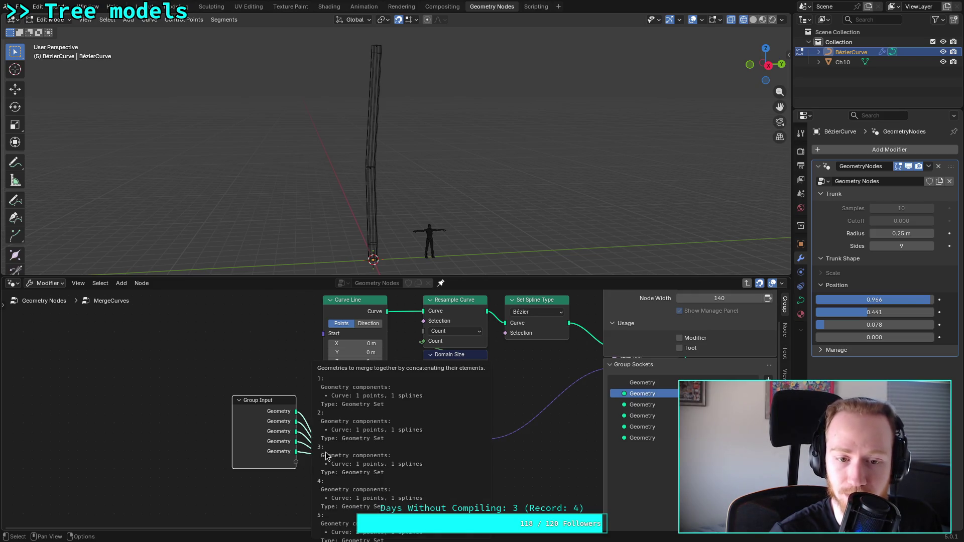
pyautogui.click(366, 436)
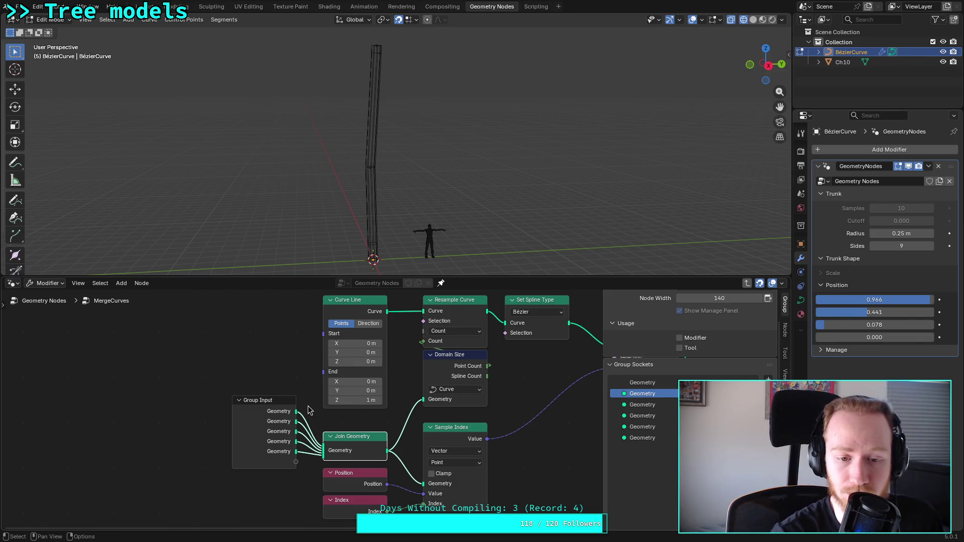
pyautogui.click(268, 405)
pyautogui.click(768, 390)
pyautogui.click(768, 390)
pyautogui.click(769, 390)
pyautogui.click(768, 390)
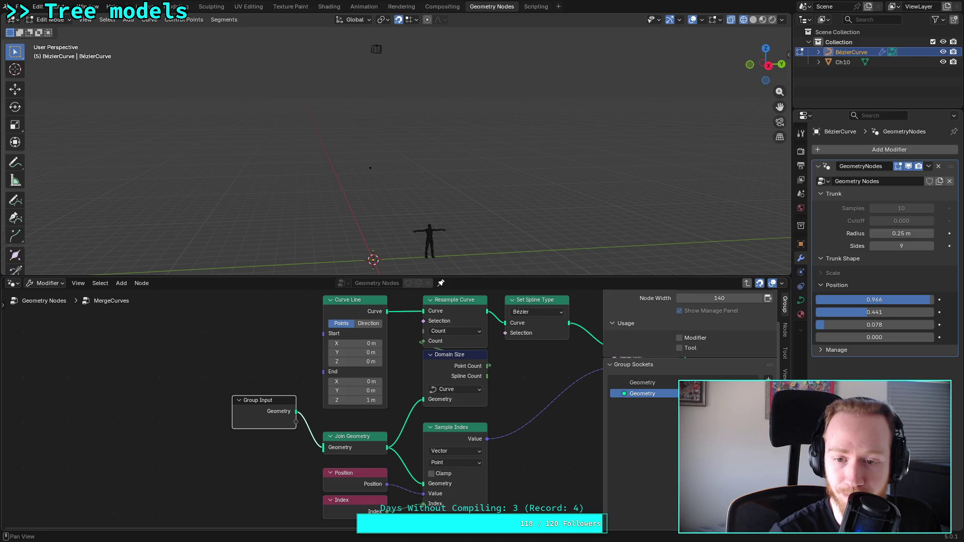
# Step: Delete Join Geometry, wire Group Input into Sample Index and Domain Size, and save plants.blend
pyautogui.click(344, 442)
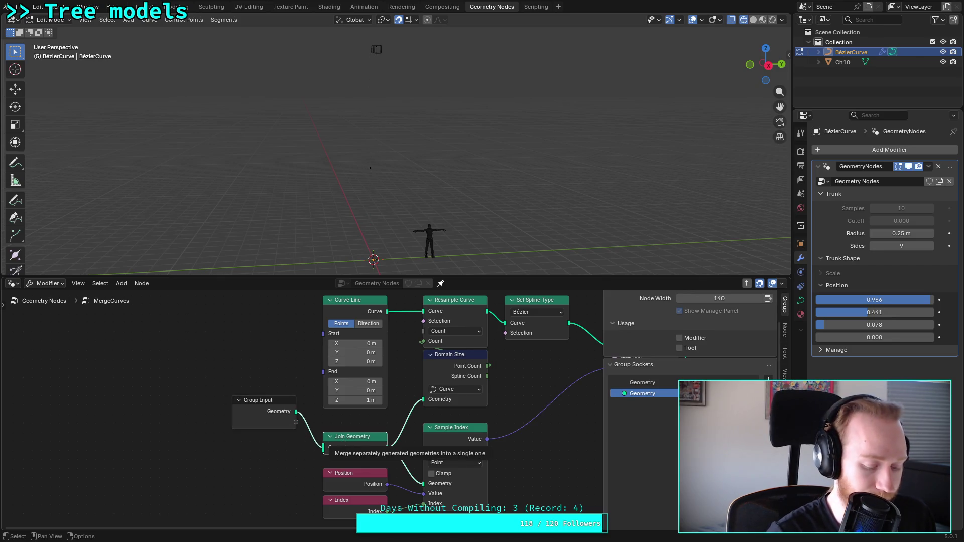
pyautogui.press('x')
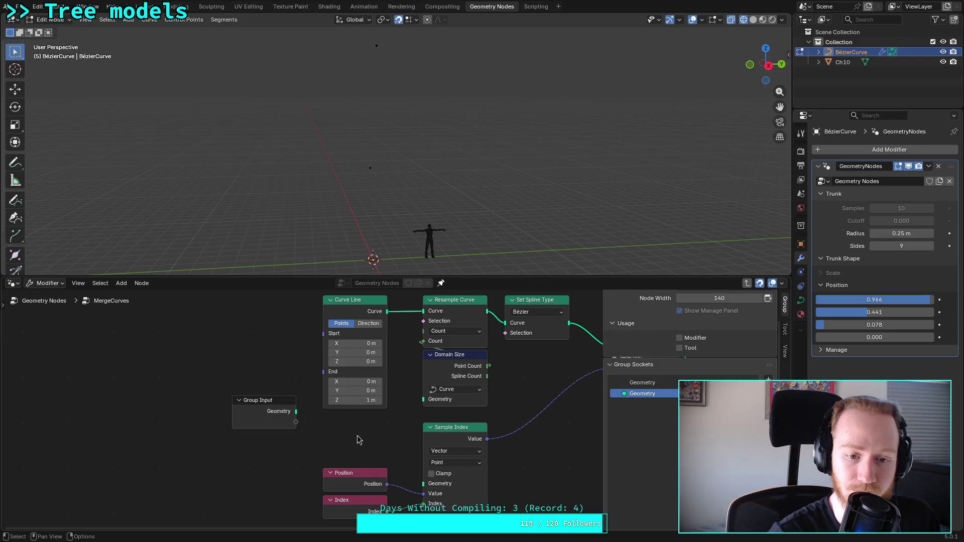
pyautogui.moveTo(296, 412); pyautogui.dragTo(421, 482)
pyautogui.moveTo(296, 415); pyautogui.dragTo(431, 404)
pyautogui.moveTo(270, 408); pyautogui.dragTo(361, 434)
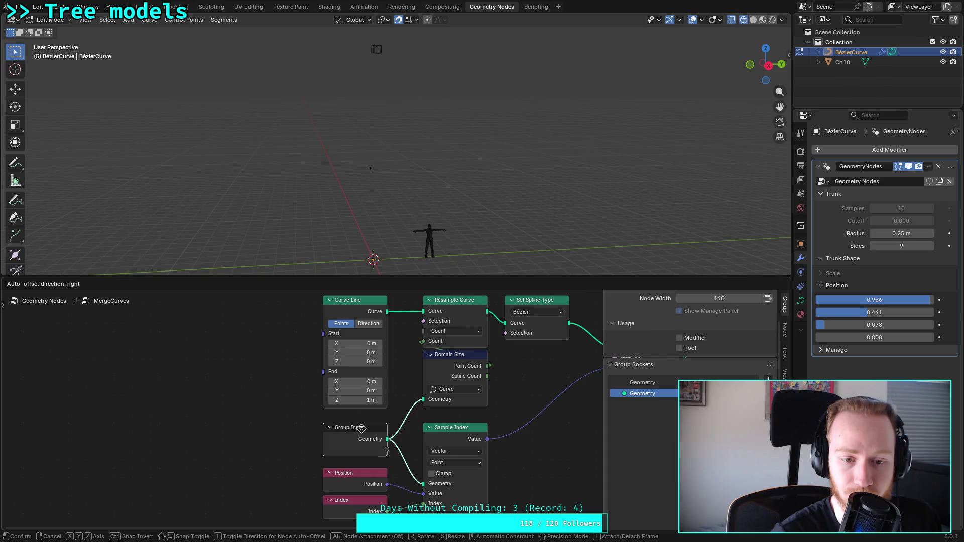
pyautogui.click(275, 420)
pyautogui.hotkey('ctrl', 's')
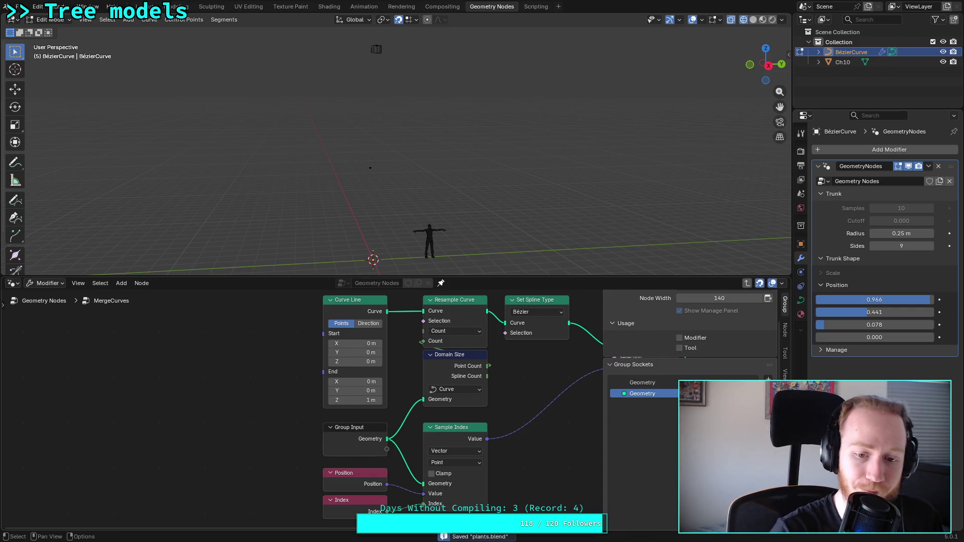
pyautogui.click(55, 302)
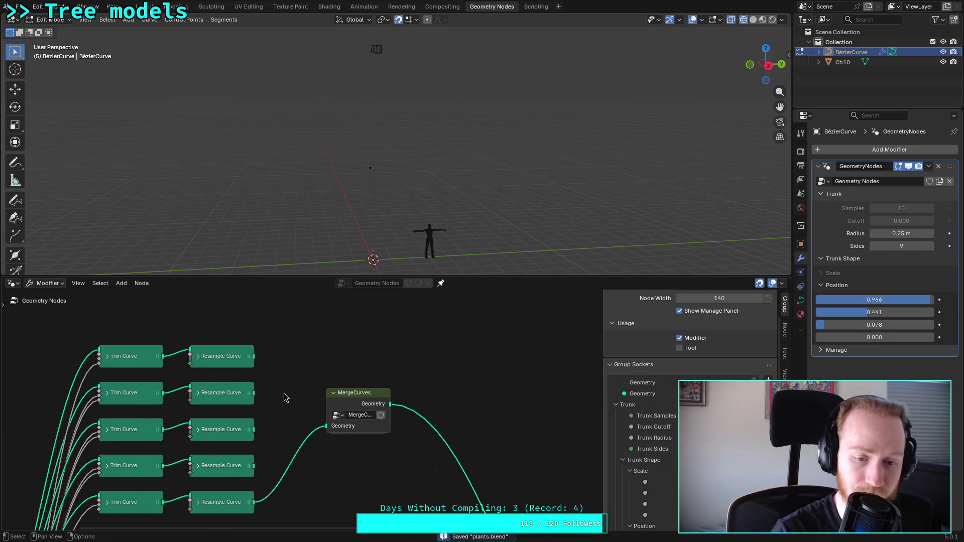
# Step: Add a Join Geometry node and insert it in front of MergeCurves
pyautogui.hotkey('shift', 'a')
pyautogui.moveTo(285, 396)
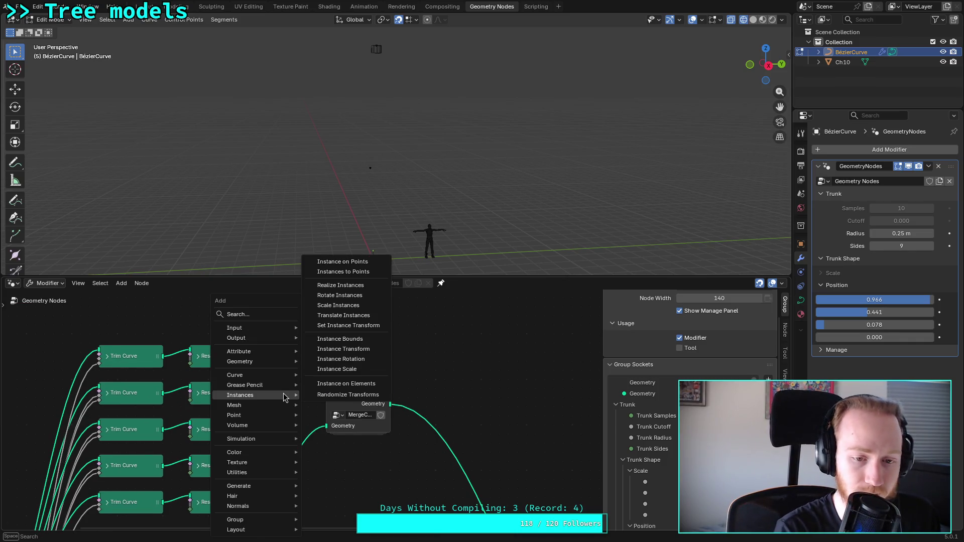
pyautogui.write('join')
pyautogui.press('Return')
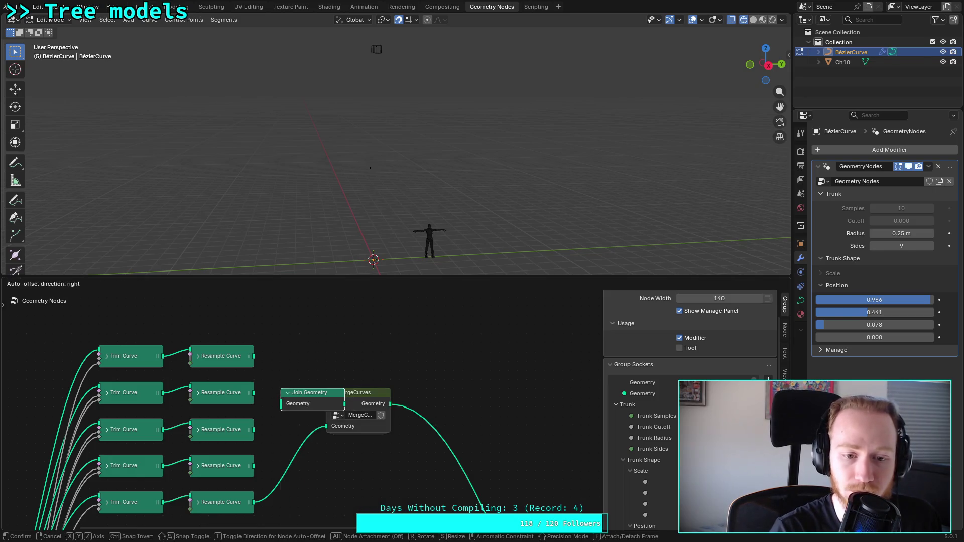
pyautogui.click(359, 396)
pyautogui.moveTo(345, 404); pyautogui.dragTo(381, 427)
# Step: Link the Resample Curve outputs into Join Geometry and nudge MergeCurves upward
pyautogui.moveTo(254, 502)
pyautogui.mouseDown()
pyautogui.moveTo(284, 413)
pyautogui.moveTo(281, 479)
pyautogui.mouseUp()
pyautogui.moveTo(253, 356)
pyautogui.mouseDown()
pyautogui.moveTo(268, 403)
pyautogui.moveTo(281, 404)
pyautogui.moveTo(259, 427)
pyautogui.moveTo(281, 413)
pyautogui.mouseUp()
pyautogui.moveTo(254, 466); pyautogui.dragTo(280, 419)
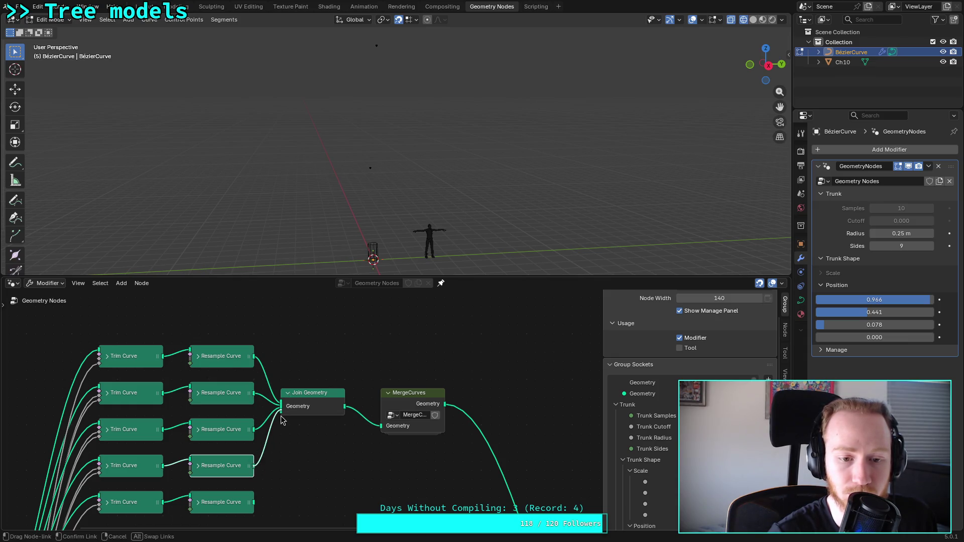
pyautogui.moveTo(254, 502)
pyautogui.mouseDown()
pyautogui.moveTo(289, 420)
pyautogui.moveTo(281, 420)
pyautogui.mouseUp()
pyautogui.moveTo(417, 391)
pyautogui.mouseDown()
pyautogui.moveTo(422, 374)
pyautogui.moveTo(411, 382)
pyautogui.mouseUp()
# Step: Inside MergeCurves, hide the side panel and reposition the Group Output node
pyautogui.press('Tab')
pyautogui.moveTo(532, 402)
pyautogui.mouseDown(button='middle')
pyautogui.moveTo(419, 399)
pyautogui.moveTo(746, 370)
pyautogui.mouseUp(button='middle')
pyautogui.press('n')
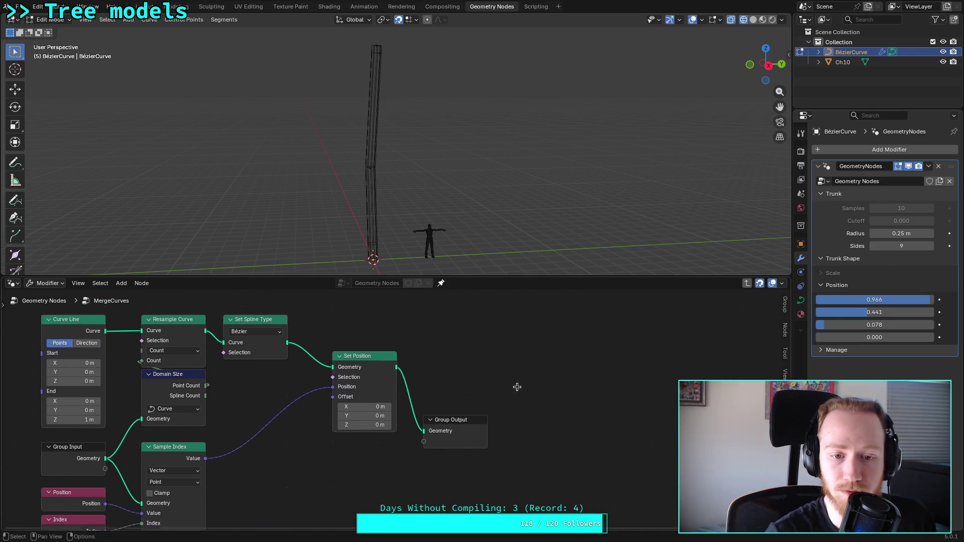
pyautogui.moveTo(516, 387); pyautogui.dragTo(418, 430, button='middle')
pyautogui.moveTo(418, 430); pyautogui.dragTo(519, 398)
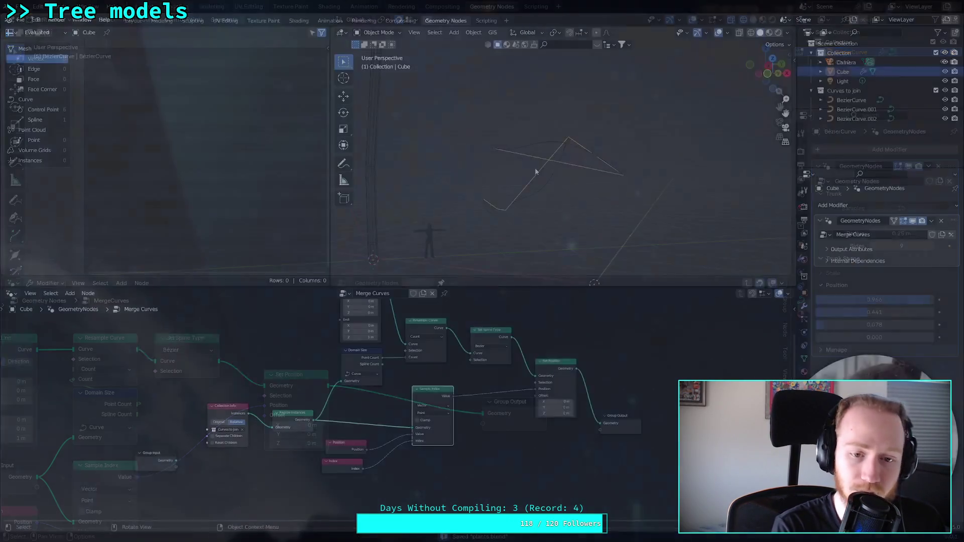
pyautogui.click(502, 365)
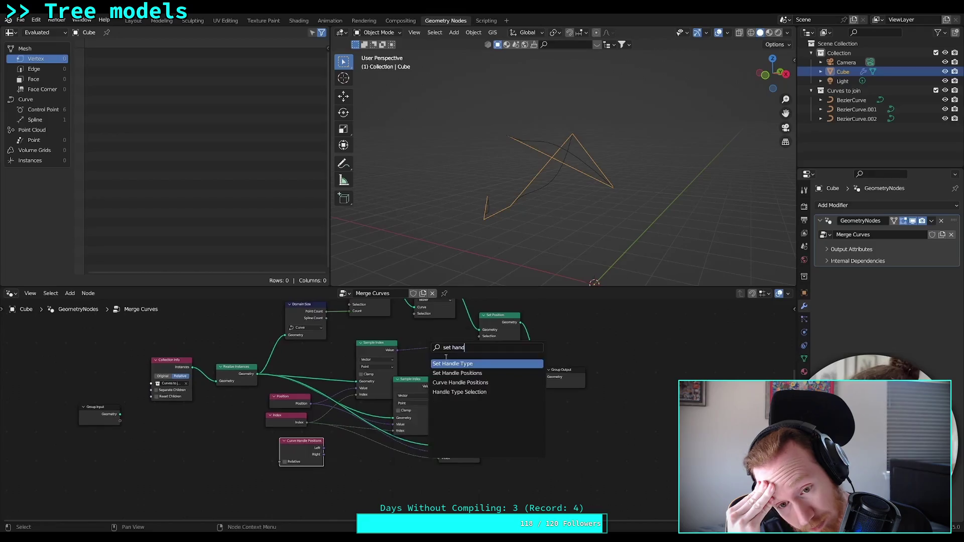
pyautogui.click(638, 369)
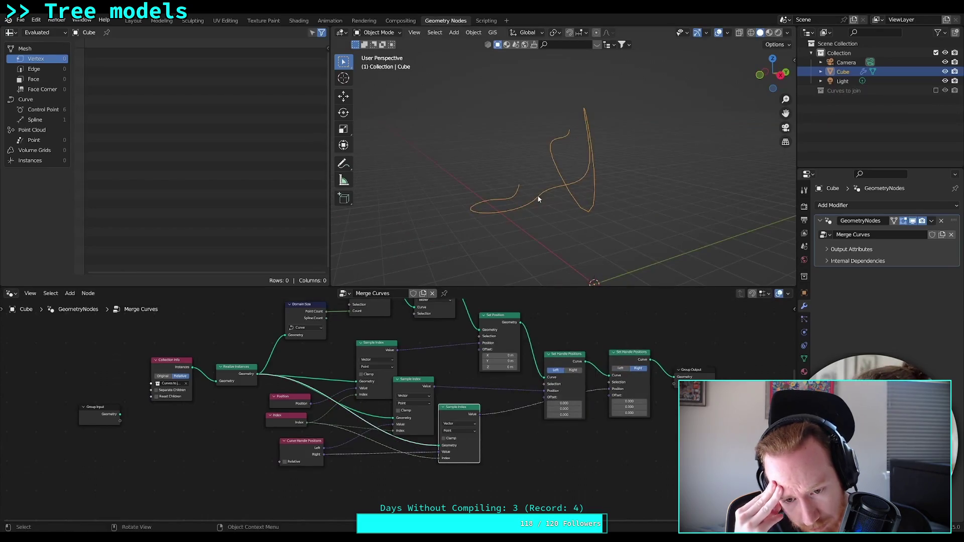
pyautogui.click(439, 422)
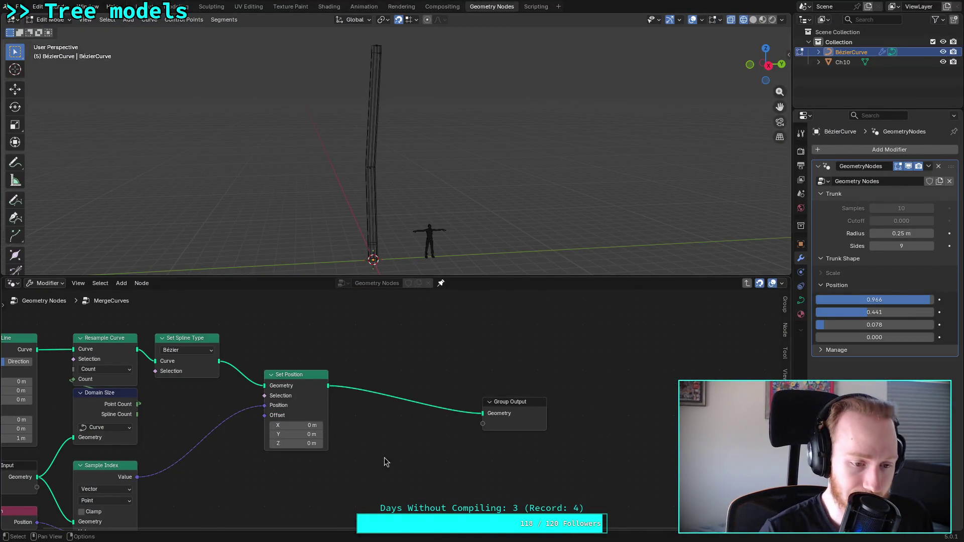
# Step: Make two copies of the Sample Index node, placed to its right
pyautogui.moveTo(296, 479)
pyautogui.mouseDown(button='middle')
pyautogui.moveTo(314, 428)
pyautogui.moveTo(422, 406)
pyautogui.mouseUp(button='middle')
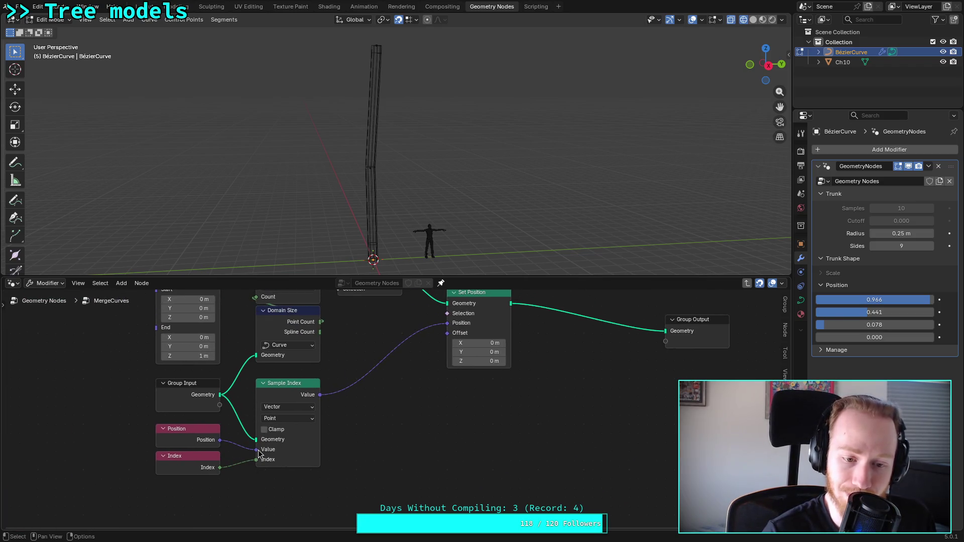
pyautogui.moveTo(258, 454)
pyautogui.click(266, 427)
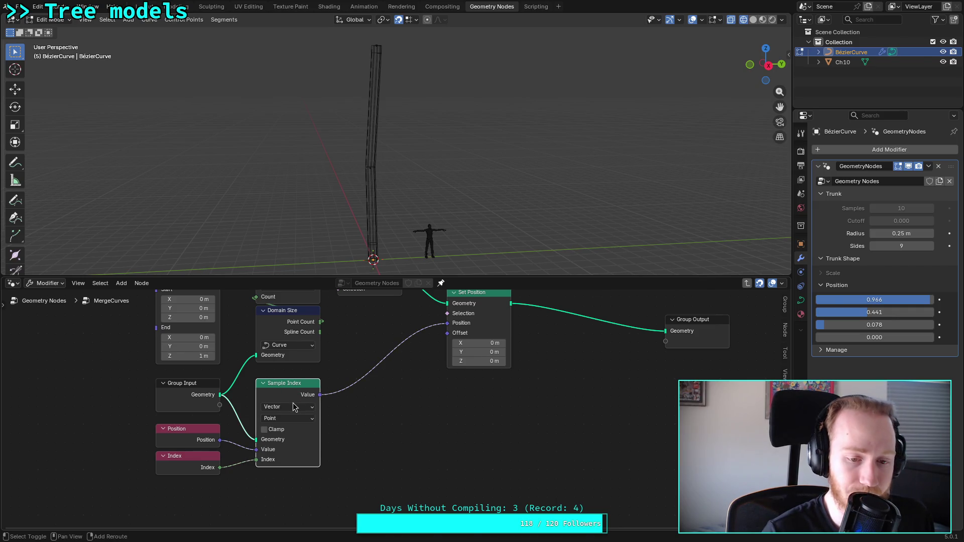
pyautogui.hotkey('shift', 'd')
pyautogui.click(394, 443)
pyautogui.hotkey('shift', 'd')
pyautogui.click(497, 433)
pyautogui.click(580, 379)
# Step: Add a Set Handle Positions node to the right of the tree
pyautogui.hotkey('shift', 'a')
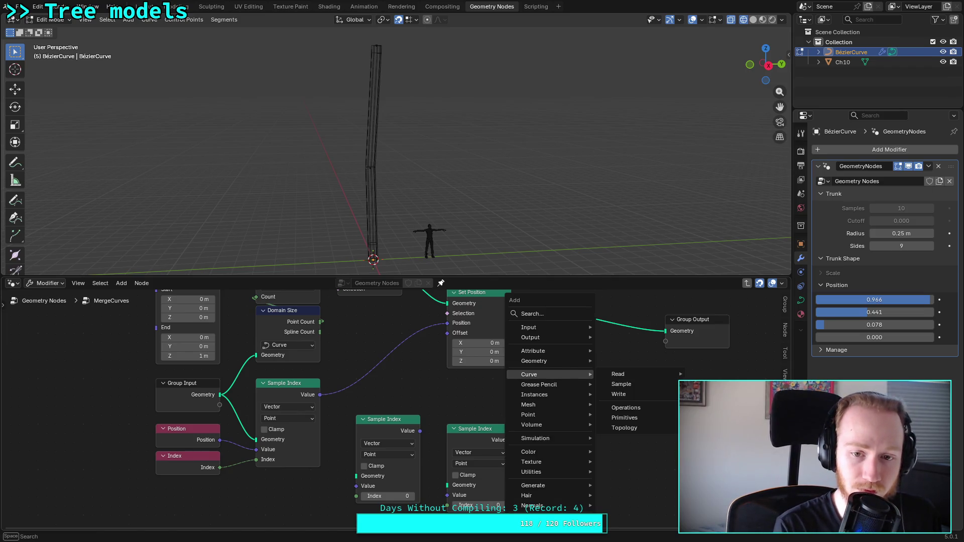
pyautogui.write('hand')
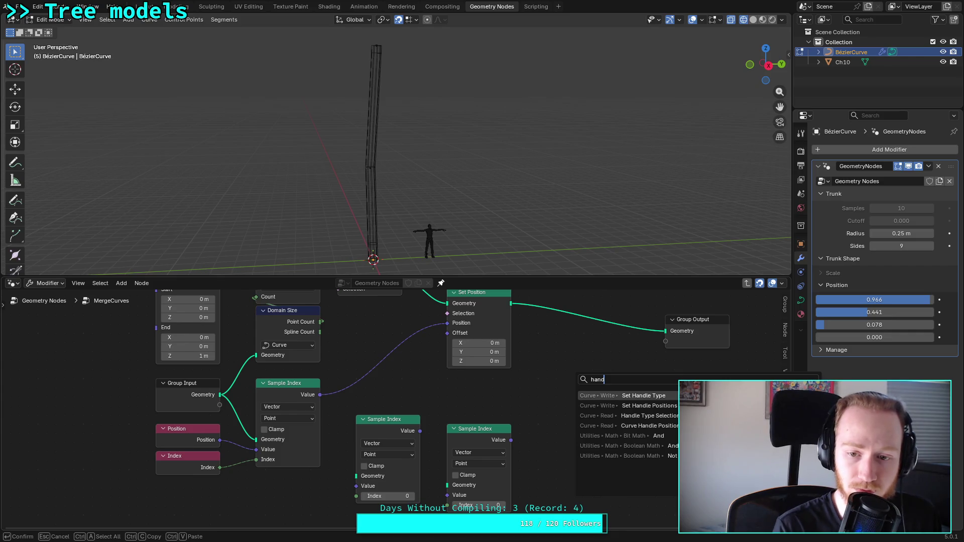
pyautogui.press('Down')
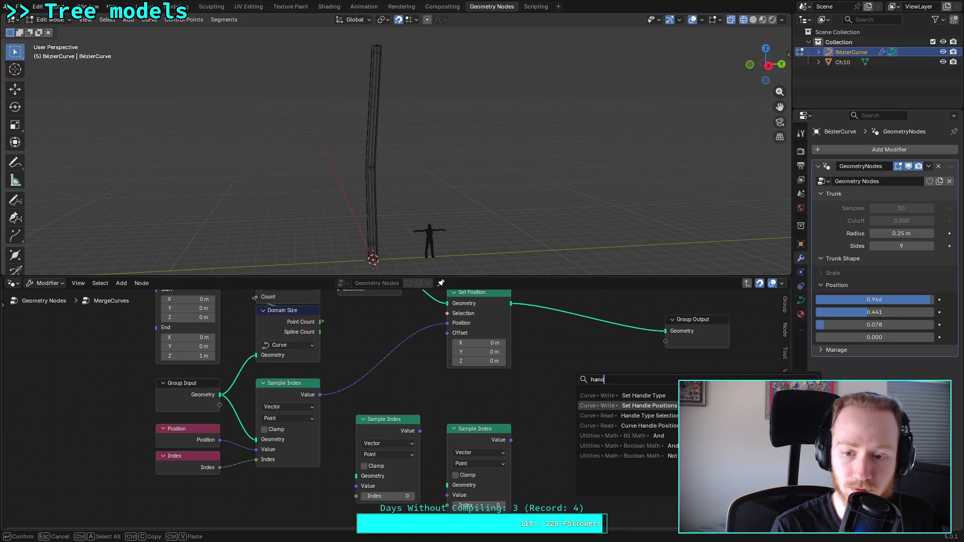
pyautogui.press('Return')
pyautogui.click(578, 374)
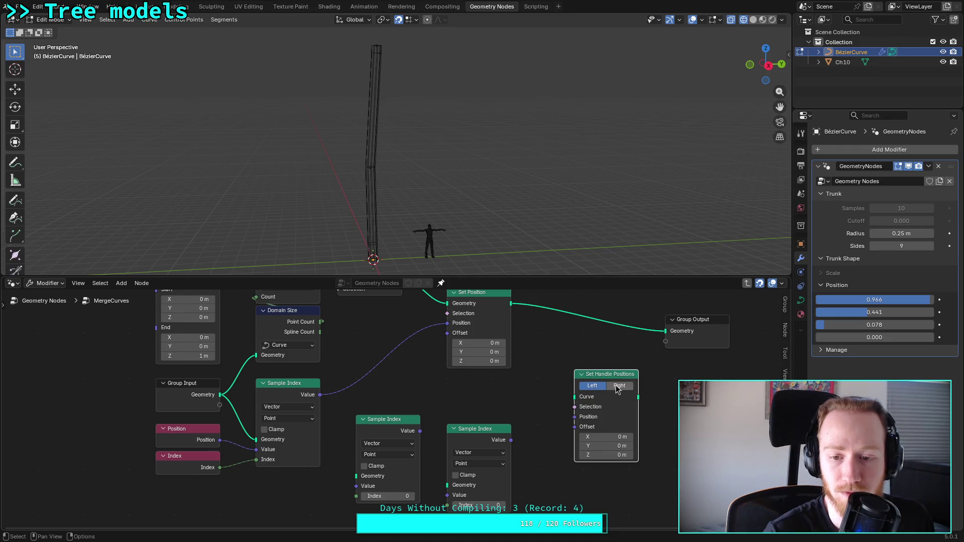
pyautogui.press('x')
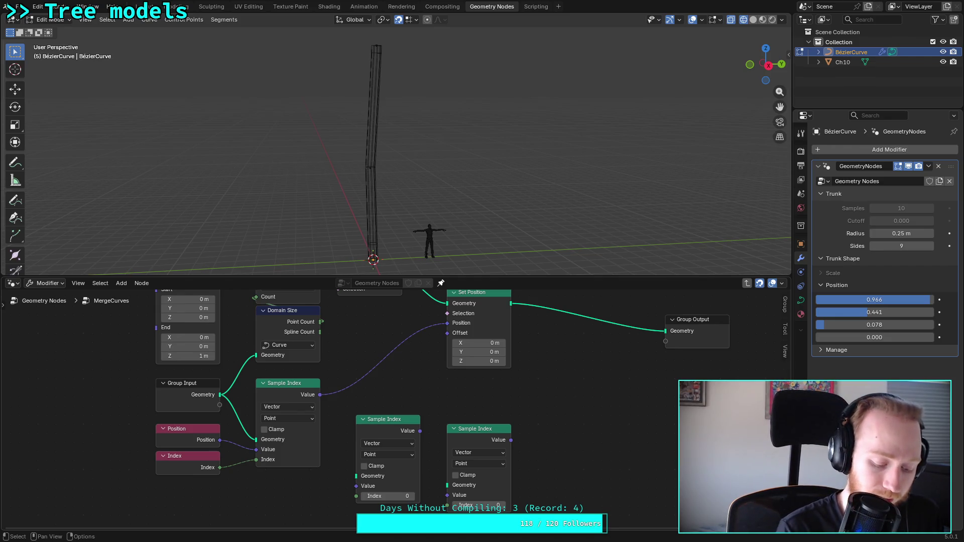
pyautogui.hotkey('shift', 'a')
pyautogui.write('handl')
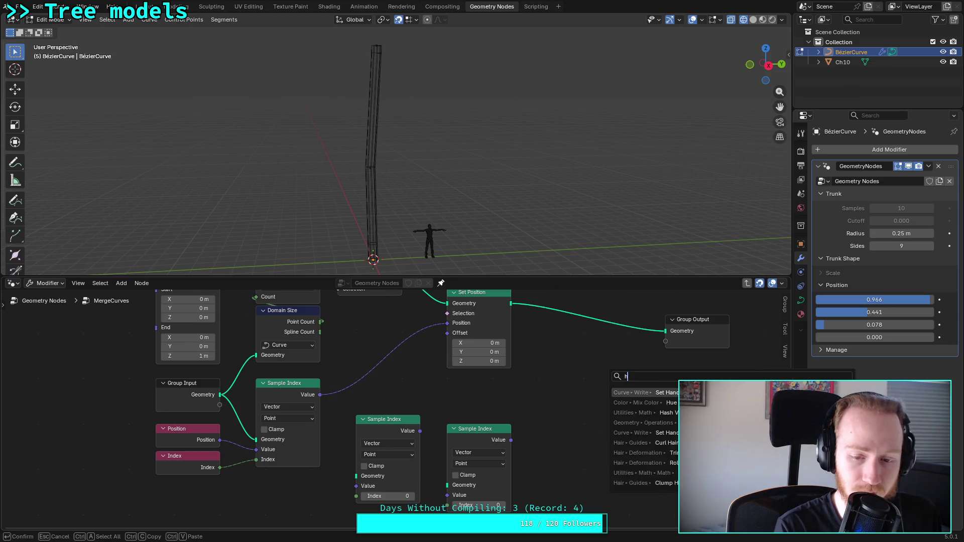
pyautogui.press('Down')
pyautogui.press('Down')
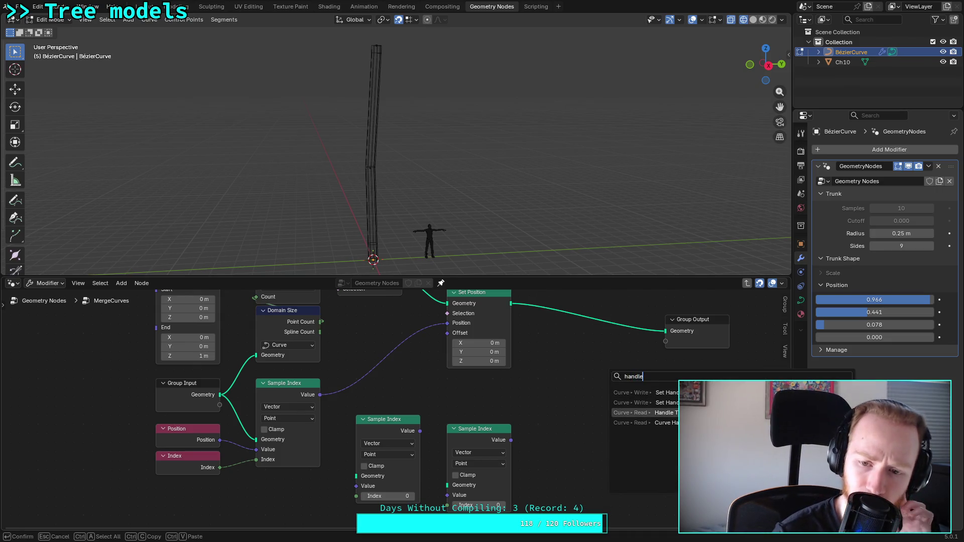
pyautogui.press('Down')
pyautogui.press('Up')
pyautogui.press('Up')
pyautogui.press('Return')
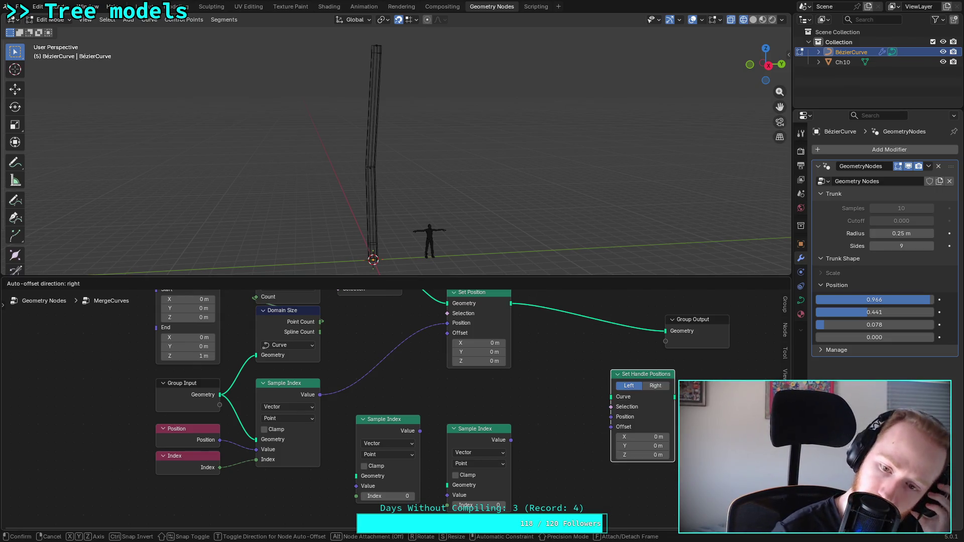
pyautogui.click(596, 391)
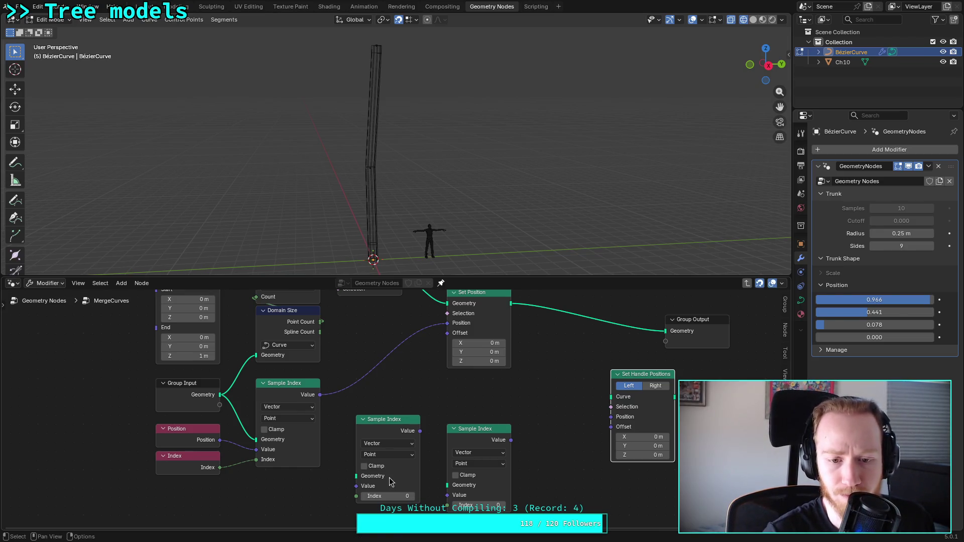
# Step: Add a Curve Handle Positions node below the input nodes
pyautogui.hotkey('shift', 'a')
pyautogui.moveTo(256, 497)
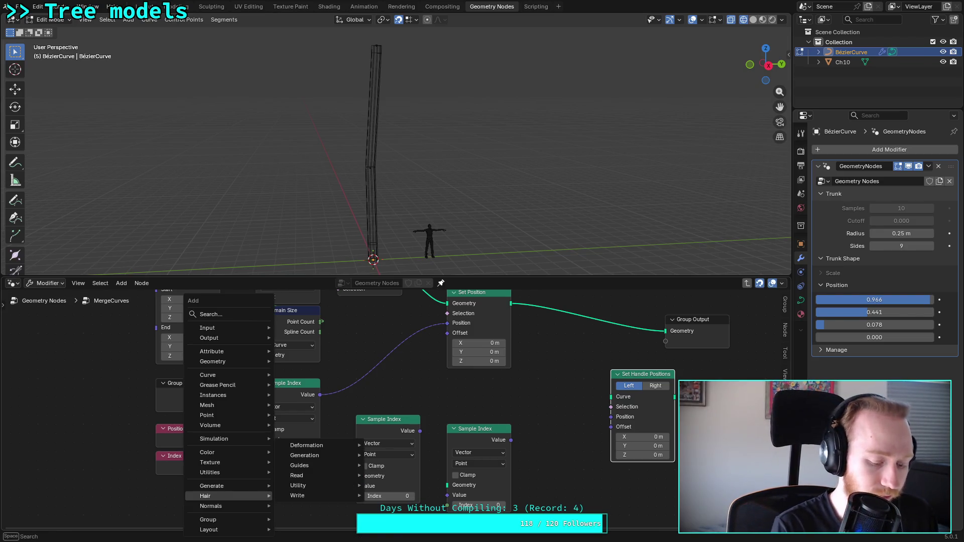
pyautogui.write('handl')
pyautogui.press('Down')
pyautogui.press('Down')
pyautogui.press('Down')
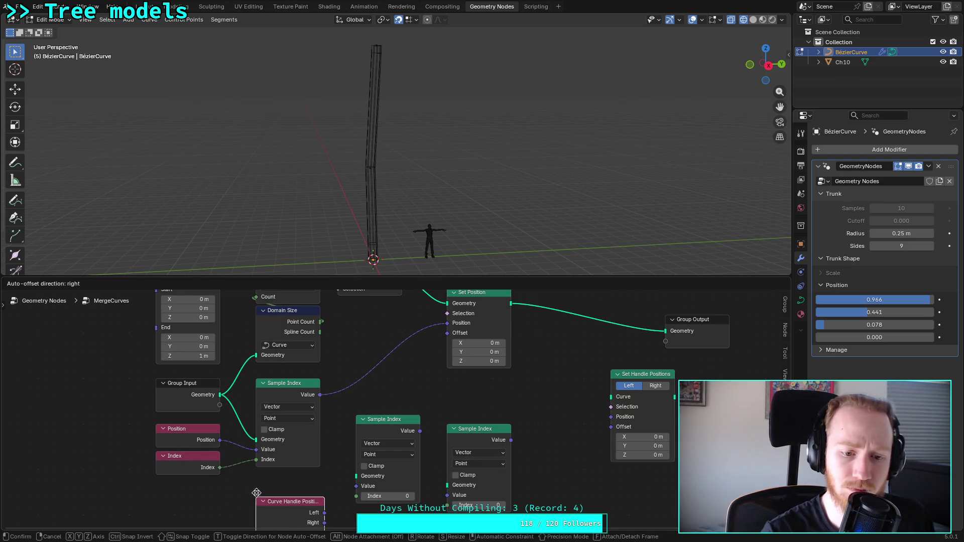
pyautogui.click(293, 485)
# Step: Wire group Geometry, handle Left/Right and Index into the Sample Index copies, and the Left sample into handle Position
pyautogui.moveTo(173, 345)
pyautogui.mouseDown()
pyautogui.moveTo(309, 427)
pyautogui.moveTo(404, 448)
pyautogui.moveTo(402, 437)
pyautogui.mouseUp()
pyautogui.moveTo(260, 455)
pyautogui.mouseDown()
pyautogui.moveTo(309, 438)
pyautogui.moveTo(400, 446)
pyautogui.mouseUp()
pyautogui.moveTo(173, 418); pyautogui.dragTo(310, 447)
pyautogui.moveTo(173, 418); pyautogui.dragTo(401, 456)
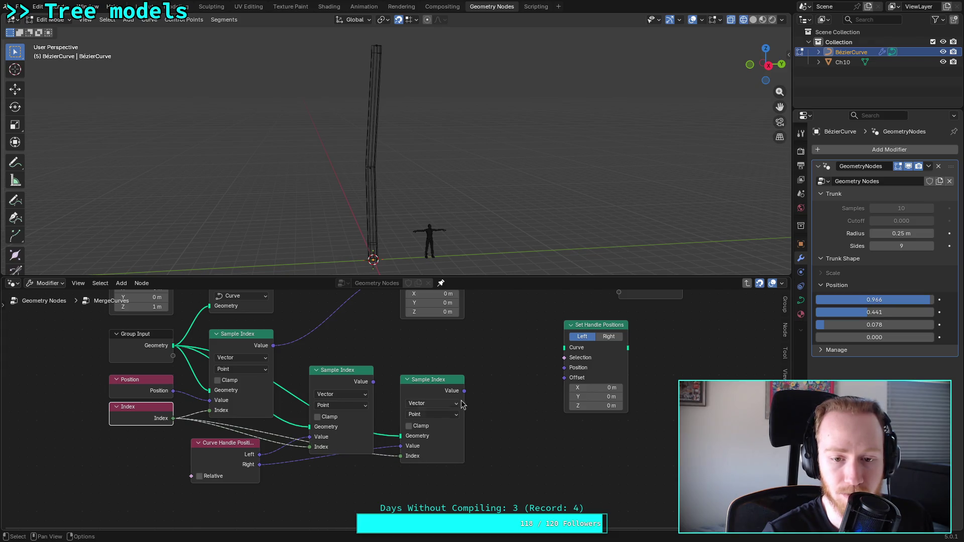
pyautogui.moveTo(372, 383)
pyautogui.mouseDown()
pyautogui.moveTo(520, 363)
pyautogui.moveTo(565, 368)
pyautogui.mouseUp()
# Step: Route the curve from Set Position through Set Handle Positions into Group Output
pyautogui.moveTo(517, 346); pyautogui.dragTo(398, 413, button='middle')
pyautogui.moveTo(340, 323); pyautogui.dragTo(439, 416)
pyautogui.moveTo(504, 415)
pyautogui.mouseDown()
pyautogui.moveTo(496, 351)
pyautogui.moveTo(590, 355)
pyautogui.mouseUp()
pyautogui.moveTo(477, 393)
pyautogui.mouseDown()
pyautogui.moveTo(469, 378)
pyautogui.moveTo(478, 371)
pyautogui.moveTo(459, 338)
pyautogui.mouseUp()
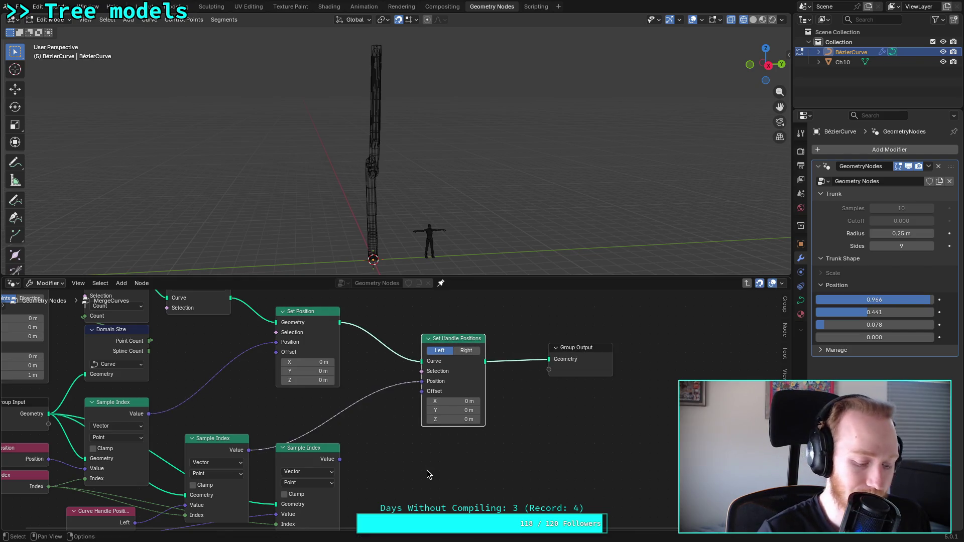
pyautogui.hotkey('shift', 'd')
# Step: Set the copied Set Handle Positions to Right, chain it to Group Output, and feed it a Sample Index value
pyautogui.click(542, 426)
pyautogui.moveTo(541, 426); pyautogui.dragTo(541, 383, button='middle')
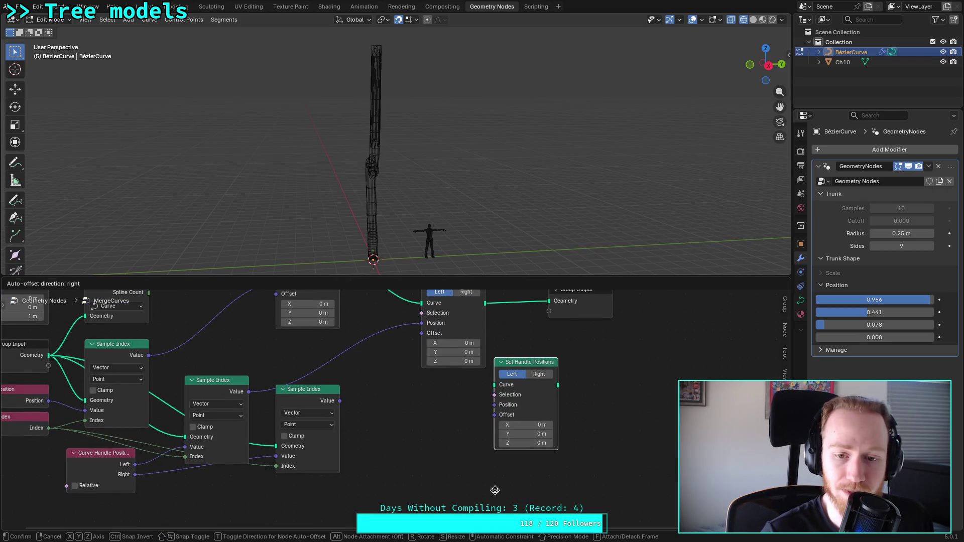
pyautogui.click(539, 375)
pyautogui.moveTo(512, 338); pyautogui.dragTo(497, 373, button='middle')
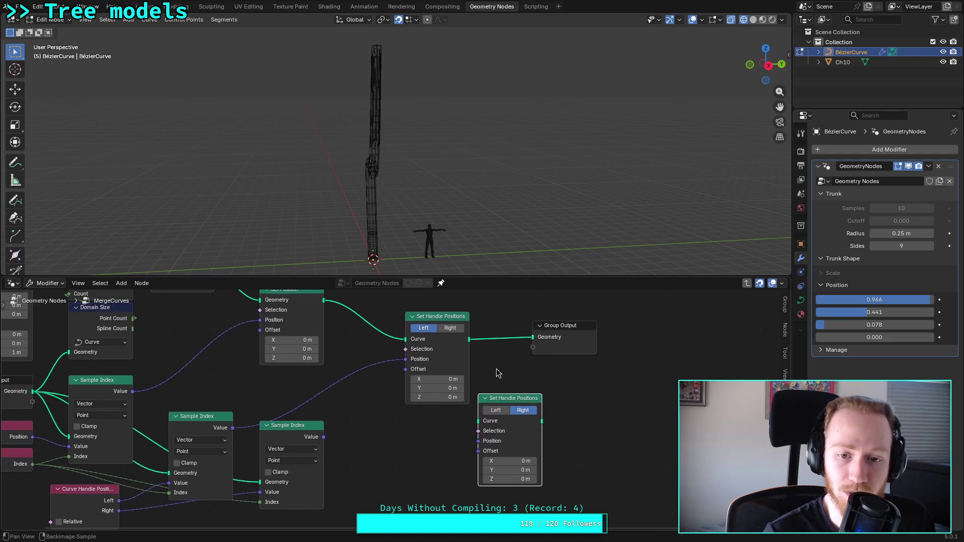
pyautogui.moveTo(469, 340); pyautogui.dragTo(482, 379)
pyautogui.moveTo(485, 424); pyautogui.dragTo(480, 422)
pyautogui.moveTo(542, 421); pyautogui.dragTo(533, 337)
pyautogui.moveTo(324, 438); pyautogui.dragTo(477, 449)
# Step: Tidy the layout of both Set Handle Positions nodes and Group Output
pyautogui.moveTo(431, 313); pyautogui.dragTo(403, 295)
pyautogui.moveTo(403, 295); pyautogui.dragTo(403, 317, button='middle')
pyautogui.moveTo(560, 348); pyautogui.dragTo(596, 348)
pyautogui.moveTo(510, 427); pyautogui.dragTo(519, 400)
pyautogui.moveTo(356, 442)
pyautogui.mouseDown(button='middle')
pyautogui.moveTo(402, 399)
pyautogui.moveTo(439, 400)
pyautogui.moveTo(385, 451)
pyautogui.mouseUp(button='middle')
pyautogui.moveTo(563, 400)
pyautogui.mouseDown()
pyautogui.moveTo(544, 345)
pyautogui.moveTo(543, 372)
pyautogui.mouseUp()
# Step: Adjust the trunk Position values, maxing the fourth and returning the first to 0.903
pyautogui.moveTo(875, 300); pyautogui.dragTo(867, 300)
pyautogui.moveTo(875, 338)
pyautogui.mouseDown()
pyautogui.moveTo(898, 338)
pyautogui.moveTo(862, 338)
pyautogui.moveTo(862, 325)
pyautogui.moveTo(880, 337)
pyautogui.moveTo(934, 338)
pyautogui.mouseUp()
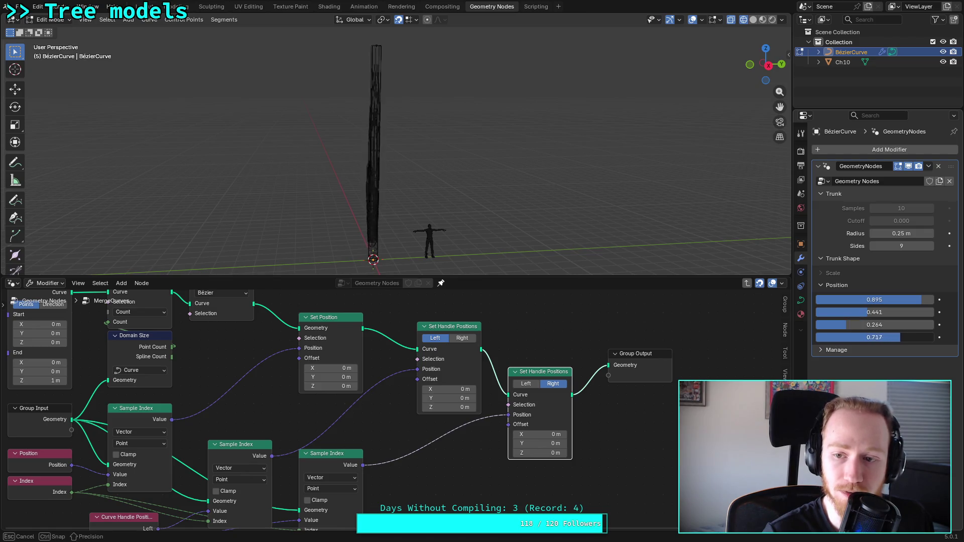
pyautogui.moveTo(922, 300)
pyautogui.mouseDown()
pyautogui.moveTo(837, 300)
pyautogui.moveTo(843, 325)
pyautogui.moveTo(922, 300)
pyautogui.mouseUp()
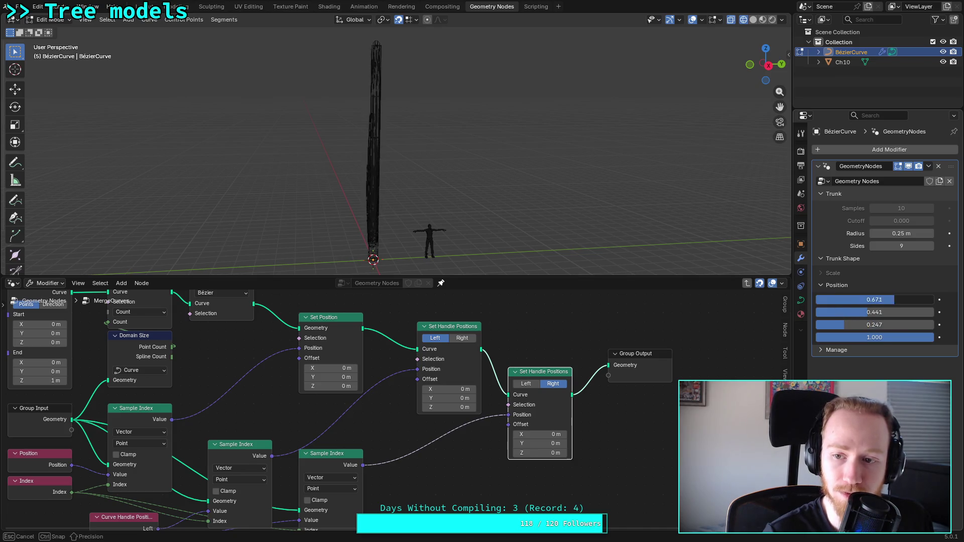
pyautogui.moveTo(929, 337)
pyautogui.mouseDown()
pyautogui.moveTo(850, 337)
pyautogui.moveTo(883, 313)
pyautogui.mouseUp()
# Step: Try the Relative option on Curve Handle Positions, leaving it off
pyautogui.moveTo(608, 390); pyautogui.dragTo(669, 336, button='middle')
pyautogui.moveTo(252, 482); pyautogui.dragTo(267, 492, button='middle')
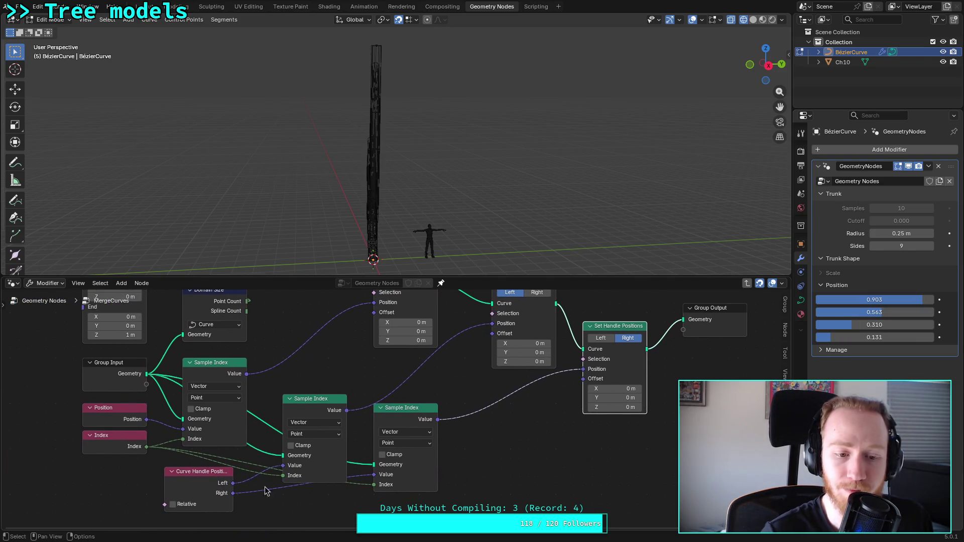
pyautogui.click(174, 504)
pyautogui.click(174, 505)
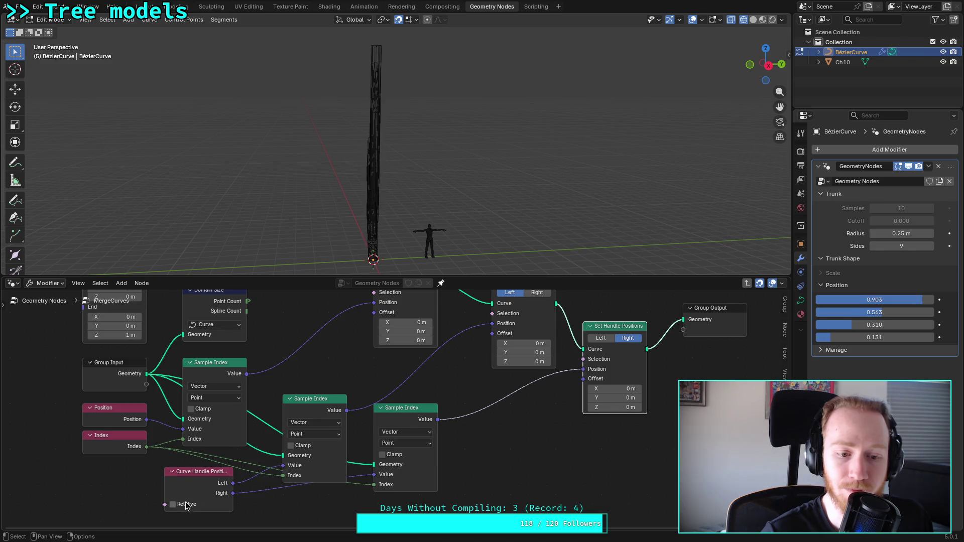
pyautogui.click(215, 478)
pyautogui.moveTo(355, 367); pyautogui.dragTo(314, 398, button='middle')
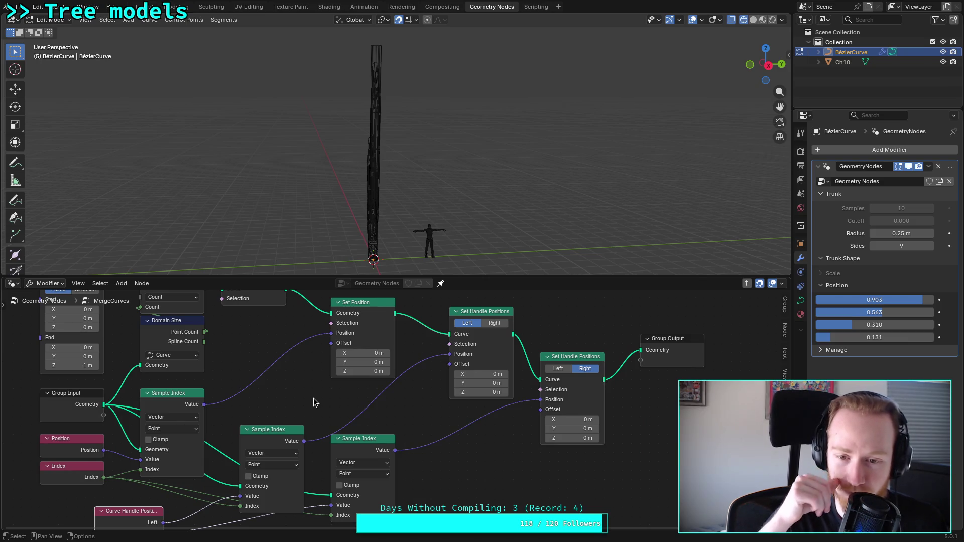
pyautogui.moveTo(298, 398)
pyautogui.mouseDown(button='middle')
pyautogui.moveTo(331, 422)
pyautogui.moveTo(311, 442)
pyautogui.moveTo(340, 419)
pyautogui.moveTo(308, 413)
pyautogui.moveTo(317, 404)
pyautogui.mouseUp(button='middle')
pyautogui.moveTo(384, 420)
pyautogui.mouseDown(button='middle')
pyautogui.moveTo(394, 388)
pyautogui.moveTo(406, 427)
pyautogui.moveTo(422, 415)
pyautogui.moveTo(399, 385)
pyautogui.mouseUp(button='middle')
pyautogui.click(394, 454)
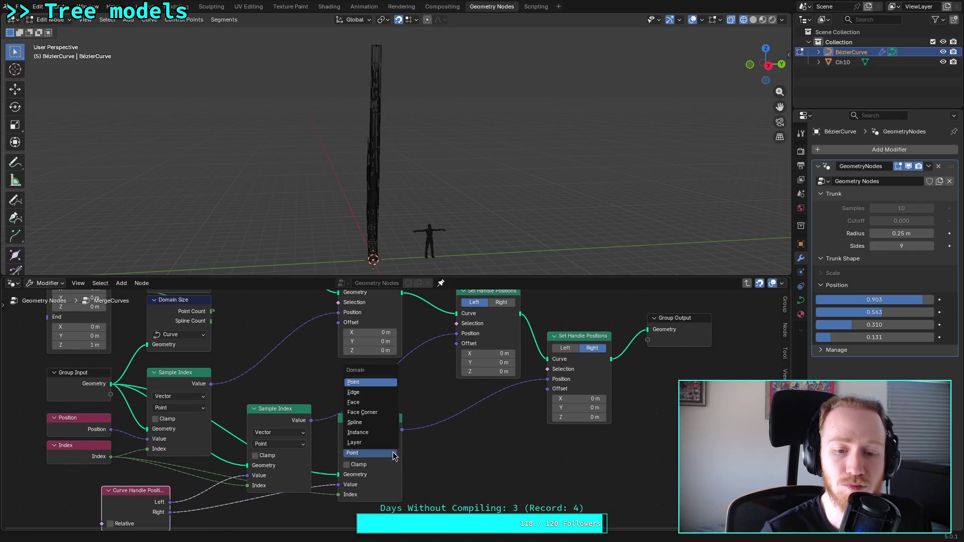
pyautogui.click(402, 479)
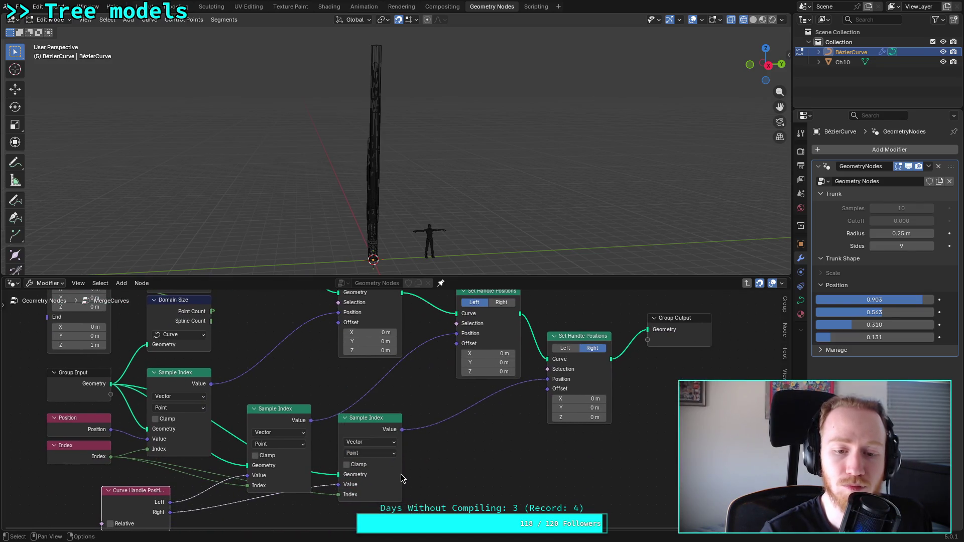
pyautogui.click(383, 454)
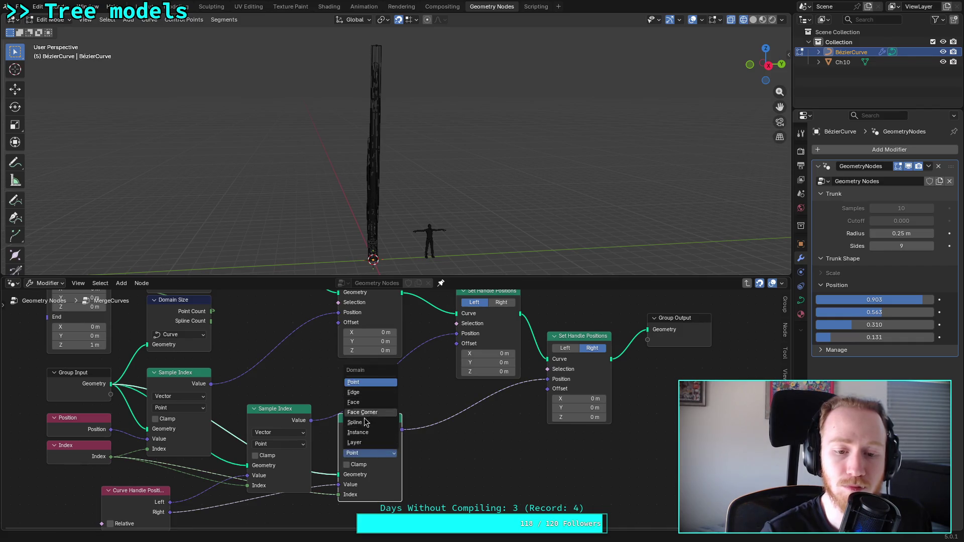
pyautogui.click(355, 422)
pyautogui.click(385, 454)
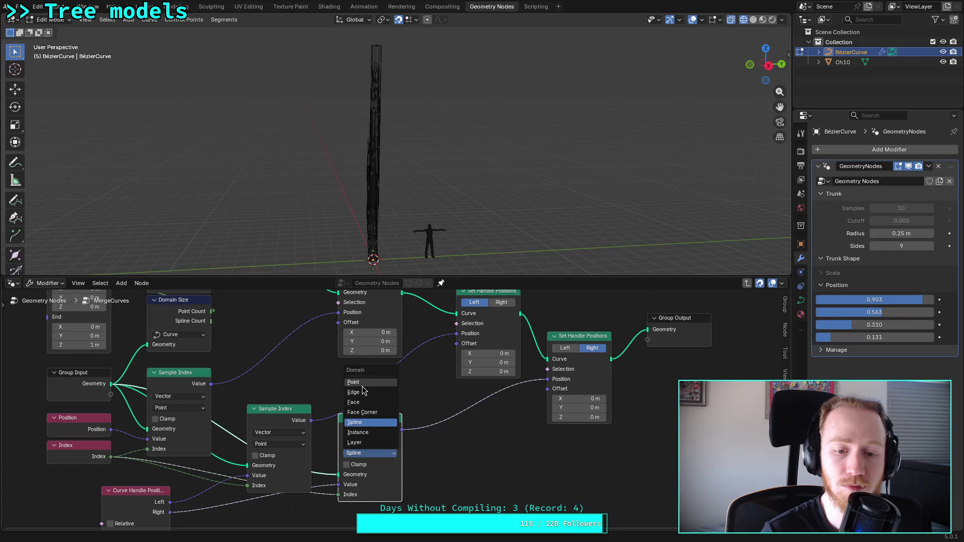
pyautogui.click(362, 387)
pyautogui.click(372, 452)
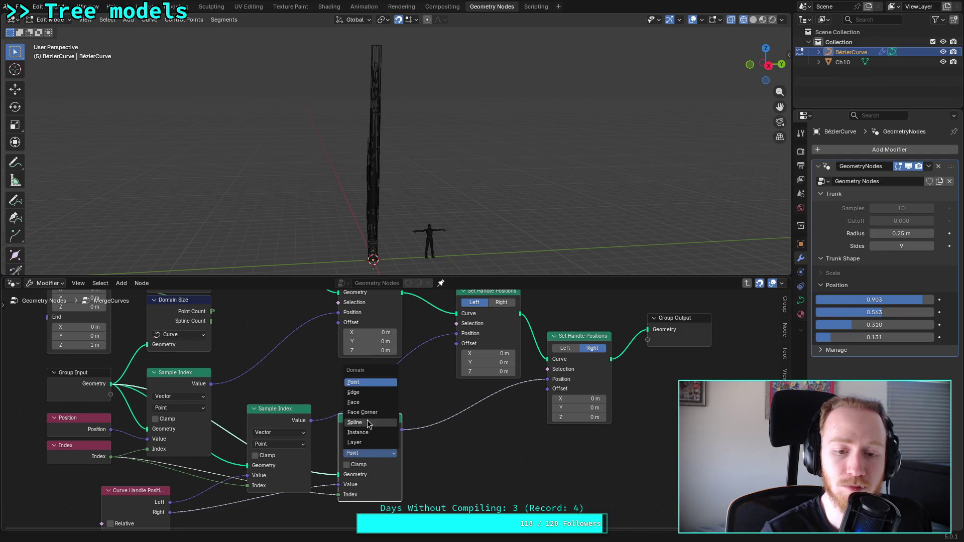
pyautogui.click(364, 432)
pyautogui.click(371, 455)
pyautogui.click(377, 383)
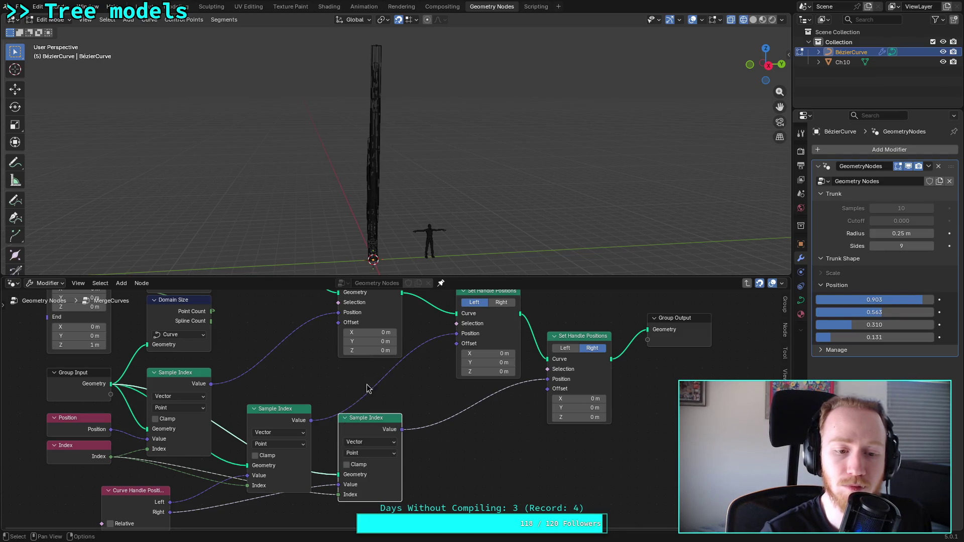
pyautogui.click(305, 434)
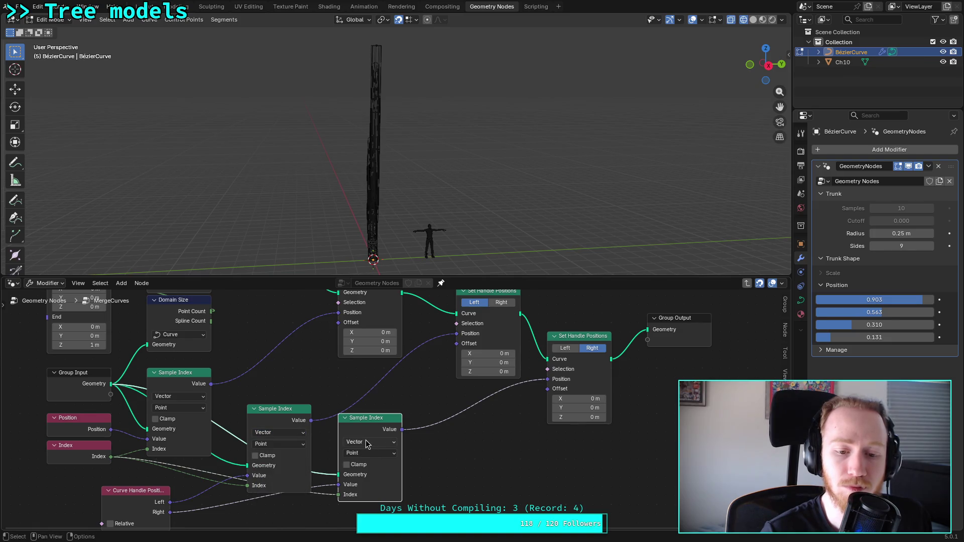
# Step: Reposition the right Sample Index node and move the Curve Handle Positions node left
pyautogui.moveTo(375, 421)
pyautogui.mouseDown()
pyautogui.moveTo(357, 449)
pyautogui.moveTo(366, 440)
pyautogui.mouseUp()
pyautogui.moveTo(365, 415)
pyautogui.mouseDown(button='middle')
pyautogui.moveTo(386, 387)
pyautogui.moveTo(368, 396)
pyautogui.moveTo(392, 394)
pyautogui.mouseUp(button='middle')
pyautogui.moveTo(176, 470); pyautogui.dragTo(118, 453)
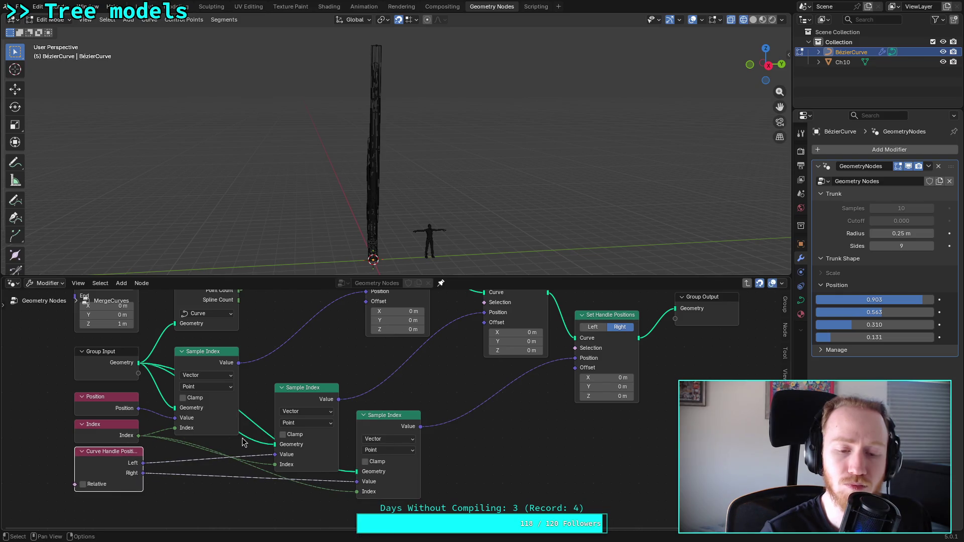
pyautogui.moveTo(375, 371); pyautogui.dragTo(299, 435, button='middle')
# Step: Unlink the Sample Index values from both handle nodes and rewire the chain into Group Output
pyautogui.moveTo(410, 377); pyautogui.dragTo(402, 388)
pyautogui.moveTo(500, 423); pyautogui.dragTo(455, 447)
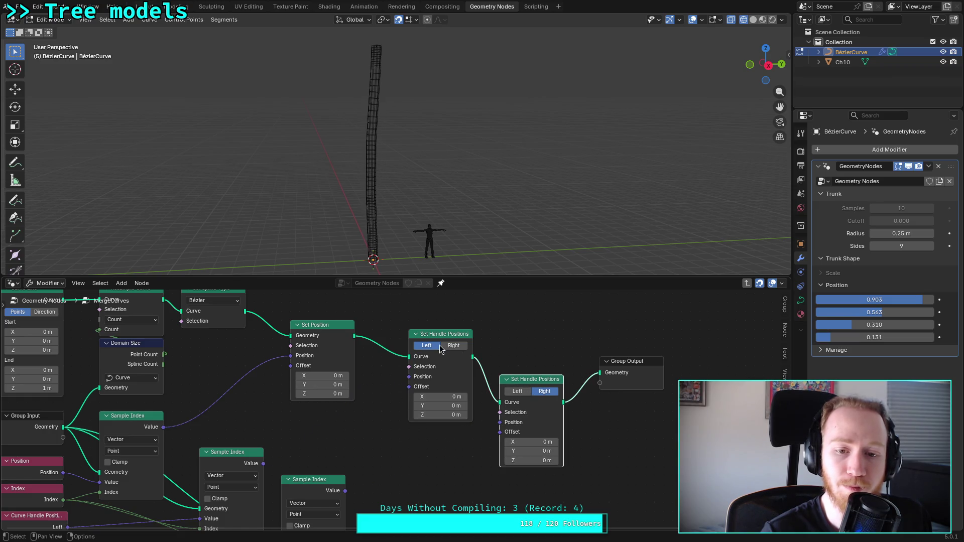
pyautogui.moveTo(431, 301); pyautogui.dragTo(523, 434)
pyautogui.moveTo(355, 335); pyautogui.dragTo(605, 378)
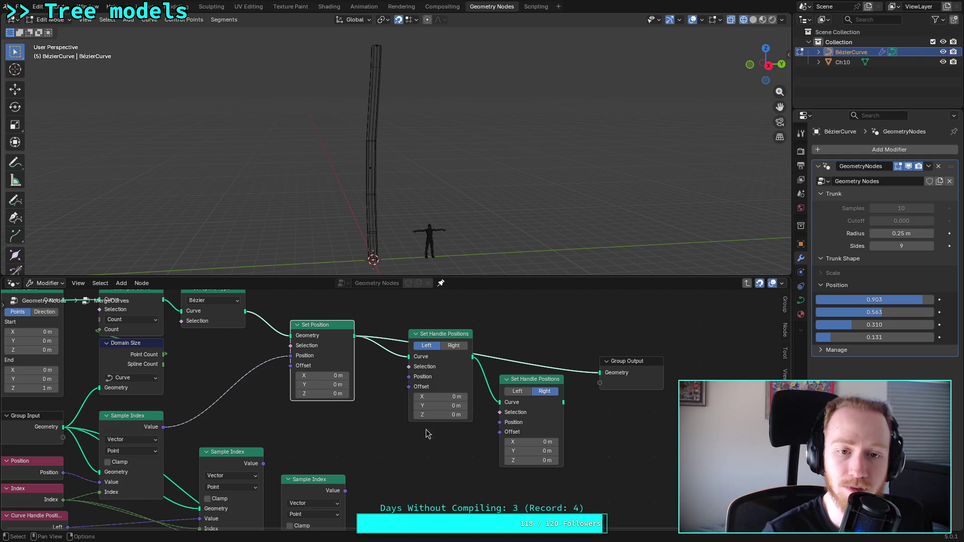
pyautogui.moveTo(393, 442); pyautogui.dragTo(405, 448, button='middle')
pyautogui.moveTo(576, 410); pyautogui.dragTo(608, 388)
pyautogui.moveTo(416, 451)
pyautogui.mouseDown(button='middle')
pyautogui.moveTo(420, 414)
pyautogui.moveTo(420, 433)
pyautogui.mouseUp(button='middle')
# Step: Line the two Set Handle Positions nodes up in a row and move Group Output right
pyautogui.moveTo(455, 323); pyautogui.dragTo(437, 314)
pyautogui.moveTo(559, 374)
pyautogui.mouseDown()
pyautogui.moveTo(516, 336)
pyautogui.moveTo(540, 319)
pyautogui.mouseUp()
pyautogui.moveTo(653, 356); pyautogui.dragTo(681, 356)
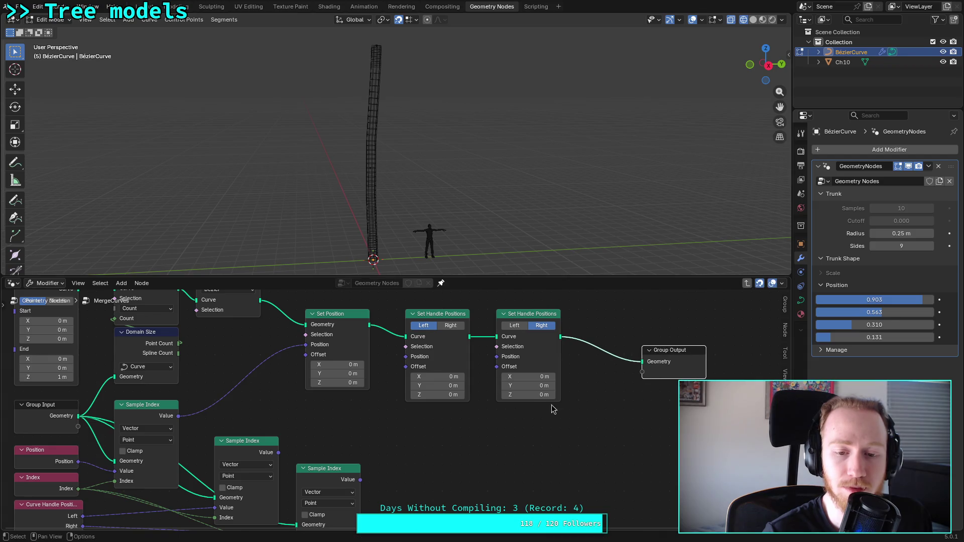
pyautogui.keyDown('ctrl'); pyautogui.hscroll(-2, 394, 437); pyautogui.keyUp('ctrl')
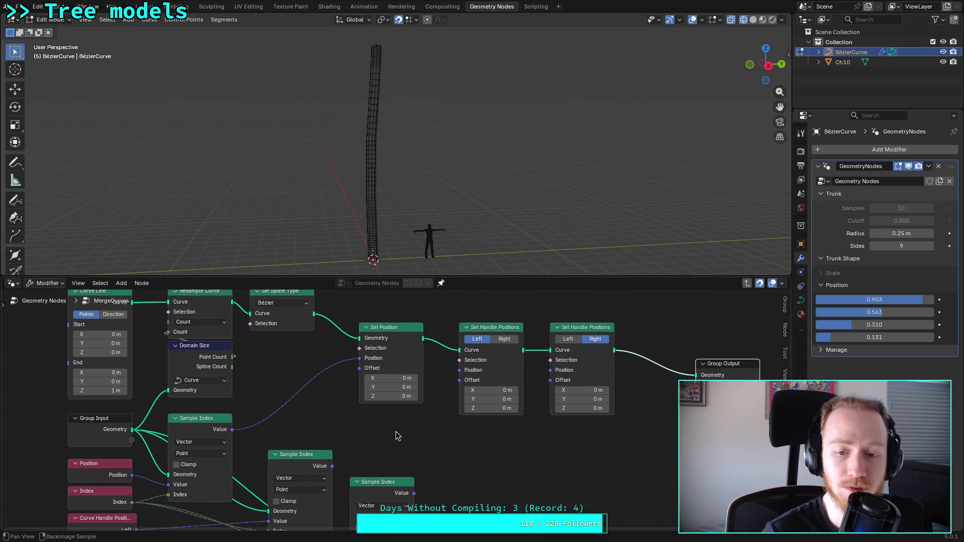
# Step: Link each Sample Index Value into its own Set Handle Positions Position input
pyautogui.moveTo(322, 456)
pyautogui.mouseDown()
pyautogui.moveTo(447, 361)
pyautogui.moveTo(547, 366)
pyautogui.mouseUp()
pyautogui.moveTo(402, 482); pyautogui.dragTo(445, 367)
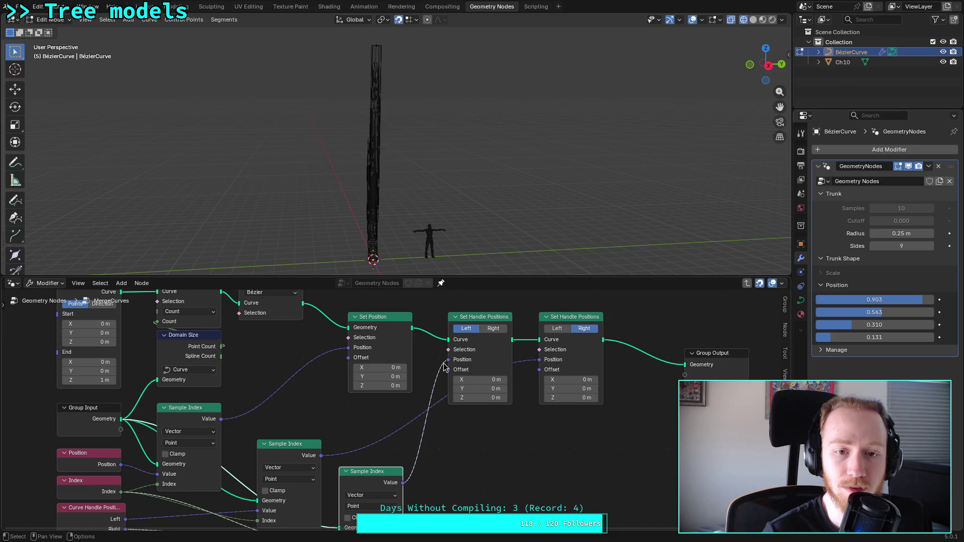
pyautogui.moveTo(321, 455); pyautogui.dragTo(447, 360)
pyautogui.moveTo(403, 482); pyautogui.dragTo(404, 479)
pyautogui.moveTo(531, 360); pyautogui.dragTo(533, 365)
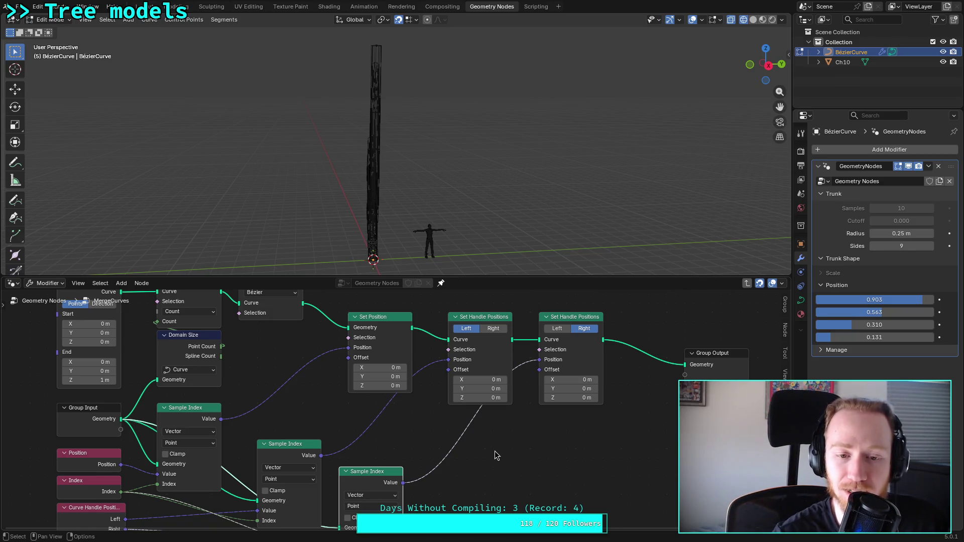
# Step: Cut the Index links feeding both handle Sample Index nodes
pyautogui.keyDown('shift'); pyautogui.scroll(-1, 416, 432); pyautogui.keyUp('shift')
pyautogui.click(416, 432)
pyautogui.keyDown('ctrl'); pyautogui.hscroll(-1, 408, 427); pyautogui.keyUp('ctrl')
pyautogui.keyDown('shift'); pyautogui.scroll(-1, 442, 380); pyautogui.keyUp('shift')
pyautogui.keyDown('ctrl'); pyautogui.hscroll(-1, 442, 380); pyautogui.keyUp('ctrl')
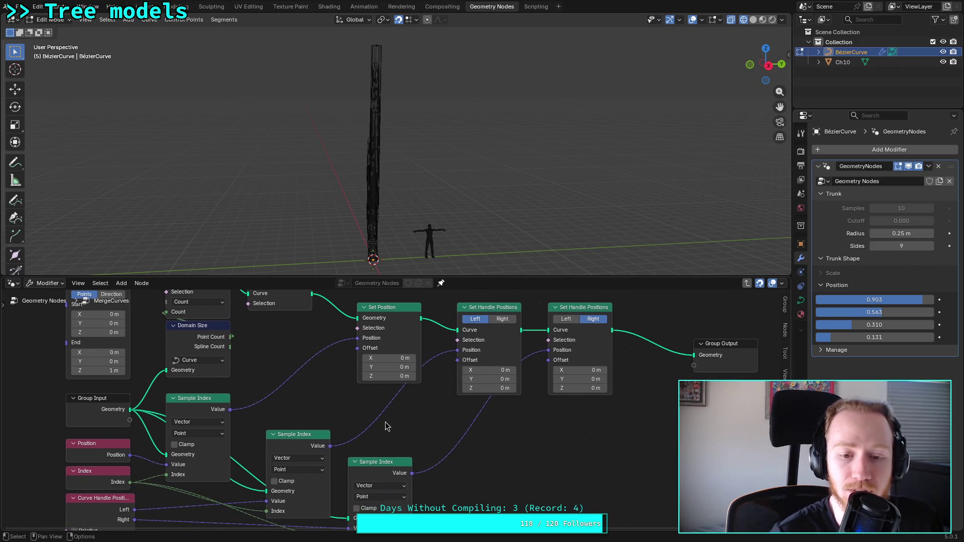
pyautogui.keyDown('shift'); pyautogui.scroll(-6, 447, 391); pyautogui.keyUp('shift')
pyautogui.keyDown('ctrl'); pyautogui.hscroll(-6, 447, 392); pyautogui.keyUp('ctrl')
pyautogui.moveTo(309, 469)
pyautogui.keyDown('ctrl'); pyautogui.mouseDown(button='right')
pyautogui.moveTo(394, 498)
pyautogui.moveTo(503, 460)
pyautogui.mouseUp(button='right'); pyautogui.keyUp('ctrl')
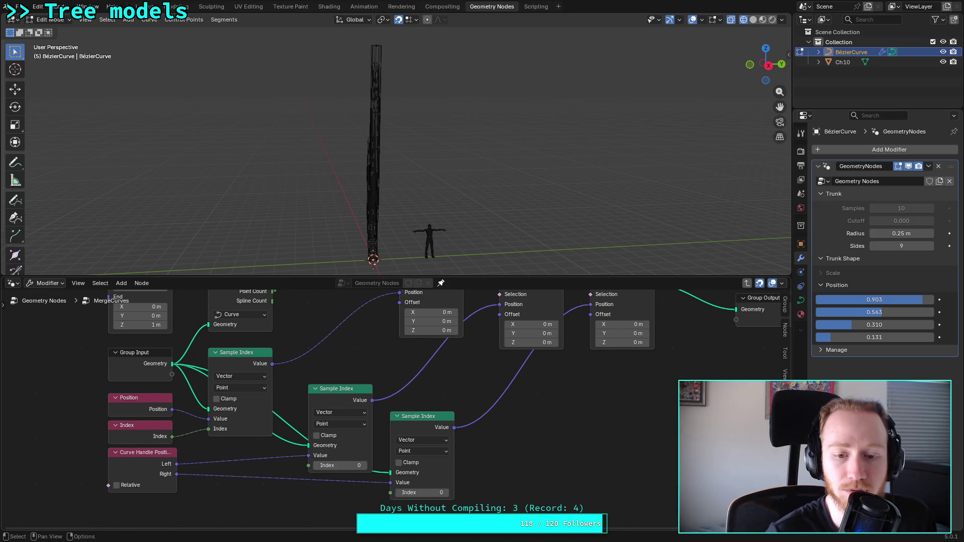
# Step: Try the bottom Sample Index at 4, then 1, and reconnect Index to both Sample Index nodes
pyautogui.keyDown('shift'); pyautogui.scroll(3, 472, 461); pyautogui.keyUp('shift')
pyautogui.keyDown('ctrl'); pyautogui.hscroll(6, 472, 461); pyautogui.keyUp('ctrl')
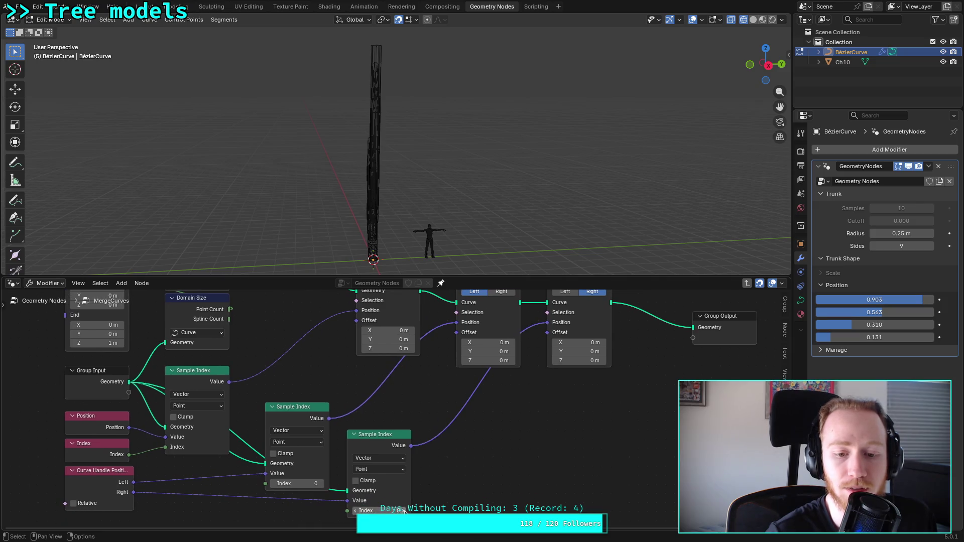
pyautogui.click(402, 511)
pyautogui.click(401, 511)
pyautogui.click(402, 511)
pyautogui.click(355, 512)
pyautogui.click(356, 511)
pyautogui.click(355, 512)
pyautogui.moveTo(129, 454); pyautogui.dragTo(266, 484)
pyautogui.moveTo(130, 455); pyautogui.dragTo(348, 501)
pyautogui.moveTo(459, 459); pyautogui.dragTo(411, 509, button='middle')
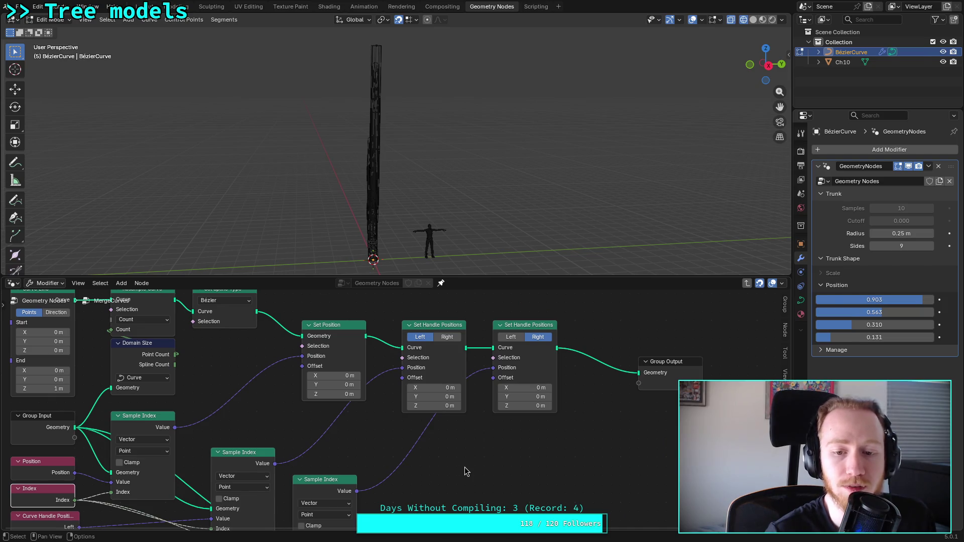
pyautogui.moveTo(524, 388)
pyautogui.mouseDown()
pyautogui.moveTo(558, 388)
pyautogui.moveTo(497, 388)
pyautogui.moveTo(453, 344)
pyautogui.mouseUp()
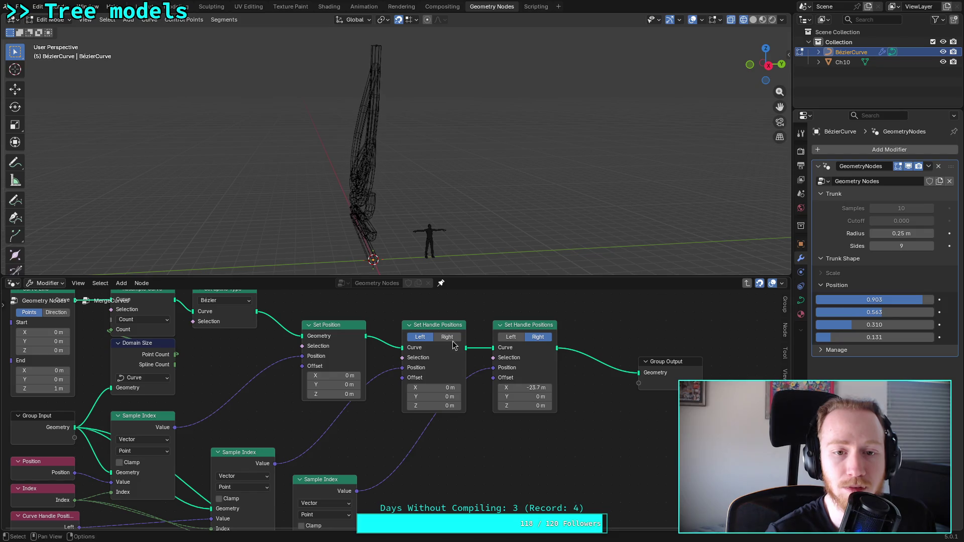
pyautogui.moveTo(271, 181); pyautogui.dragTo(361, 176, button='middle')
pyautogui.moveTo(523, 406)
pyautogui.mouseDown()
pyautogui.moveTo(562, 406)
pyautogui.moveTo(537, 406)
pyautogui.mouseUp()
pyautogui.moveTo(435, 406)
pyautogui.mouseDown()
pyautogui.moveTo(452, 406)
pyautogui.moveTo(426, 408)
pyautogui.mouseUp()
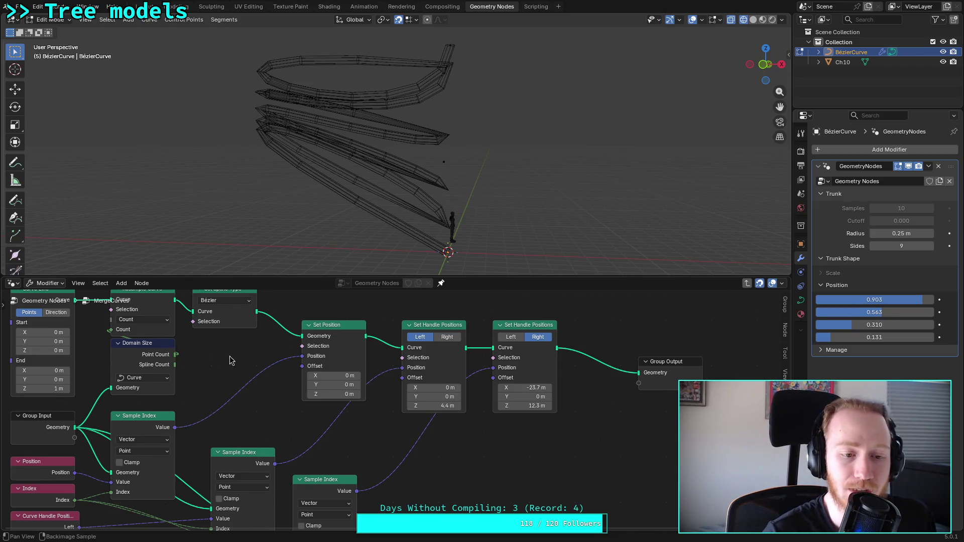
pyautogui.moveTo(155, 362); pyautogui.dragTo(236, 402, button='middle')
pyautogui.moveTo(899, 304)
pyautogui.mouseDown()
pyautogui.moveTo(909, 304)
pyautogui.moveTo(891, 304)
pyautogui.mouseUp()
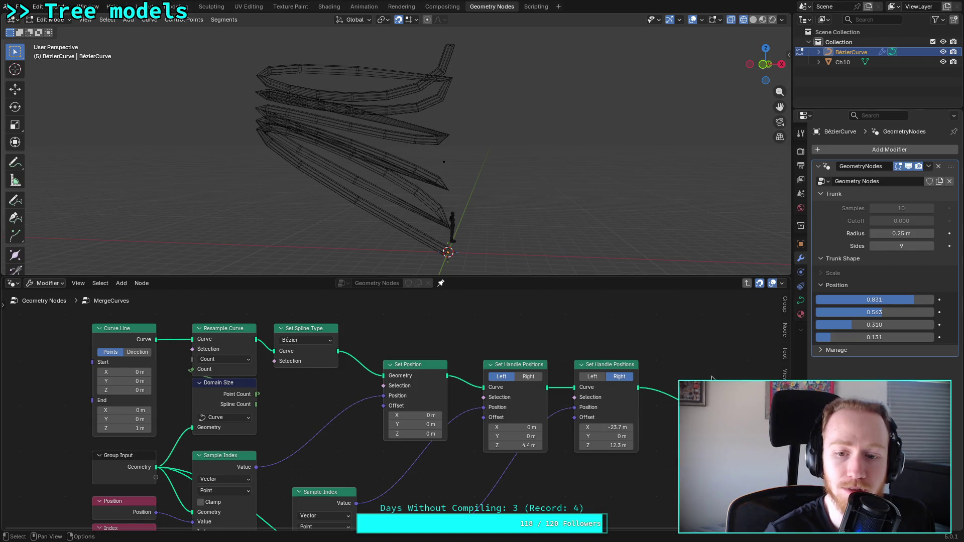
pyautogui.moveTo(516, 445); pyautogui.dragTo(532, 446)
pyautogui.moveTo(608, 428); pyautogui.dragTo(661, 428)
pyautogui.moveTo(608, 445); pyautogui.dragTo(577, 445)
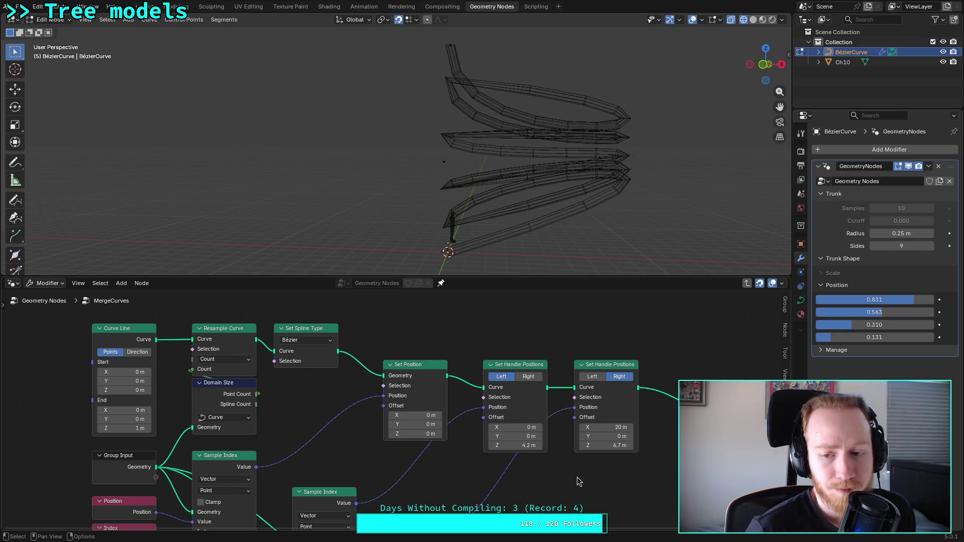
pyautogui.moveTo(517, 446)
pyautogui.mouseDown()
pyautogui.moveTo(545, 446)
pyautogui.moveTo(507, 446)
pyautogui.moveTo(543, 446)
pyautogui.mouseUp()
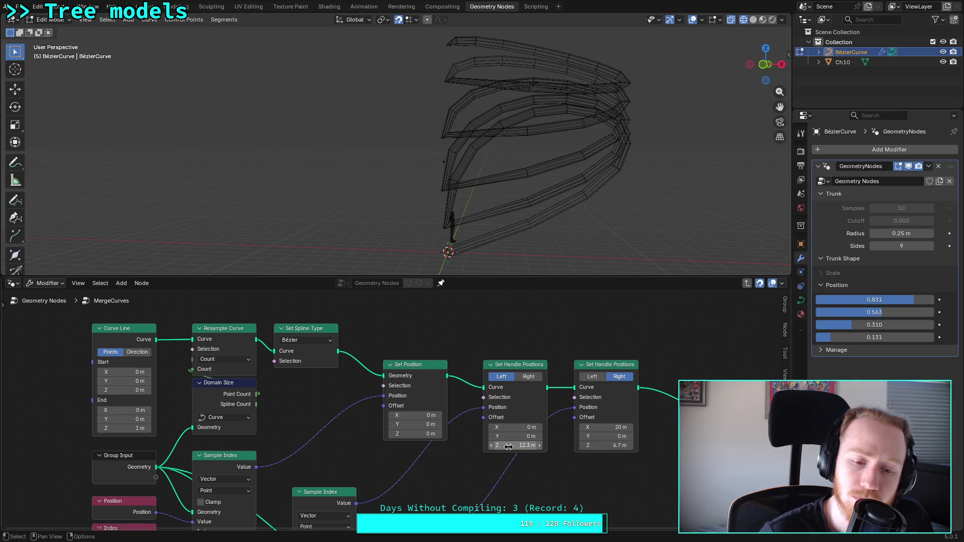
pyautogui.moveTo(415, 461); pyautogui.dragTo(401, 397, button='middle')
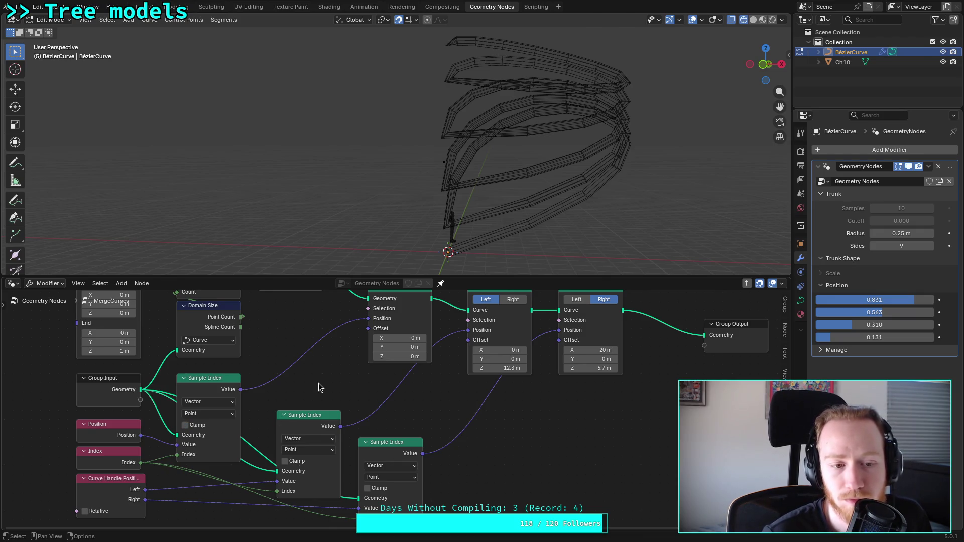
# Step: Set the Curve Line node's End Z to 1 m, re-entering it after the first attempt failed
pyautogui.moveTo(321, 380); pyautogui.dragTo(312, 438, button='middle')
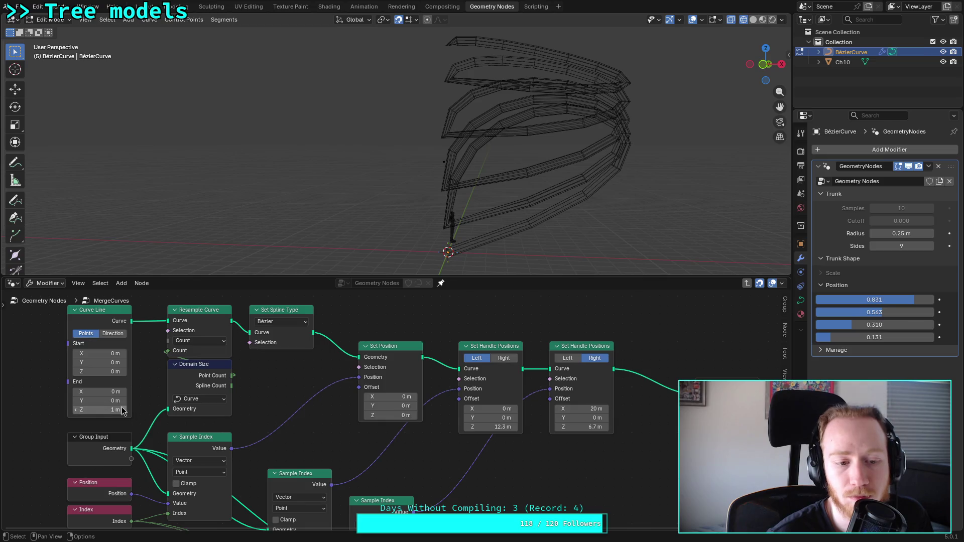
pyautogui.moveTo(76, 412); pyautogui.dragTo(101, 410)
pyautogui.write('1')
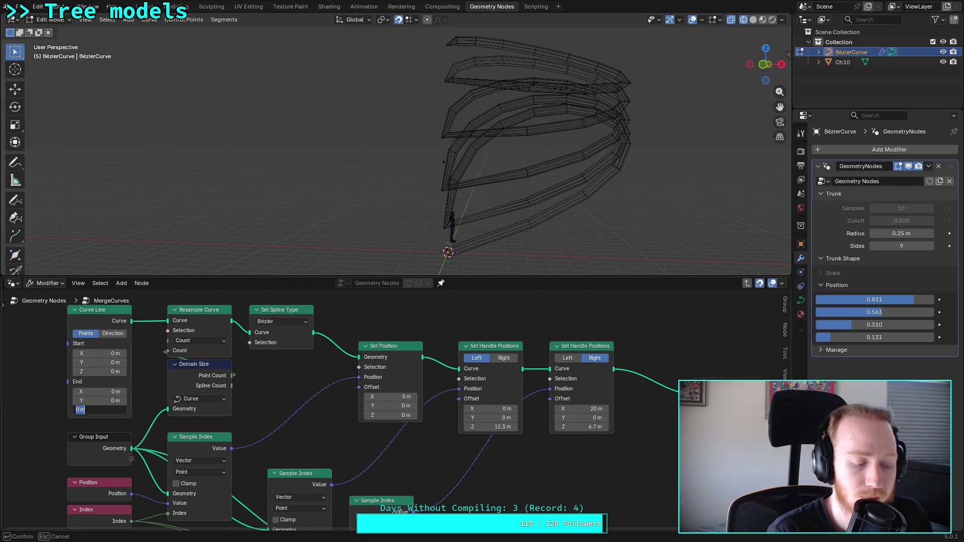
pyautogui.press('Return')
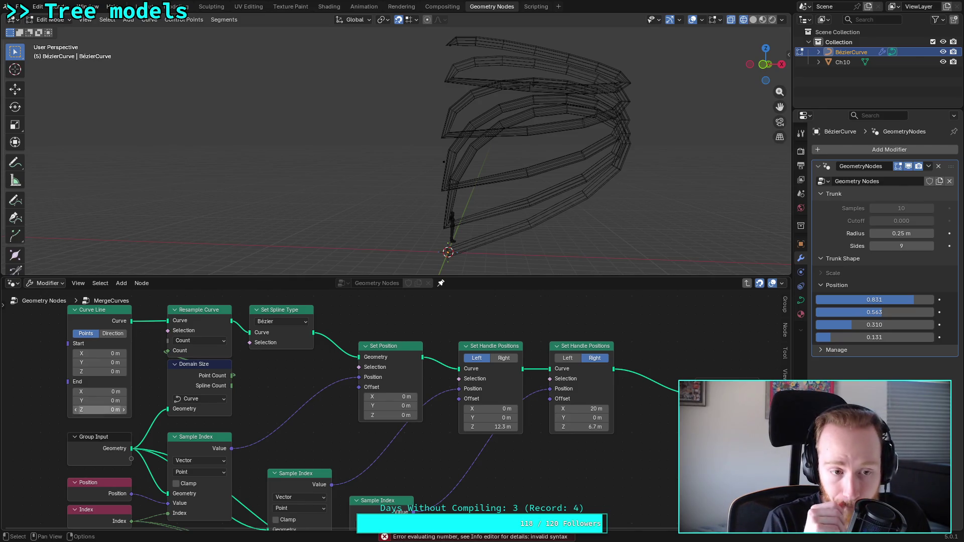
pyautogui.doubleClick(101, 410)
pyautogui.write('1')
pyautogui.press('Return')
pyautogui.moveTo(296, 372); pyautogui.dragTo(238, 395, button='middle')
pyautogui.click(236, 344)
pyautogui.click(234, 377)
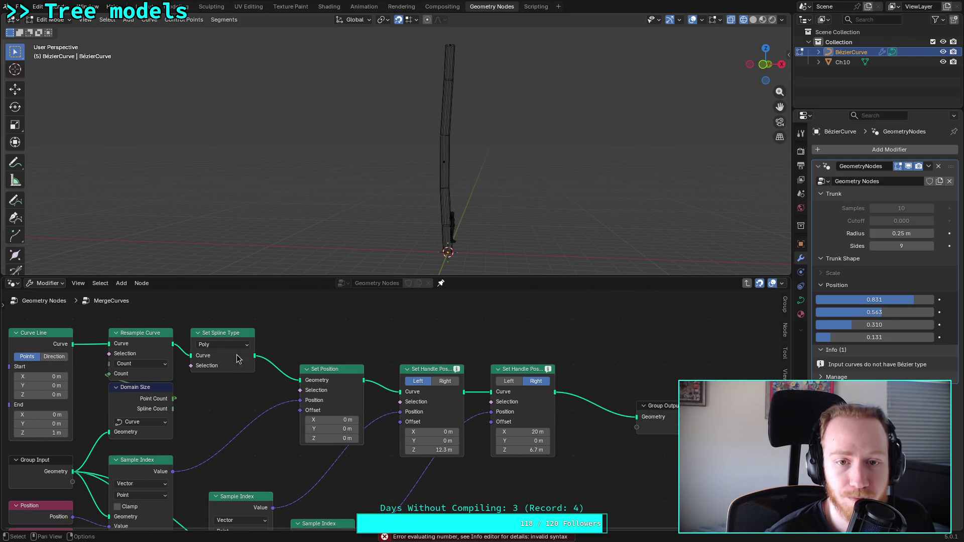
pyautogui.click(234, 345)
pyautogui.click(224, 398)
pyautogui.click(240, 346)
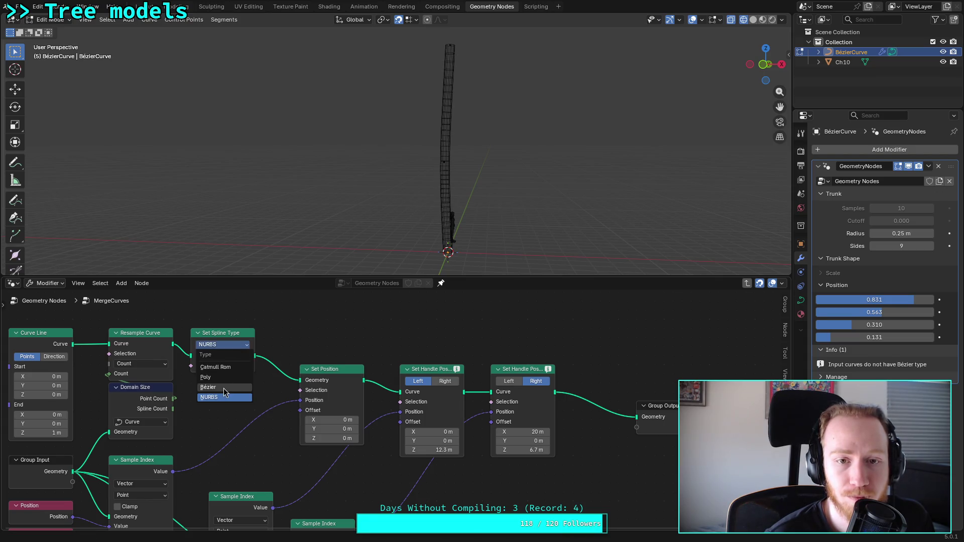
pyautogui.click(224, 388)
pyautogui.click(232, 346)
pyautogui.click(232, 367)
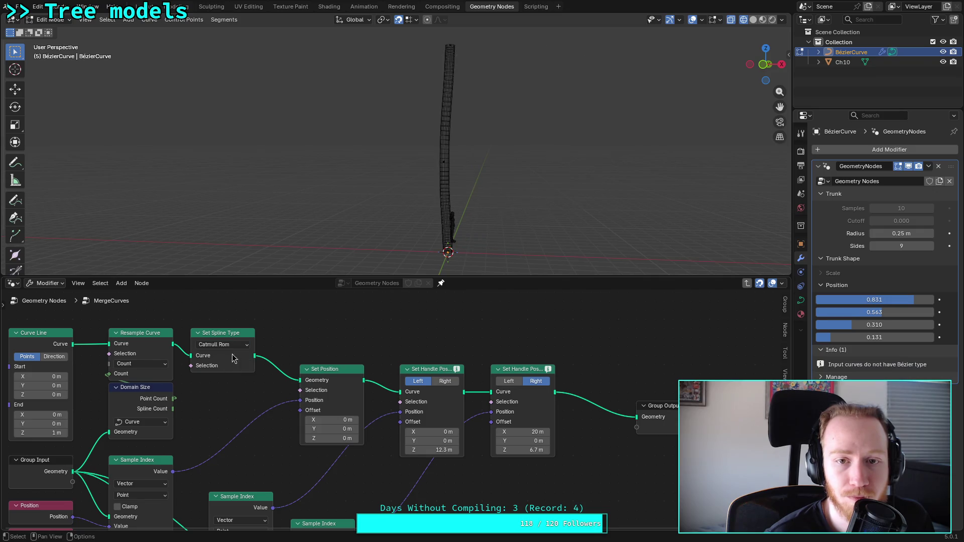
pyautogui.click(232, 345)
pyautogui.click(226, 378)
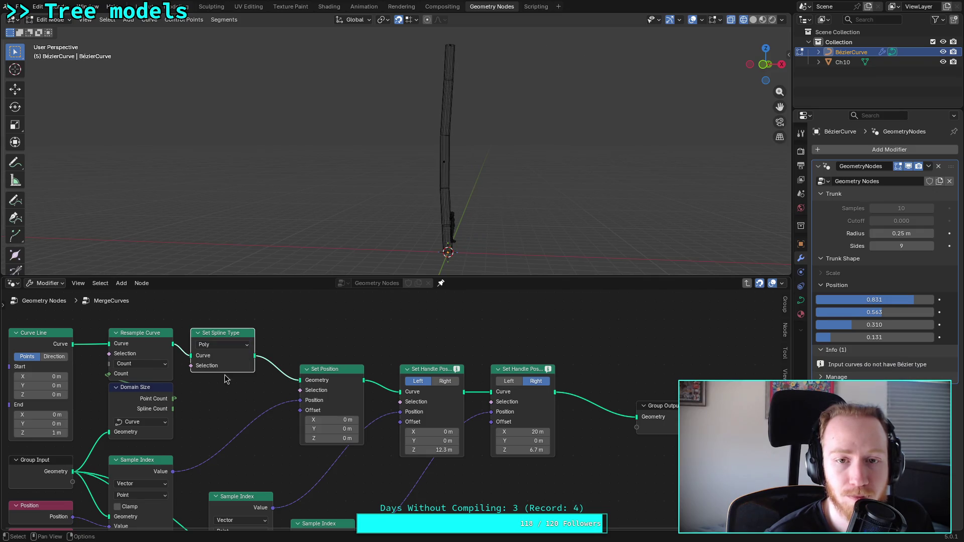
pyautogui.click(233, 346)
pyautogui.click(224, 397)
pyautogui.click(226, 347)
pyautogui.click(222, 367)
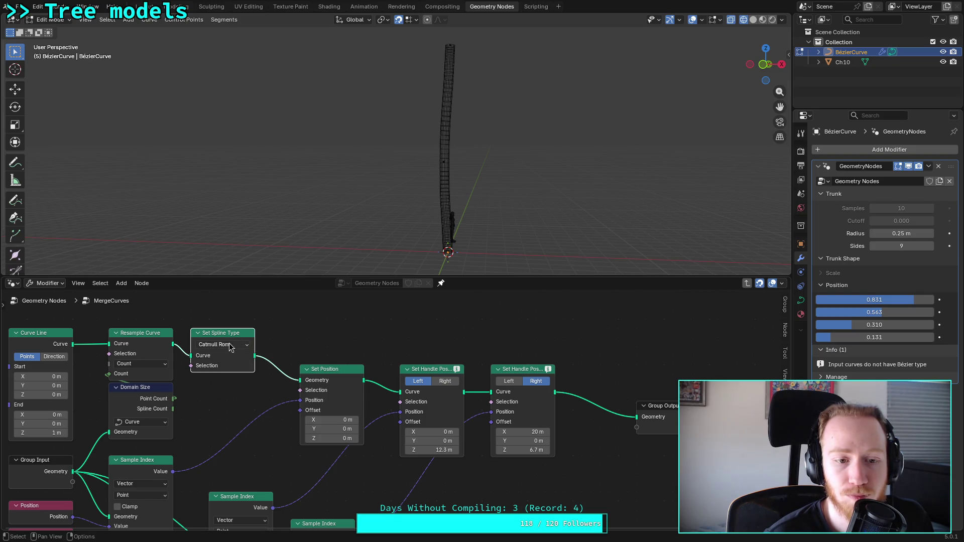
pyautogui.click(231, 345)
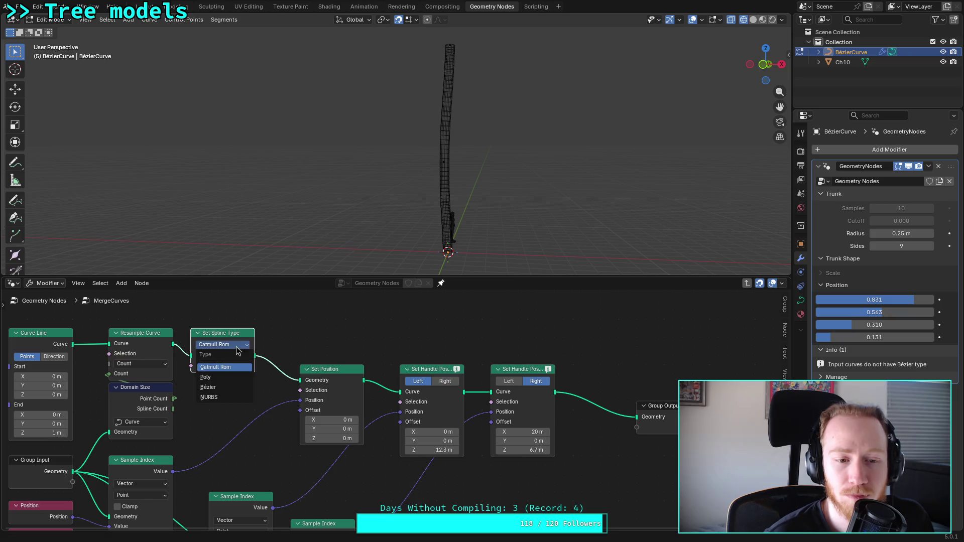
pyautogui.click(217, 388)
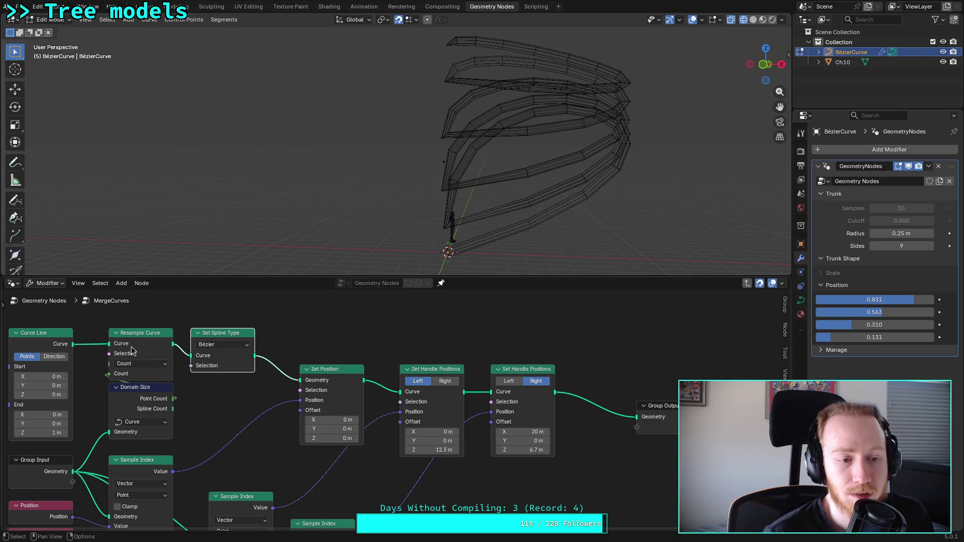
pyautogui.moveTo(216, 389); pyautogui.dragTo(320, 383, button='middle')
# Step: Exit to the main tree and expand each Resample Curve node in turn to check its Count
pyautogui.press('Tab')
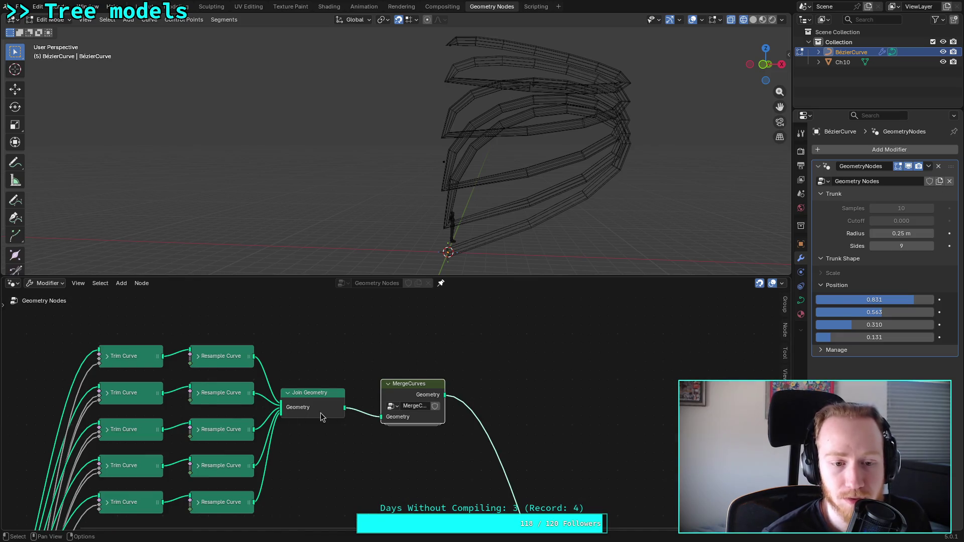
pyautogui.click(198, 357)
pyautogui.click(198, 357)
pyautogui.click(198, 393)
pyautogui.click(198, 393)
pyautogui.click(198, 430)
pyautogui.click(198, 430)
pyautogui.click(198, 466)
pyautogui.click(198, 466)
pyautogui.click(199, 503)
# Step: Test the bottom Resample Count at 1 then 2, and the fourth at 3 then back to 1
pyautogui.moveTo(285, 496); pyautogui.dragTo(311, 445, button='middle')
pyautogui.click(224, 492)
pyautogui.click(272, 493)
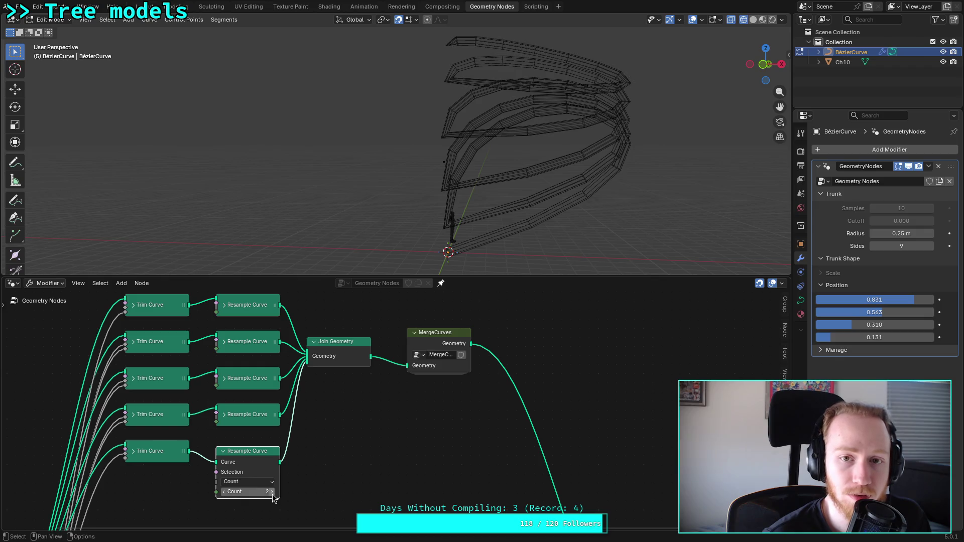
pyautogui.click(232, 417)
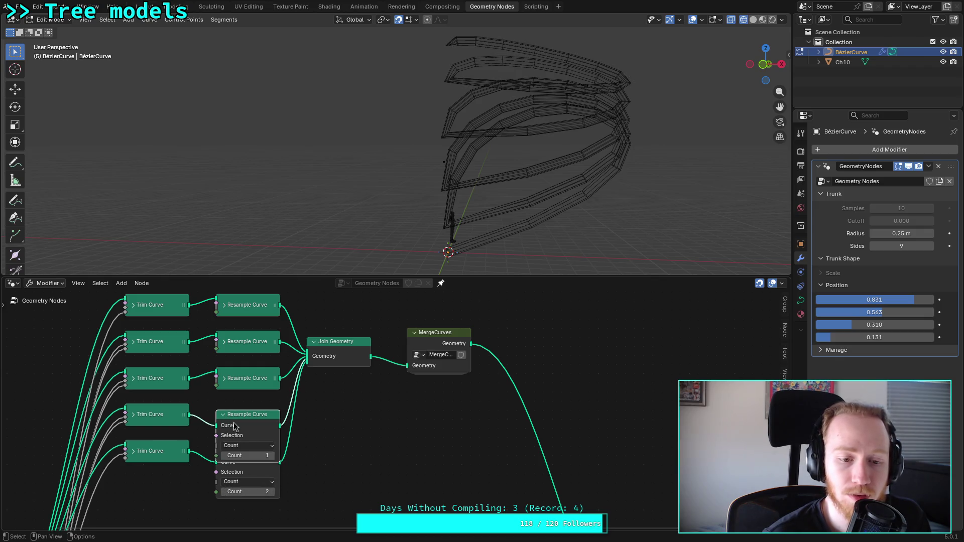
pyautogui.click(274, 457)
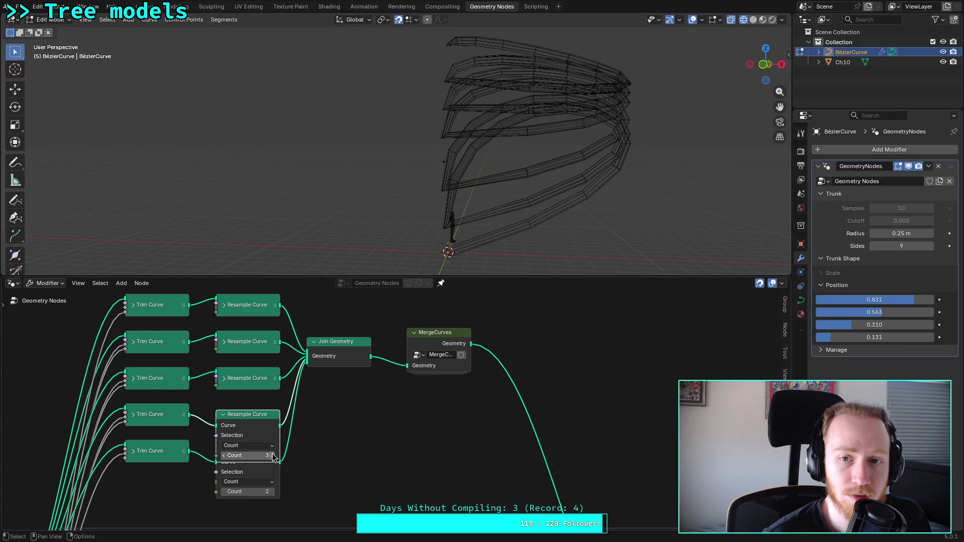
pyautogui.moveTo(241, 456); pyautogui.dragTo(233, 453)
pyautogui.moveTo(227, 420); pyautogui.dragTo(229, 385)
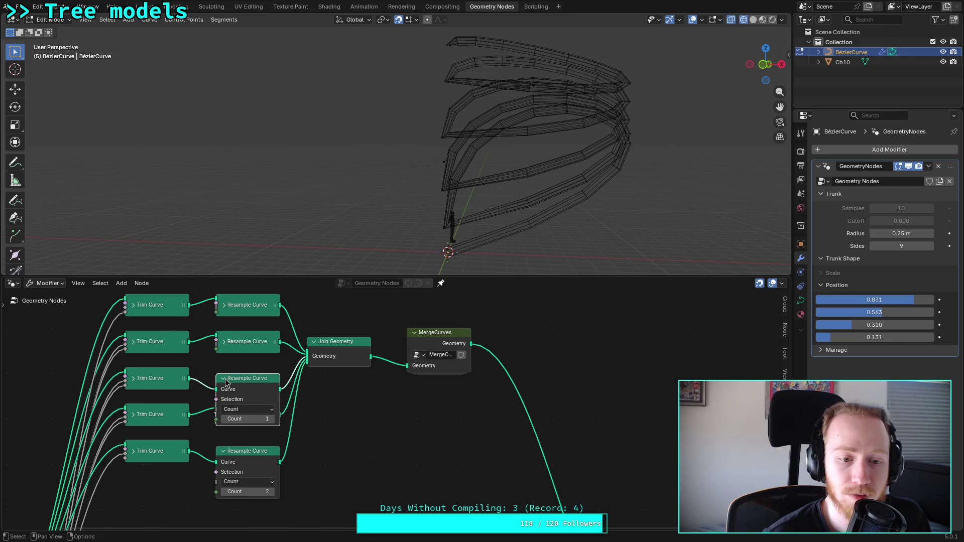
pyautogui.click(273, 419)
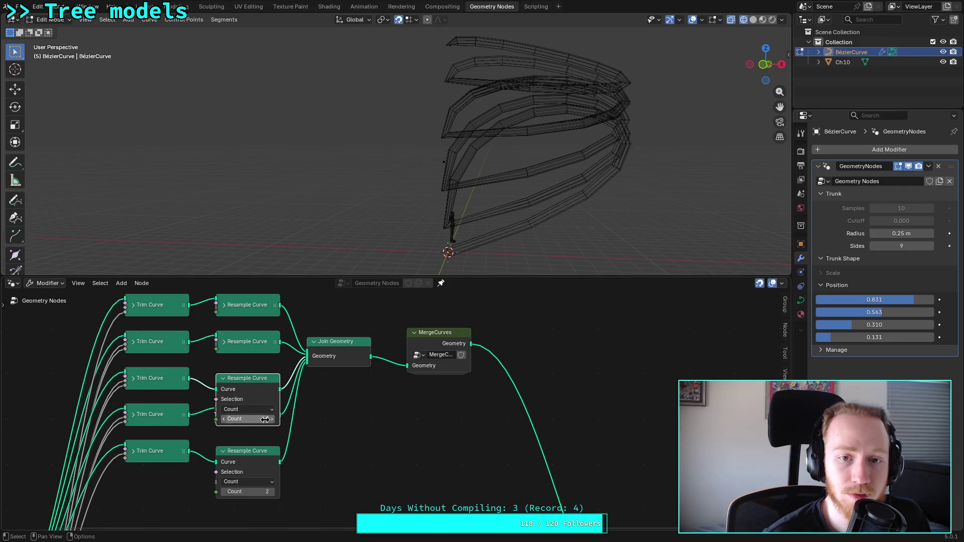
pyautogui.click(224, 419)
pyautogui.click(223, 380)
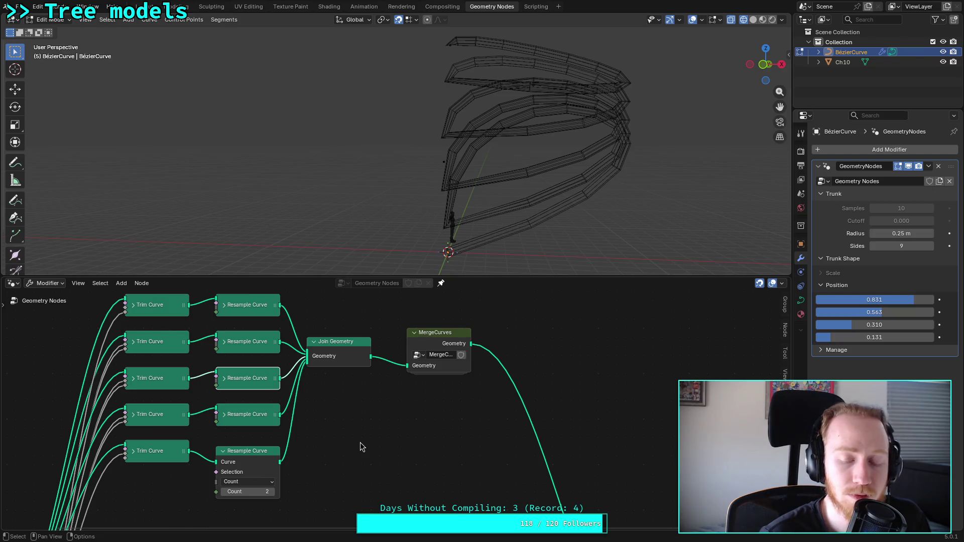
pyautogui.scroll(-5, 302, 385)
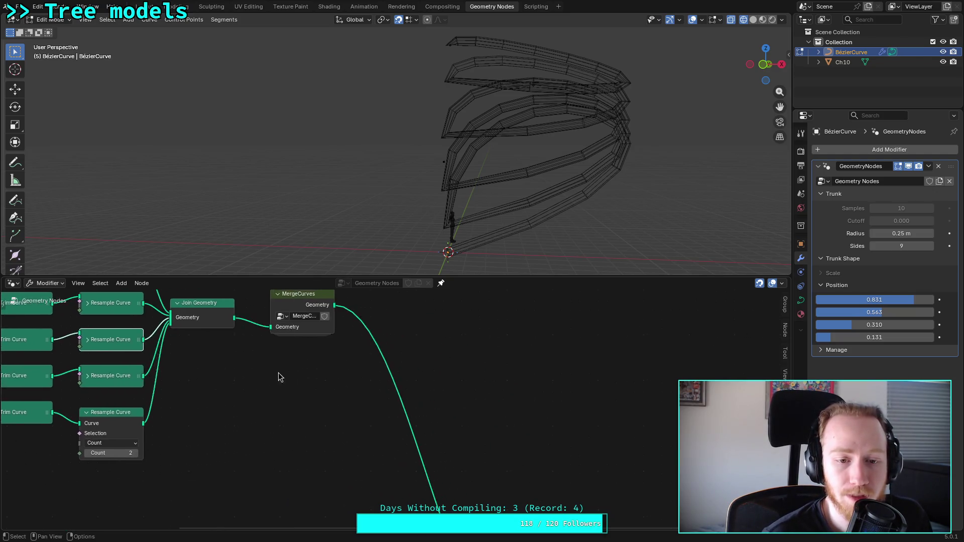
# Step: Link MergeCurves' Geometry straight to Group Output and place Group Output beside it
pyautogui.scroll(-5, 356, 372)
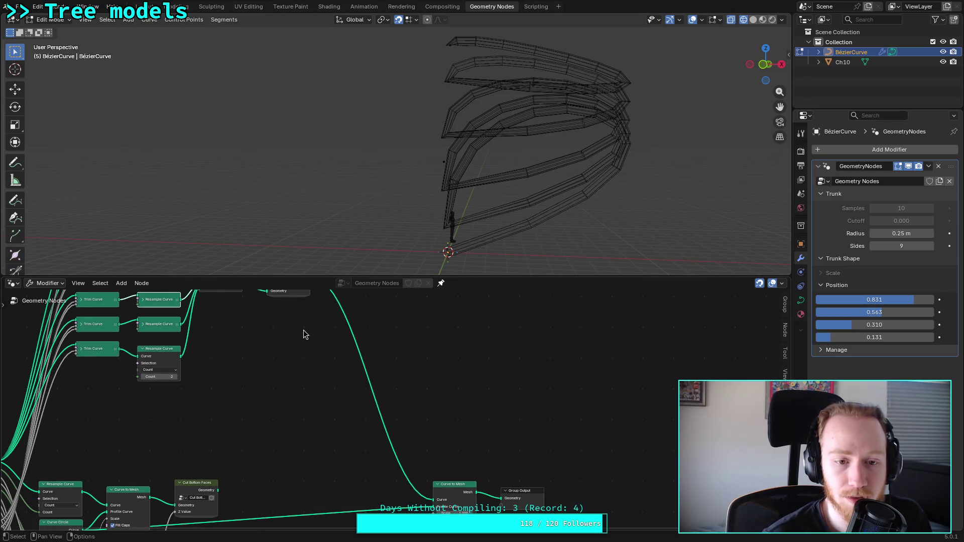
pyautogui.keyDown('shift'); pyautogui.scroll(2, 314, 367); pyautogui.keyUp('shift')
pyautogui.moveTo(309, 300)
pyautogui.mouseDown()
pyautogui.moveTo(478, 505)
pyautogui.moveTo(513, 507)
pyautogui.moveTo(439, 311)
pyautogui.mouseUp()
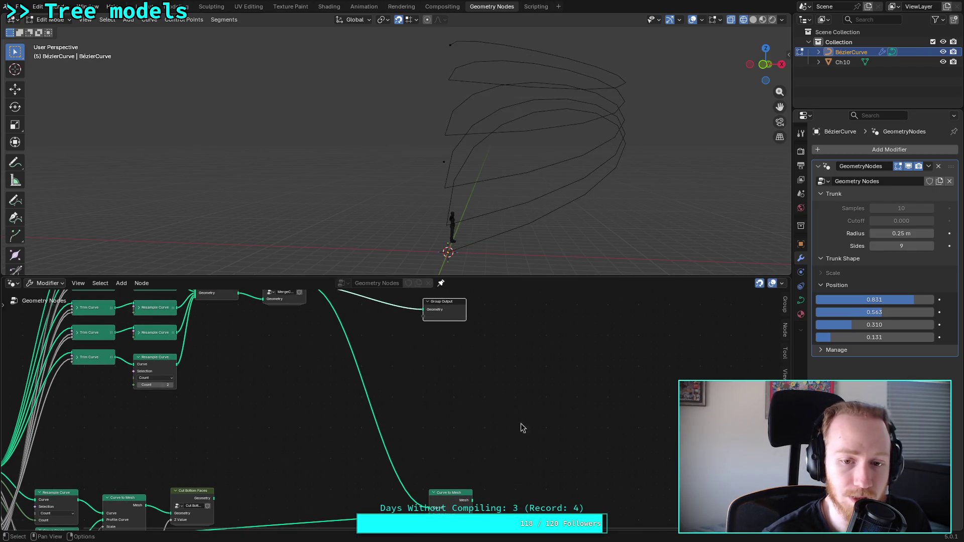
pyautogui.moveTo(394, 345); pyautogui.dragTo(409, 416, button='middle')
pyautogui.scroll(2, 410, 416)
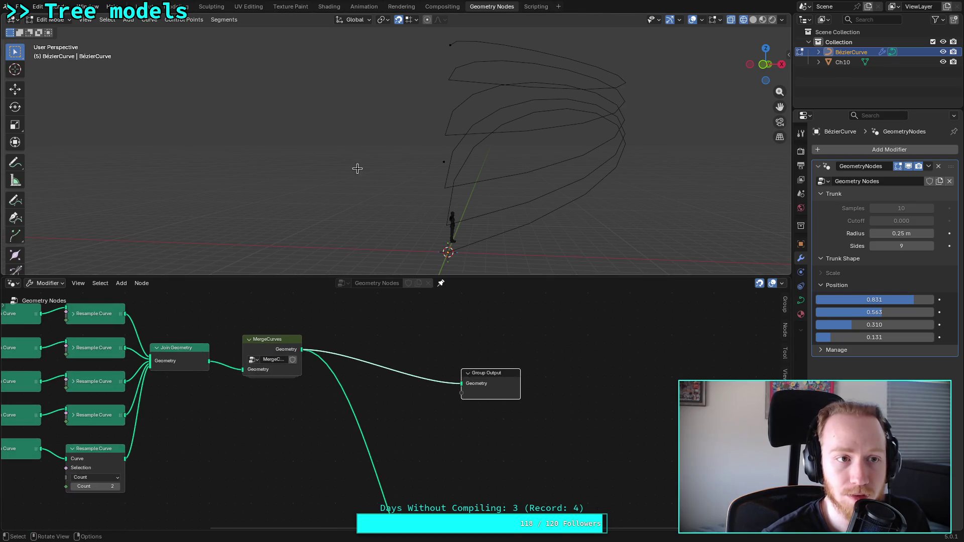
pyautogui.click(442, 158)
pyautogui.click(488, 164)
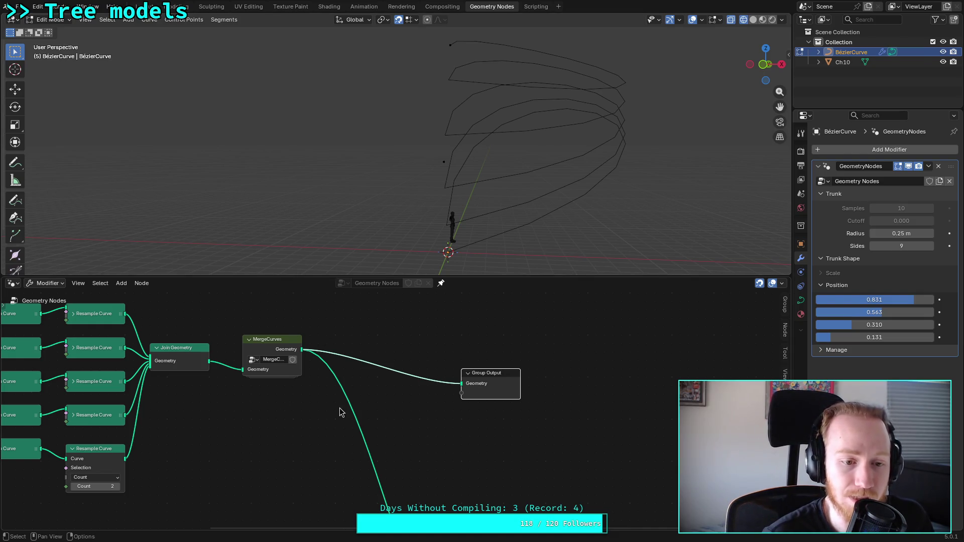
pyautogui.moveTo(184, 407); pyautogui.dragTo(320, 416, button='middle')
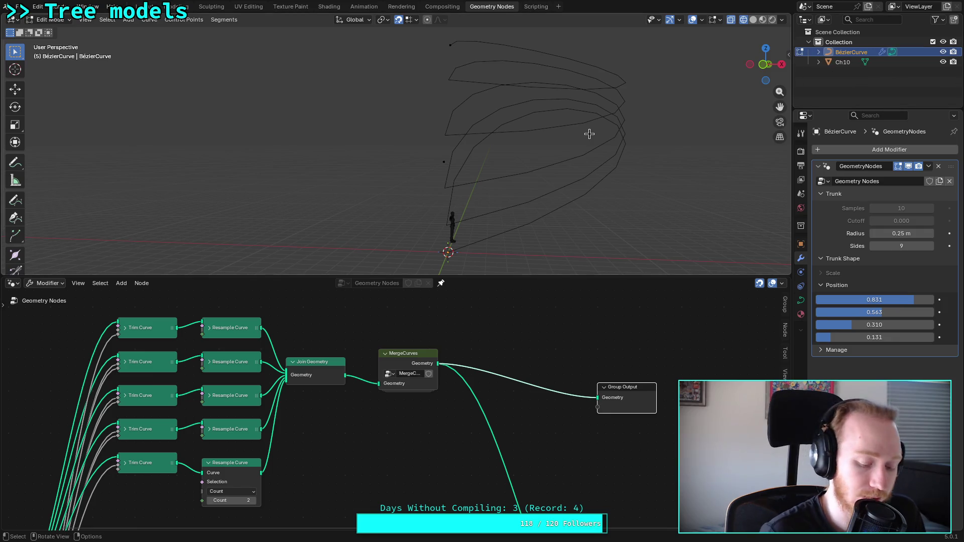
# Step: Save plants.blend, set the bottom Resample Curve Count to 1 and unlink it from Join Geometry
pyautogui.hotkey('ctrl', 's')
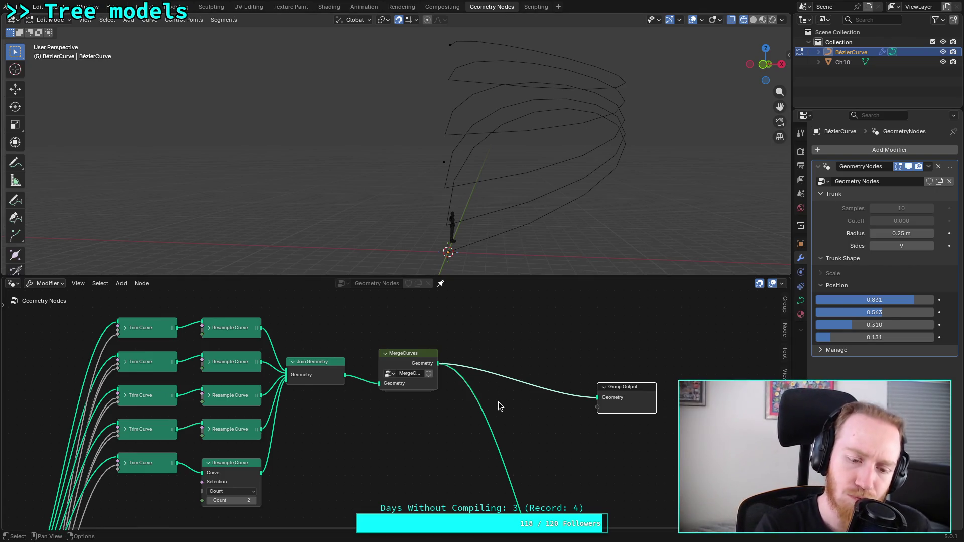
pyautogui.click(209, 501)
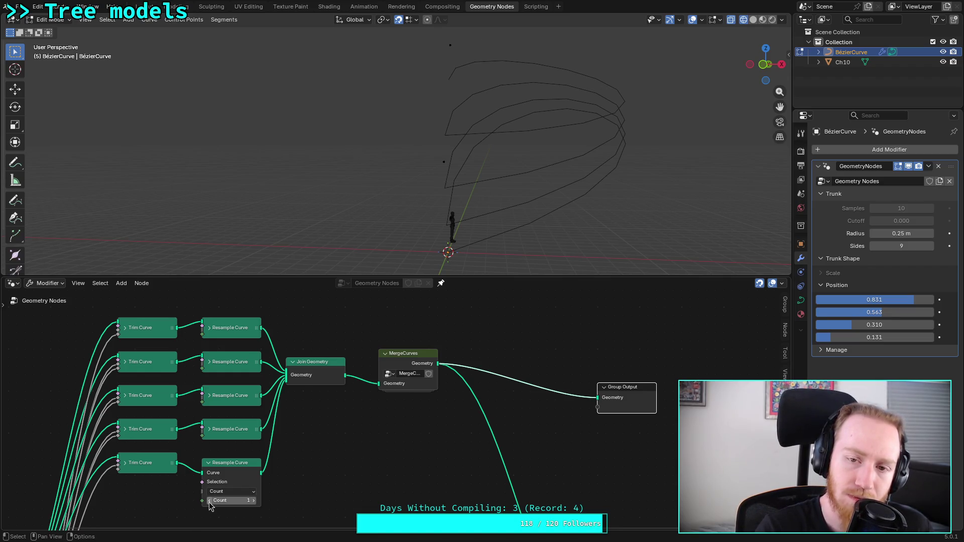
pyautogui.moveTo(285, 383)
pyautogui.mouseDown()
pyautogui.moveTo(272, 390)
pyautogui.moveTo(271, 369)
pyautogui.moveTo(286, 373)
pyautogui.mouseUp()
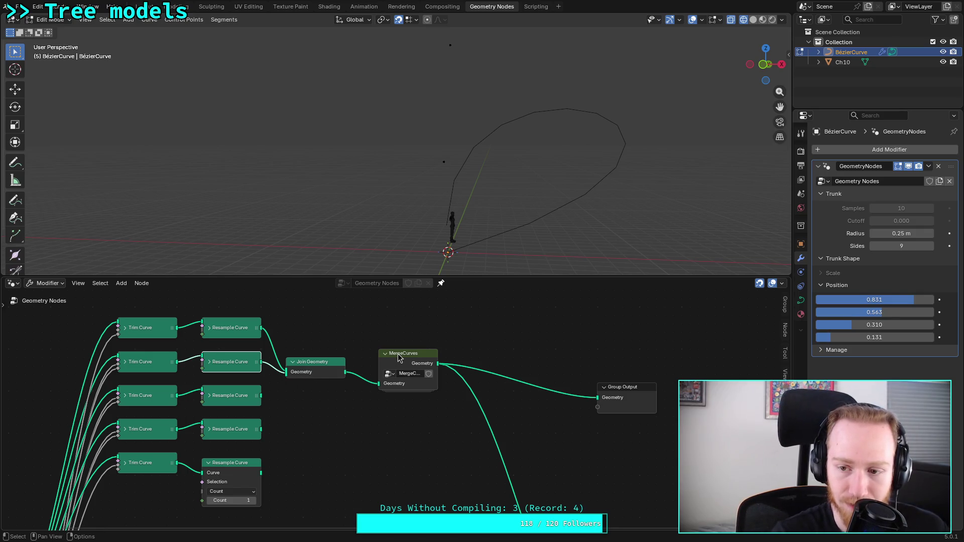
# Step: Set the fourth trunk Position value to 0.219 and open the MergeCurves group
pyautogui.moveTo(852, 338)
pyautogui.mouseDown()
pyautogui.moveTo(916, 338)
pyautogui.moveTo(841, 337)
pyautogui.mouseUp()
pyautogui.moveTo(518, 185)
pyautogui.mouseDown(button='middle')
pyautogui.moveTo(422, 190)
pyautogui.moveTo(458, 168)
pyautogui.moveTo(486, 181)
pyautogui.moveTo(487, 192)
pyautogui.mouseUp(button='middle')
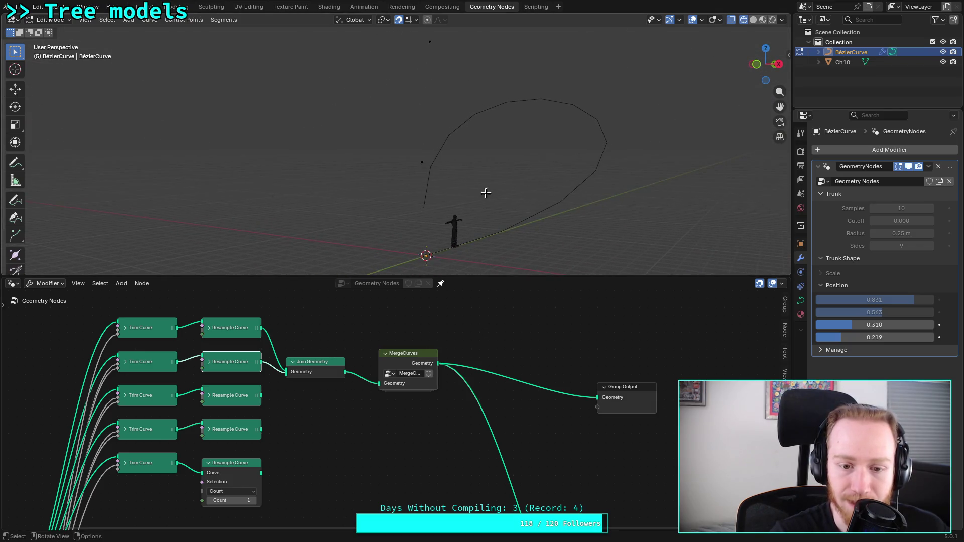
pyautogui.click(404, 354)
pyautogui.press('Tab')
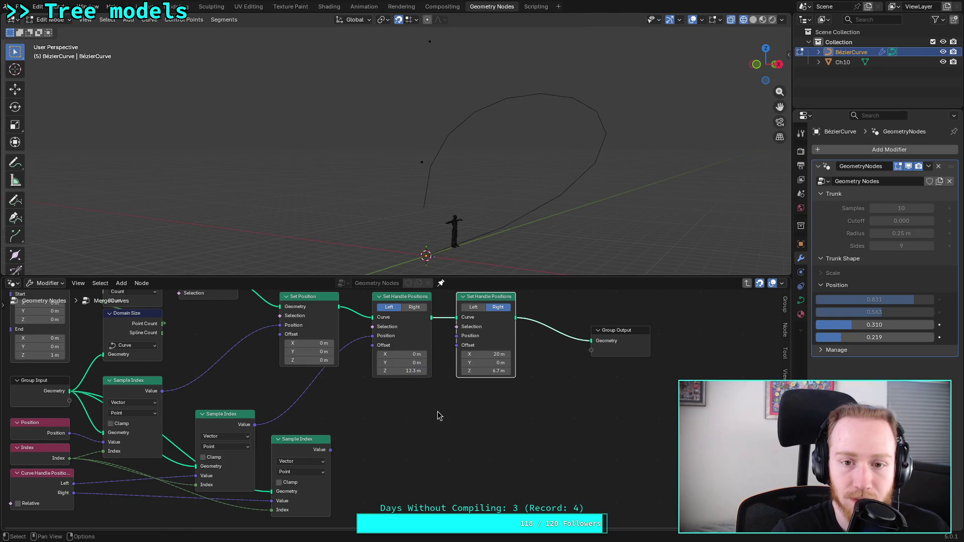
# Step: Unlink the first handle node's Position input and compare Left and Right modes on the handle nodes
pyautogui.click(380, 370)
pyautogui.moveTo(379, 369); pyautogui.dragTo(350, 415)
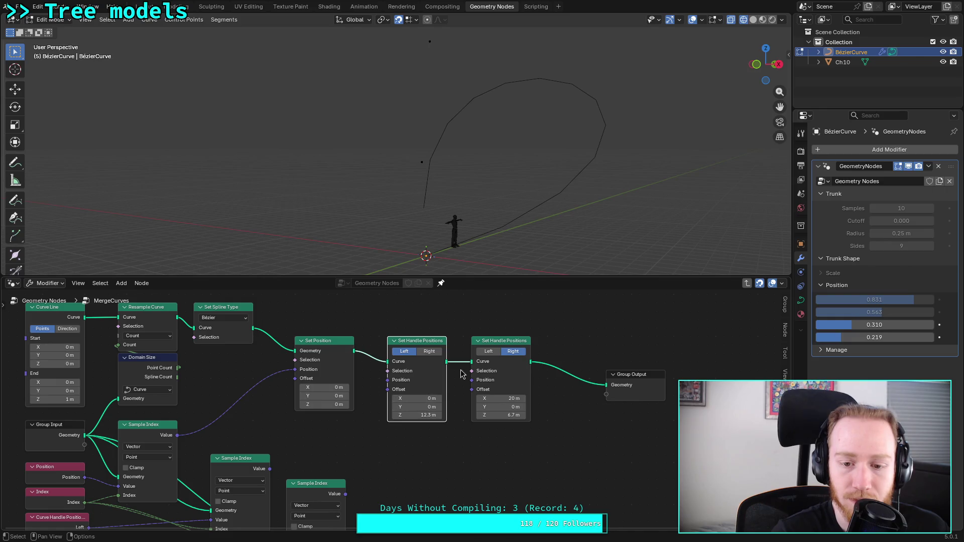
pyautogui.click(511, 345)
pyautogui.click(489, 351)
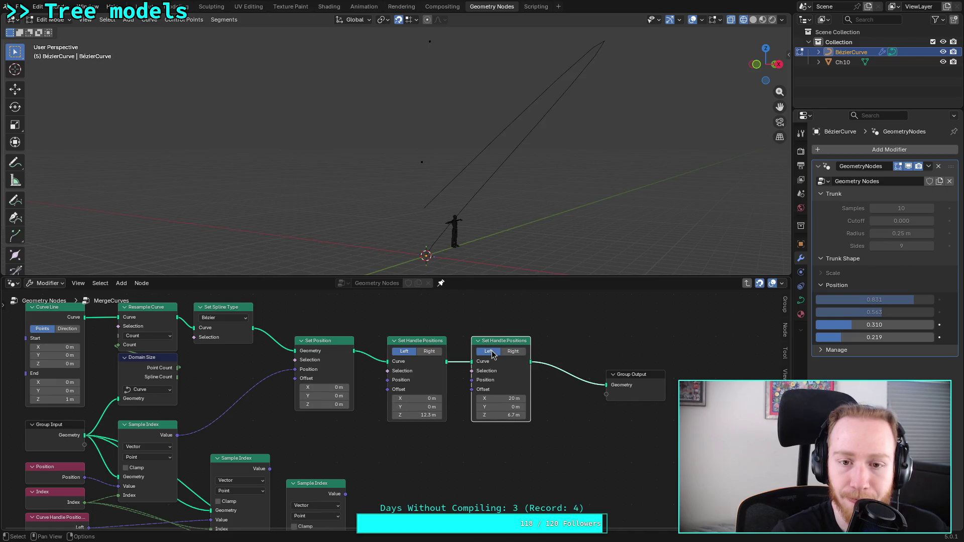
pyautogui.click(514, 351)
pyautogui.click(489, 351)
pyautogui.click(429, 351)
pyautogui.click(513, 351)
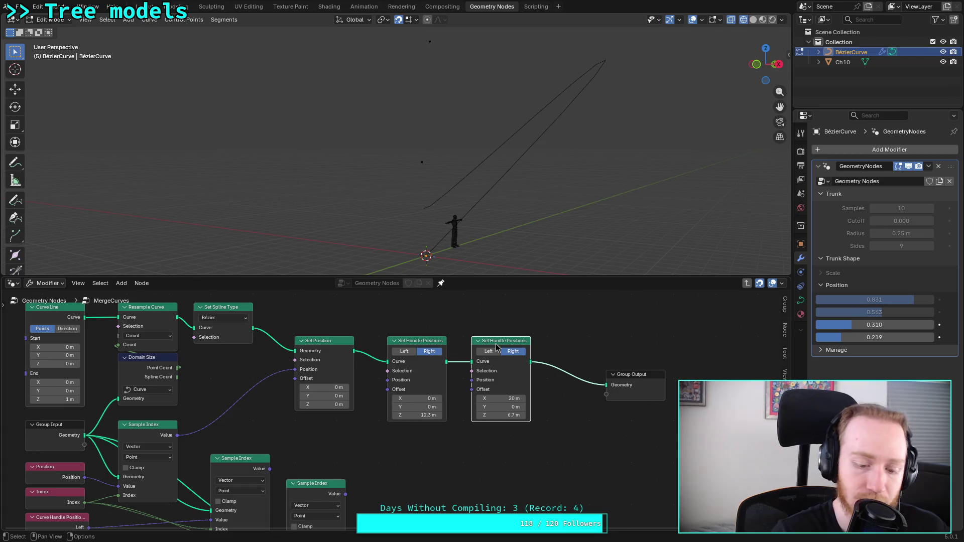
# Step: Delete the second Set Handle Positions node and feed the first into Group Output in Left mode
pyautogui.press('x')
pyautogui.moveTo(446, 362); pyautogui.dragTo(607, 385)
pyautogui.click(404, 352)
pyautogui.click(429, 352)
pyautogui.click(405, 352)
pyautogui.moveTo(411, 235)
pyautogui.mouseDown(button='middle')
pyautogui.moveTo(431, 227)
pyautogui.moveTo(322, 237)
pyautogui.moveTo(382, 221)
pyautogui.moveTo(452, 226)
pyautogui.mouseUp(button='middle')
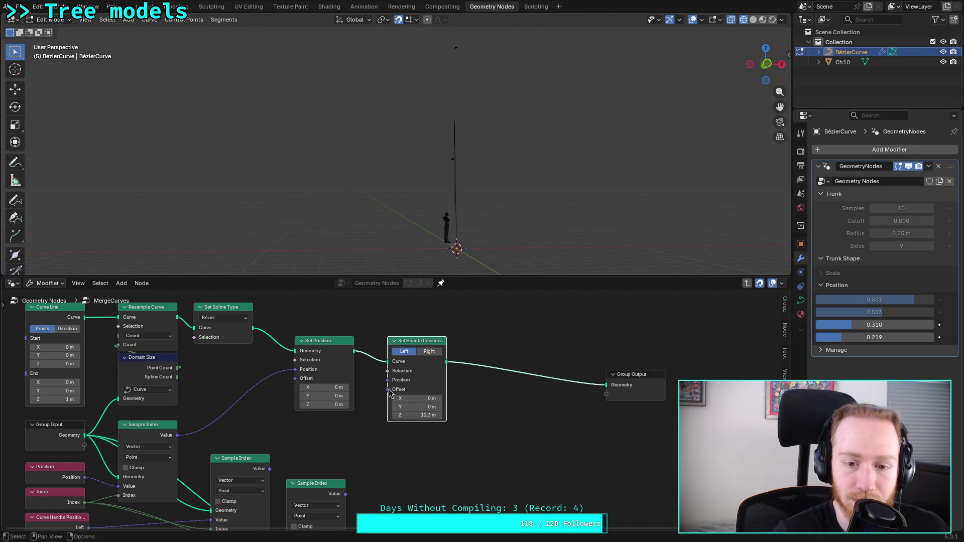
# Step: Wire the Sample Index Value into the Set Handle Positions Position input
pyautogui.hscroll(-5, 345, 437)
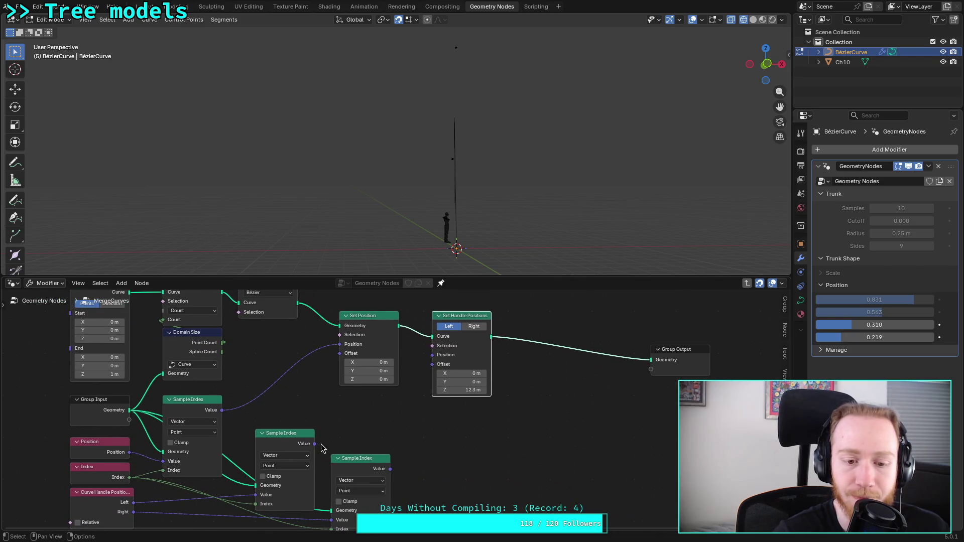
pyautogui.moveTo(316, 448)
pyautogui.moveTo(306, 443)
pyautogui.mouseDown()
pyautogui.moveTo(324, 429)
pyautogui.moveTo(314, 426)
pyautogui.moveTo(435, 364)
pyautogui.moveTo(435, 355)
pyautogui.mouseUp()
pyautogui.moveTo(409, 359)
pyautogui.mouseDown(button='middle')
pyautogui.moveTo(377, 422)
pyautogui.moveTo(382, 398)
pyautogui.moveTo(347, 431)
pyautogui.mouseUp(button='middle')
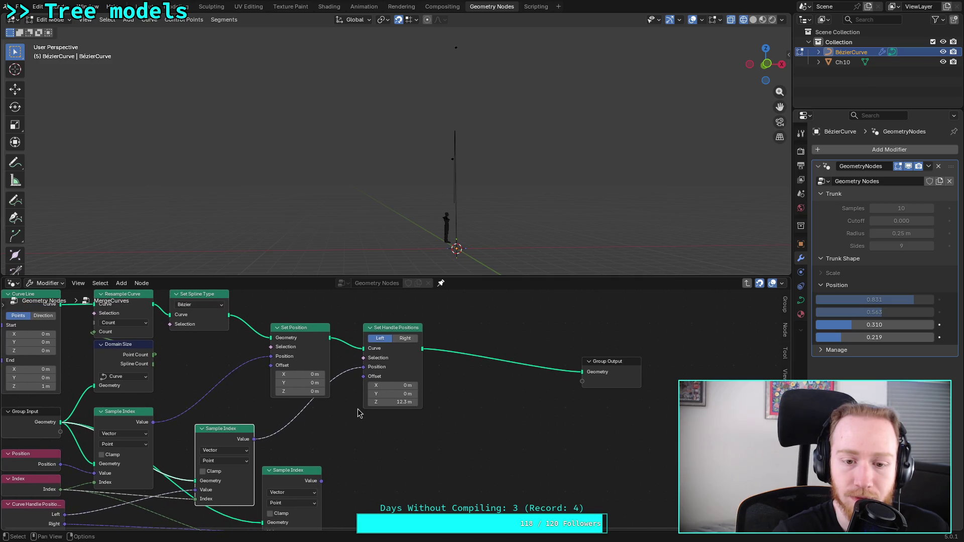
pyautogui.click(399, 333)
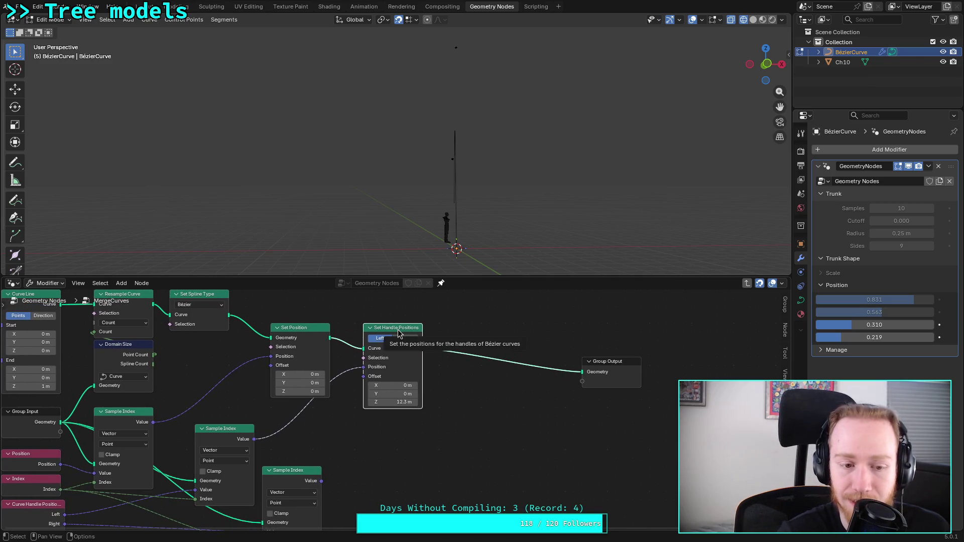
# Step: Inspect the wiring, then pull the Sample Index link off the handle Position socket
pyautogui.moveTo(250, 426)
pyautogui.mouseDown(button='middle')
pyautogui.moveTo(281, 407)
pyautogui.moveTo(316, 406)
pyautogui.moveTo(297, 395)
pyautogui.moveTo(308, 396)
pyautogui.mouseUp(button='middle')
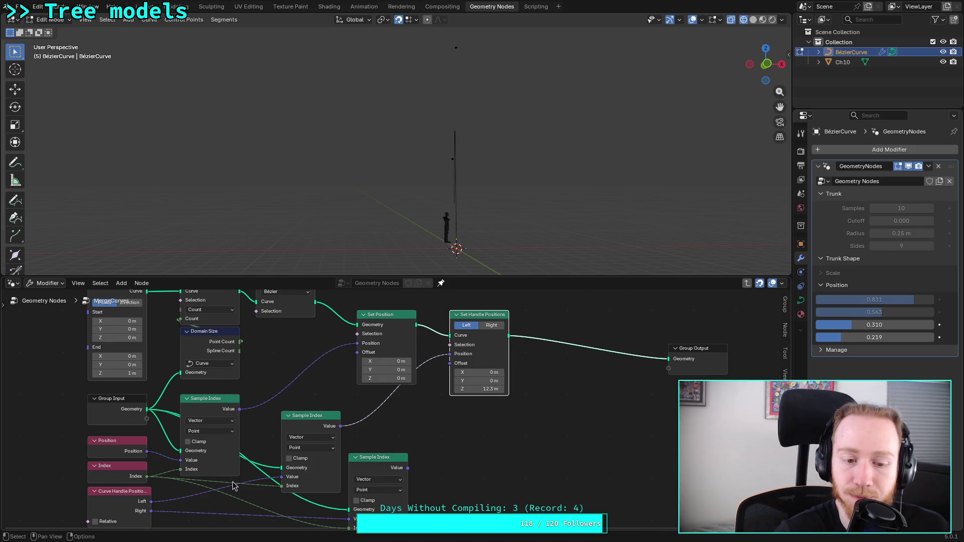
pyautogui.moveTo(493, 461); pyautogui.dragTo(458, 433, button='middle')
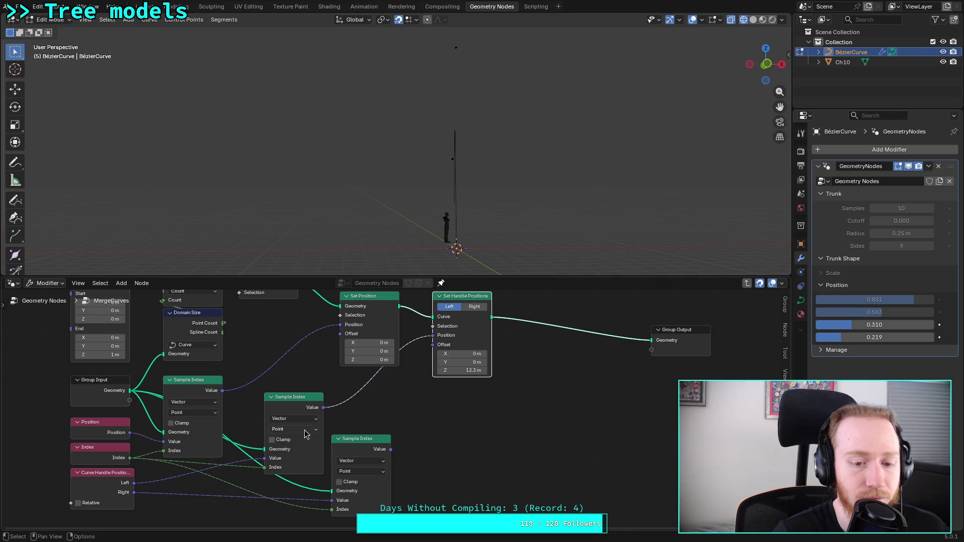
pyautogui.click(463, 423)
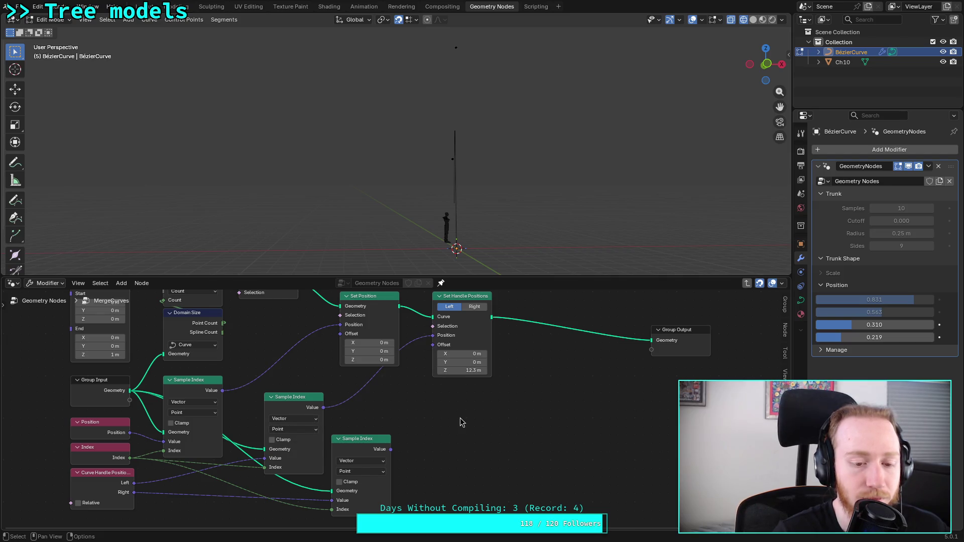
pyautogui.moveTo(462, 423)
pyautogui.mouseDown(button='middle')
pyautogui.moveTo(427, 454)
pyautogui.moveTo(367, 441)
pyautogui.mouseUp(button='middle')
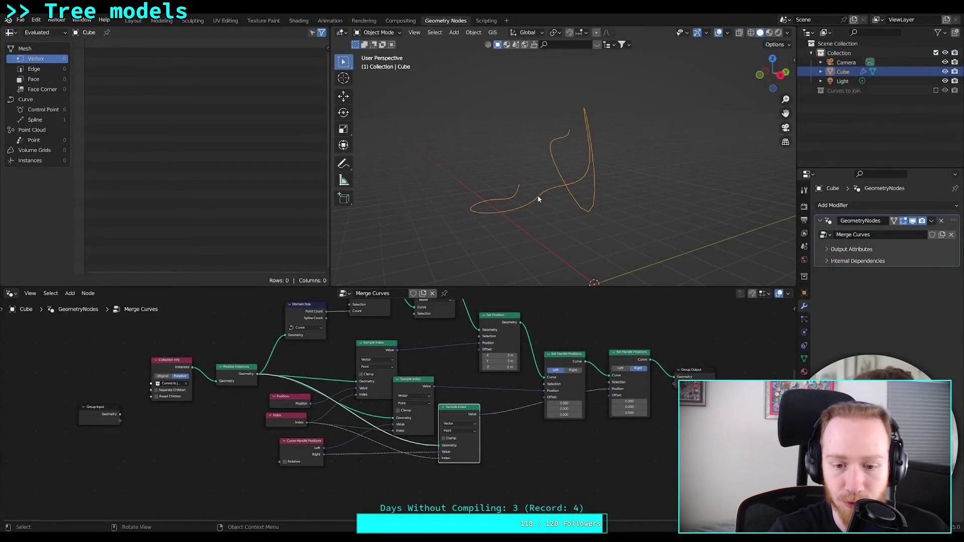
pyautogui.moveTo(559, 432)
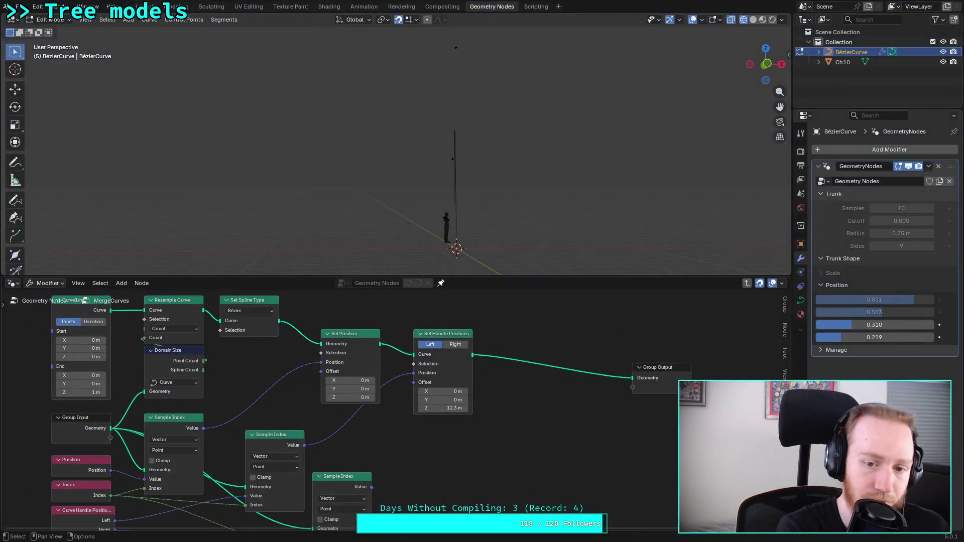
pyautogui.moveTo(374, 450); pyautogui.dragTo(413, 444, button='middle')
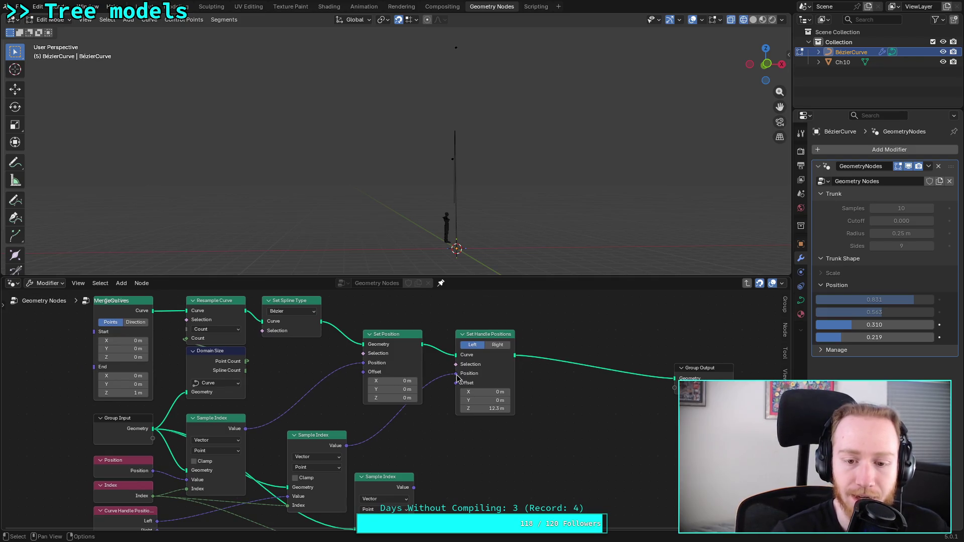
pyautogui.moveTo(456, 374)
pyautogui.mouseDown()
pyautogui.moveTo(454, 424)
pyautogui.moveTo(447, 390)
pyautogui.moveTo(292, 418)
pyautogui.mouseUp()
# Step: Add a Vector node feeding the handle Position and set the handle Offset Z to 0 m
pyautogui.click(338, 432)
pyautogui.click(371, 424)
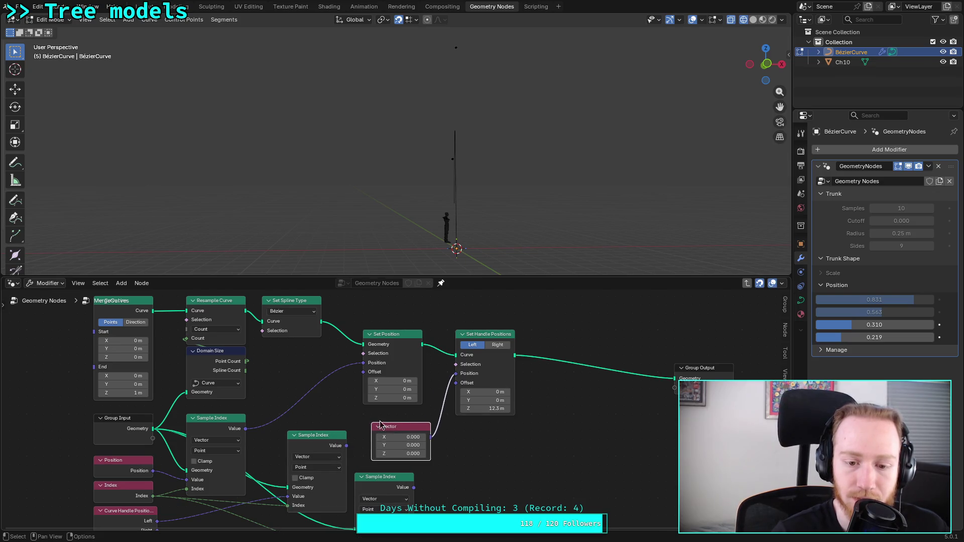
pyautogui.moveTo(402, 437)
pyautogui.mouseDown()
pyautogui.moveTo(417, 437)
pyautogui.moveTo(397, 437)
pyautogui.moveTo(402, 447)
pyautogui.mouseUp()
pyautogui.moveTo(483, 409); pyautogui.dragTo(482, 409)
pyautogui.write('0')
pyautogui.press('Return')
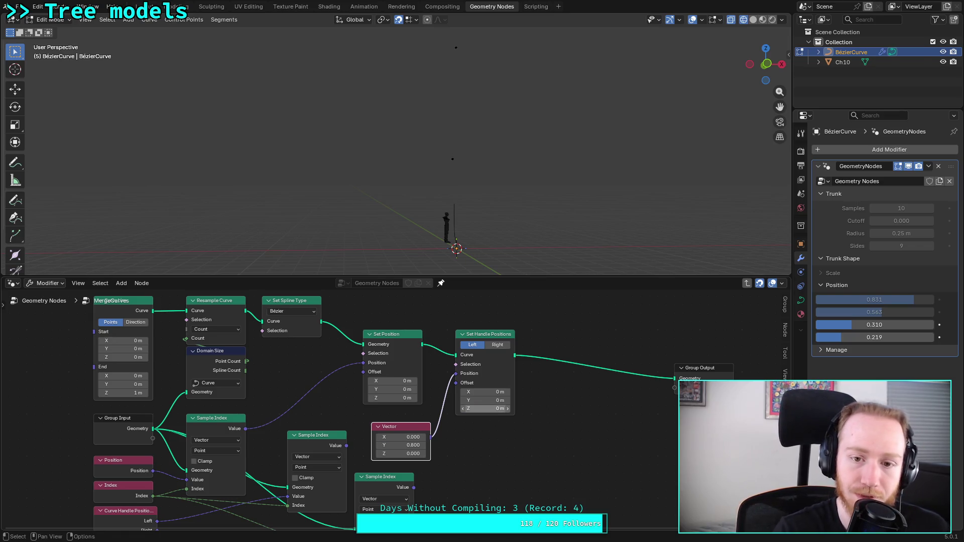
# Step: Try the Vector's Y at 0.800, then return it to 0.000 while watching the curve
pyautogui.scroll(2, 502, 234)
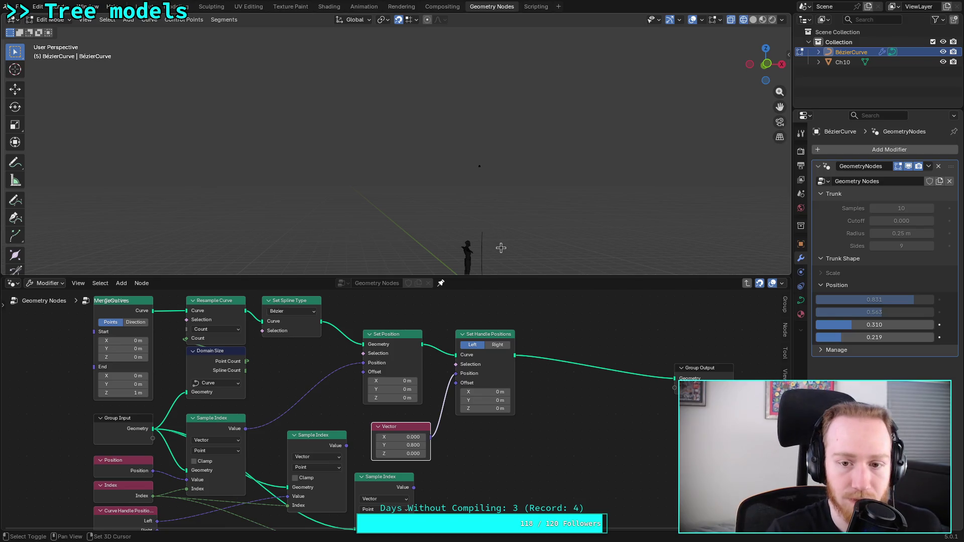
pyautogui.moveTo(512, 243)
pyautogui.keyDown('shift'); pyautogui.mouseDown(button='middle')
pyautogui.moveTo(398, 144)
pyautogui.moveTo(406, 162)
pyautogui.moveTo(397, 181)
pyautogui.mouseUp(button='middle'); pyautogui.keyUp('shift')
pyautogui.scroll(3, 403, 160)
pyautogui.scroll(2, 348, 149)
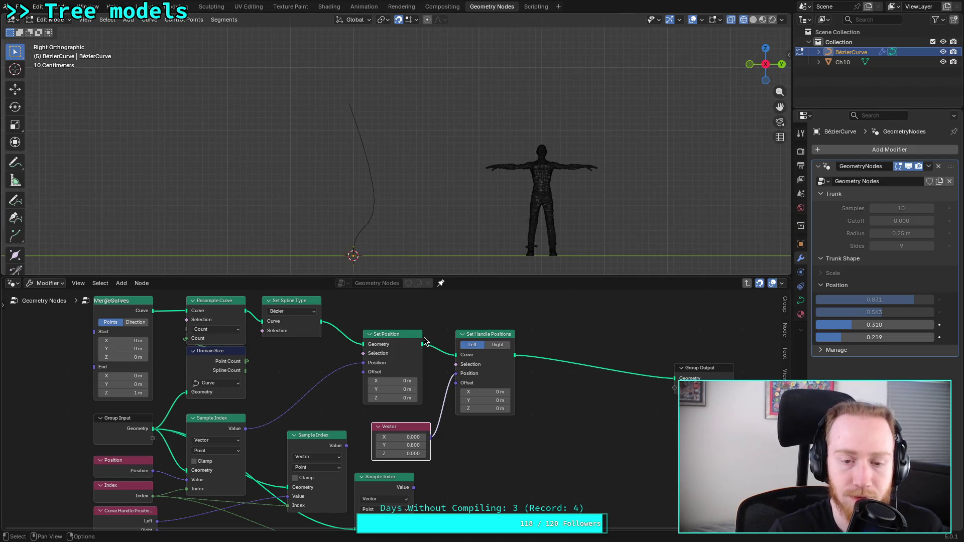
pyautogui.moveTo(407, 445)
pyautogui.mouseDown()
pyautogui.moveTo(391, 445)
pyautogui.moveTo(408, 445)
pyautogui.mouseUp()
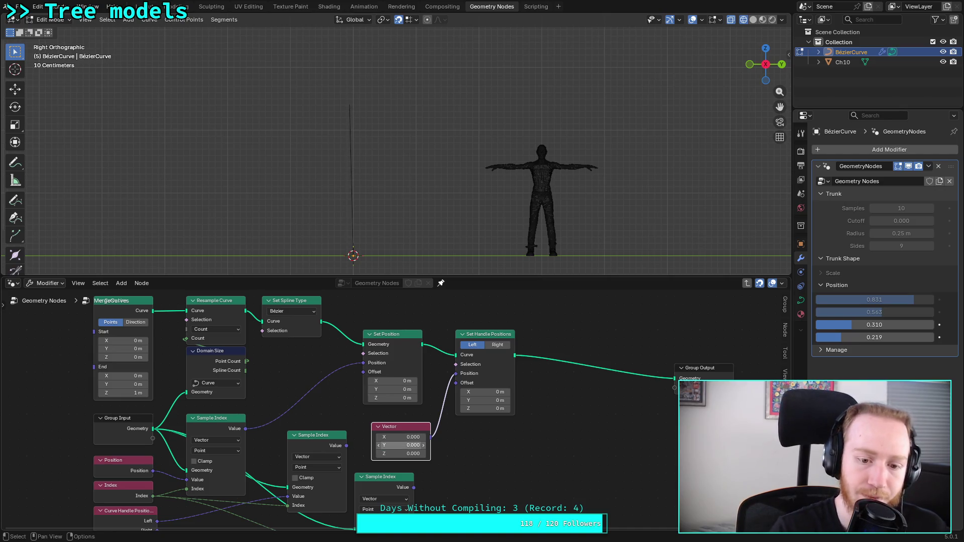
pyautogui.moveTo(346, 446); pyautogui.dragTo(459, 380)
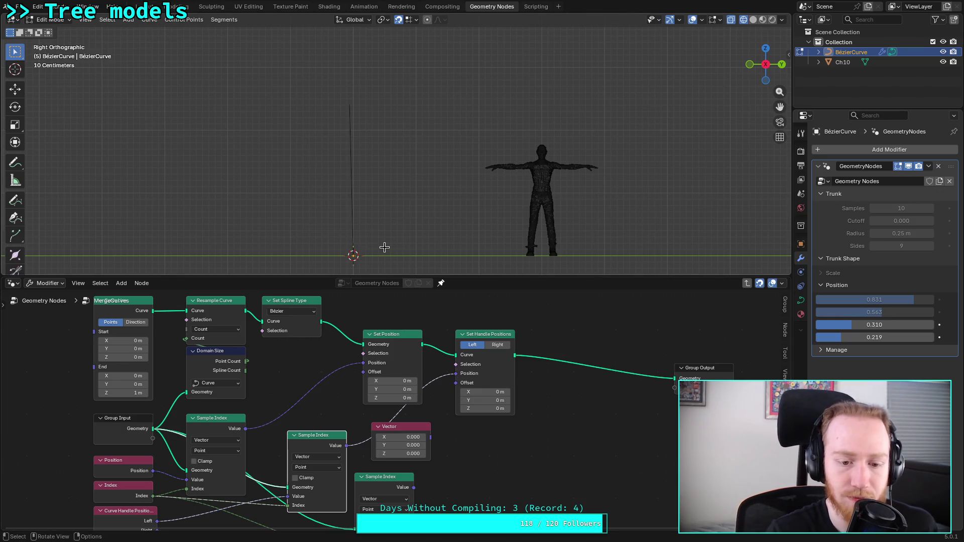
# Step: Duplicate the Set Handle Positions node into the output link, set it to Right, and feed it the bottom Sample Index
pyautogui.moveTo(368, 209)
pyautogui.keyDown('shift'); pyautogui.mouseDown(button='middle')
pyautogui.moveTo(393, 204)
pyautogui.moveTo(377, 198)
pyautogui.moveTo(437, 211)
pyautogui.moveTo(475, 201)
pyautogui.mouseUp(button='middle'); pyautogui.keyUp('shift')
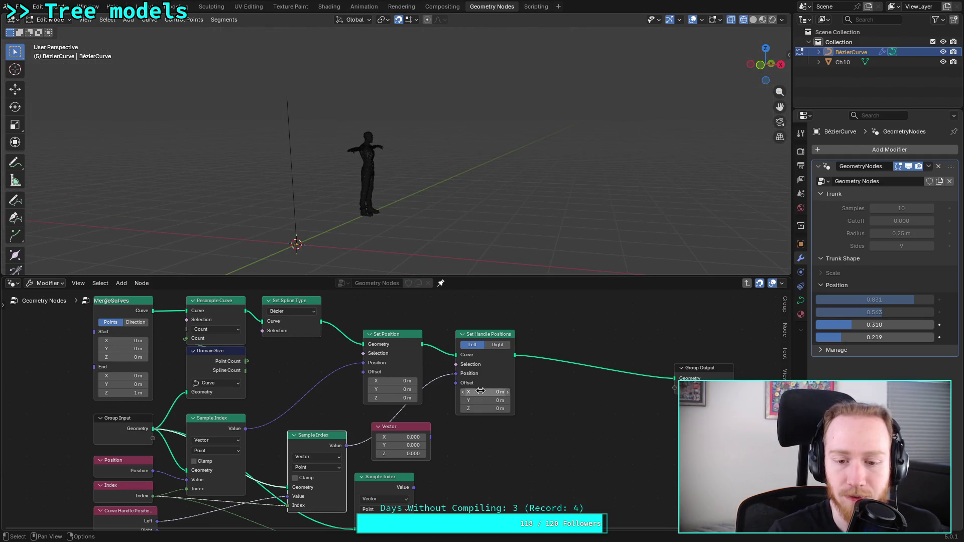
pyautogui.click(493, 336)
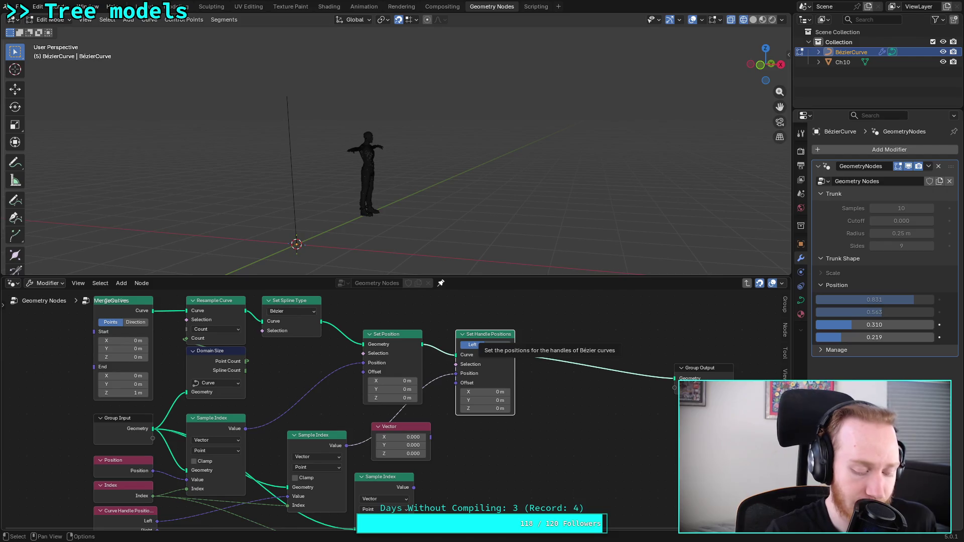
pyautogui.hotkey('shift', 'd')
pyautogui.click(570, 347)
pyautogui.click(590, 345)
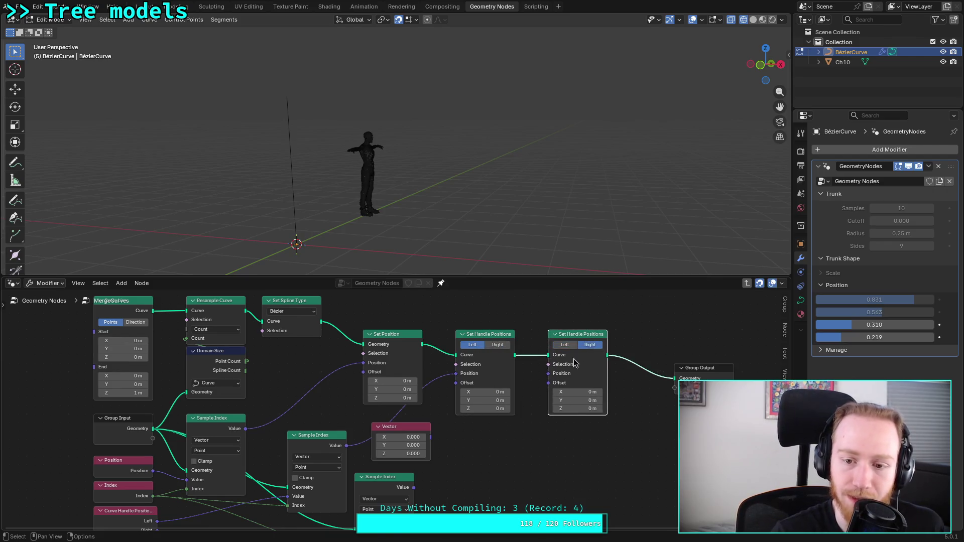
pyautogui.moveTo(414, 488); pyautogui.dragTo(549, 377)
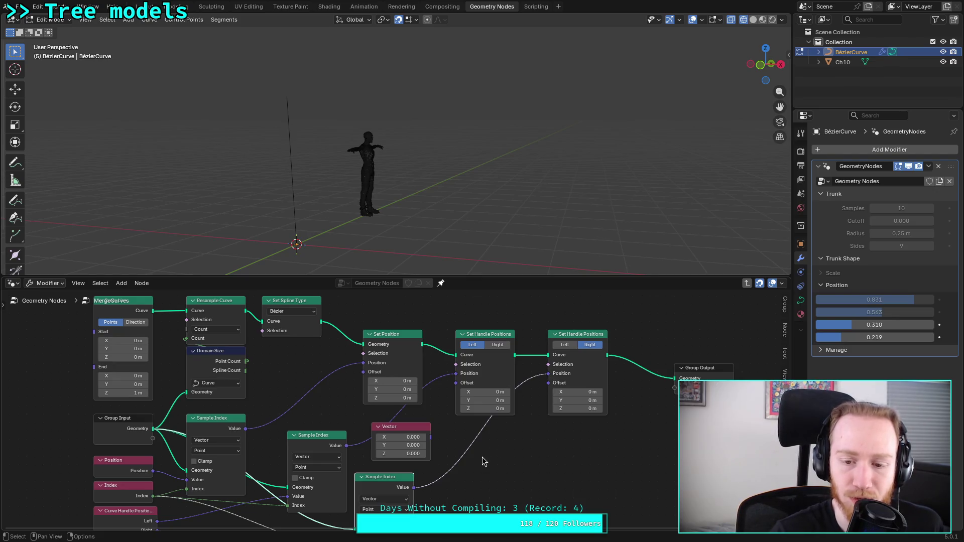
# Step: Lower the fourth Position to 0.143, dissolve the Vector node, and return to the parent tree
pyautogui.moveTo(847, 338)
pyautogui.mouseDown()
pyautogui.moveTo(819, 338)
pyautogui.moveTo(875, 338)
pyautogui.moveTo(819, 338)
pyautogui.moveTo(832, 337)
pyautogui.mouseUp()
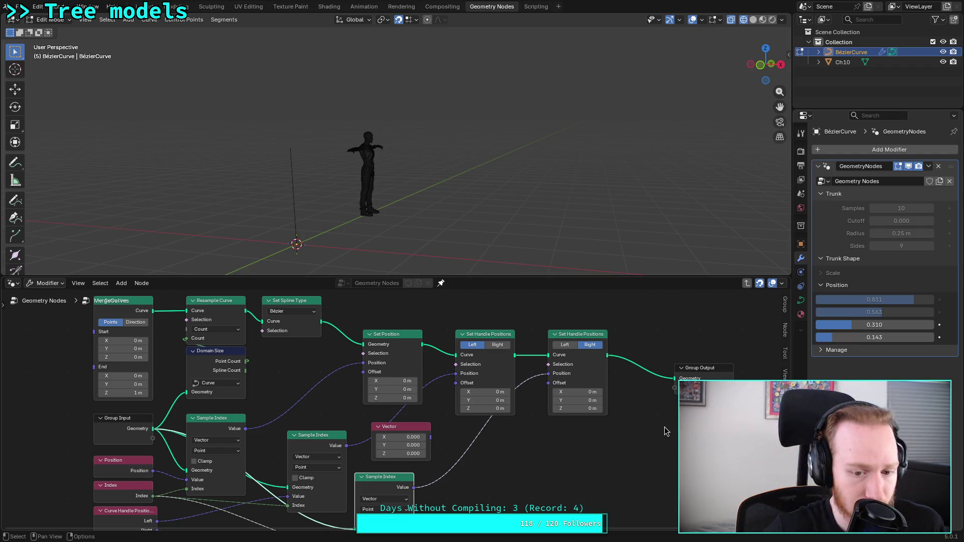
pyautogui.hotkey('ctrl', 'x')
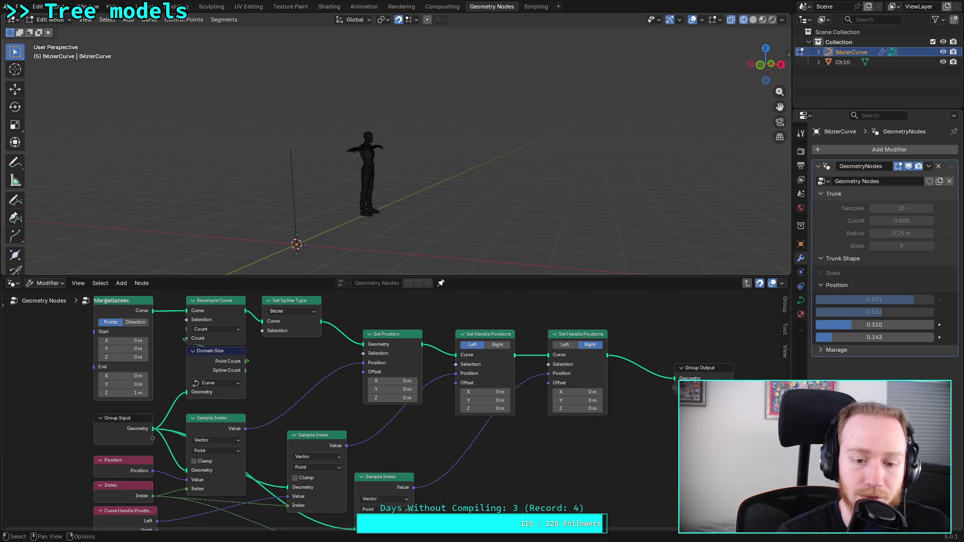
pyautogui.press('Home')
pyautogui.press('Tab')
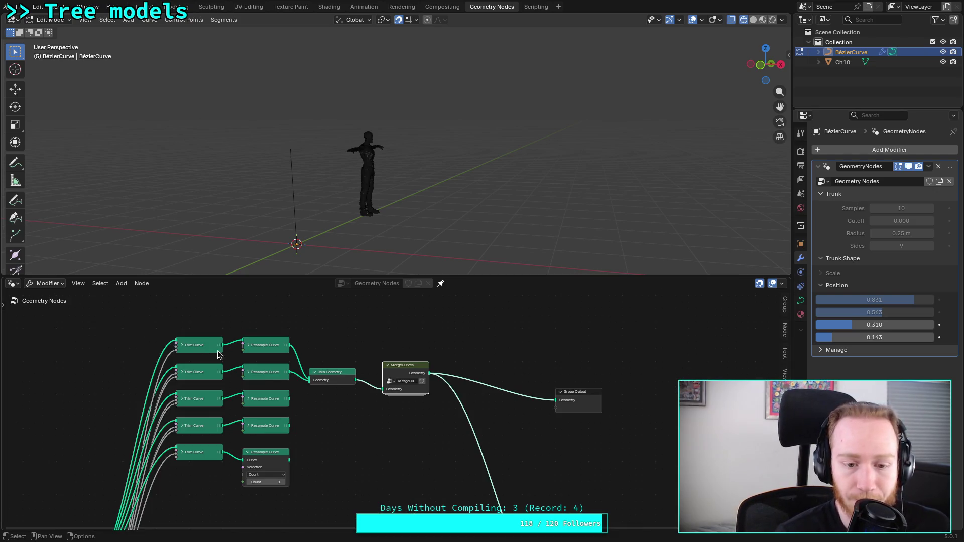
# Step: Reconnect the third, fourth and bottom Resample Curve nodes to Join Geometry
pyautogui.moveTo(292, 402); pyautogui.dragTo(309, 388)
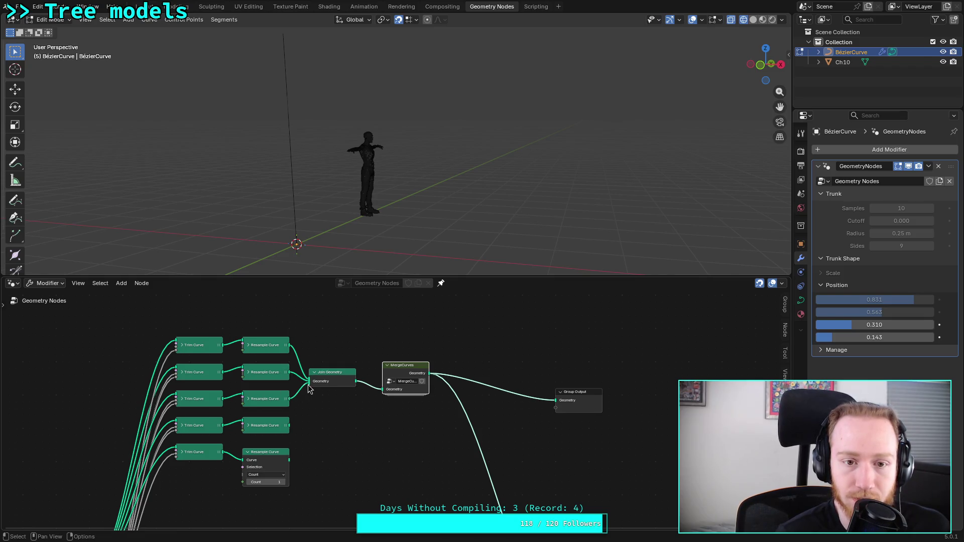
pyautogui.moveTo(290, 427)
pyautogui.mouseDown()
pyautogui.moveTo(311, 384)
pyautogui.moveTo(307, 395)
pyautogui.mouseUp()
pyautogui.moveTo(305, 195)
pyautogui.mouseDown(button='middle')
pyautogui.moveTo(336, 146)
pyautogui.moveTo(372, 218)
pyautogui.moveTo(389, 189)
pyautogui.mouseUp(button='middle')
pyautogui.moveTo(289, 460); pyautogui.dragTo(309, 397)
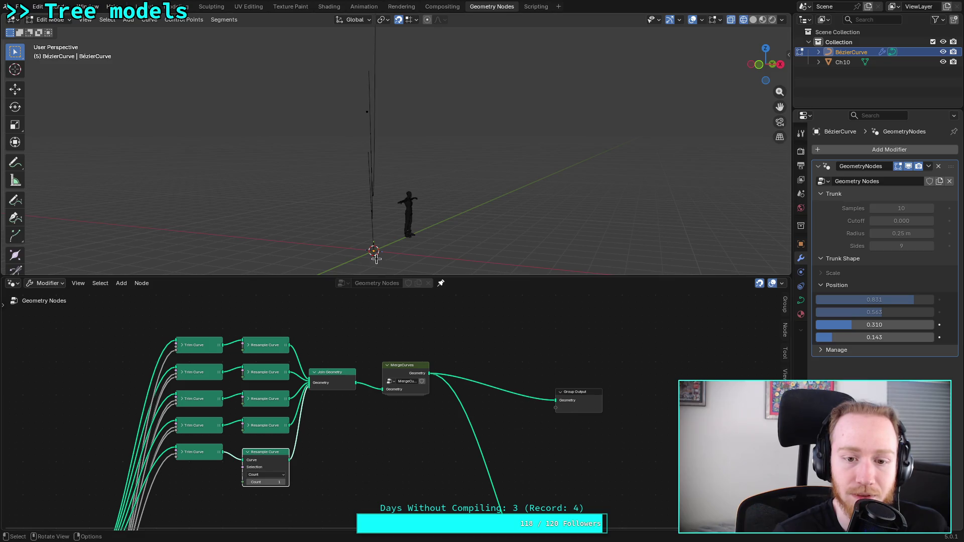
pyautogui.click(351, 381)
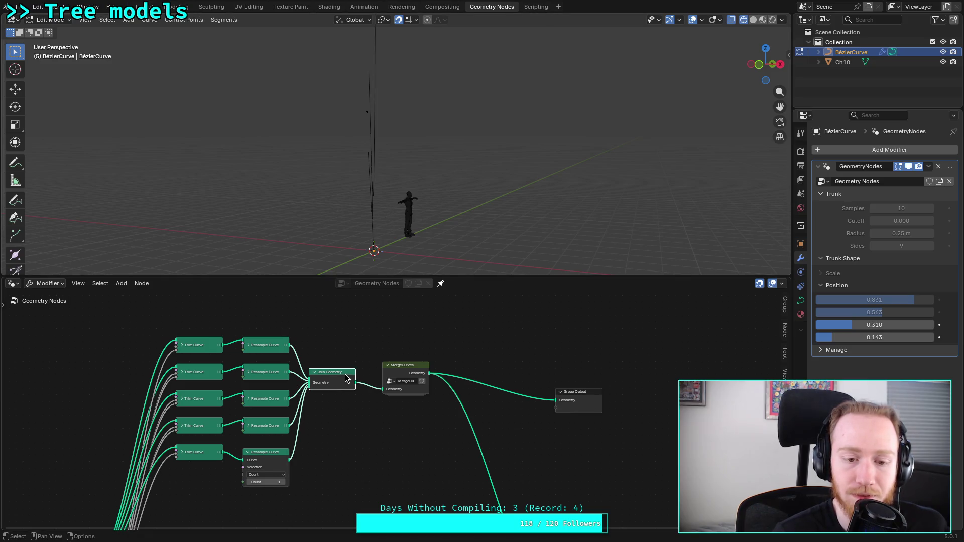
# Step: Open the MergeCurves group and raise the fourth trunk Position back to 0.219
pyautogui.click(408, 369)
pyautogui.press('Tab')
pyautogui.moveTo(422, 430)
pyautogui.mouseDown(button='middle')
pyautogui.moveTo(382, 427)
pyautogui.moveTo(391, 427)
pyautogui.mouseUp(button='middle')
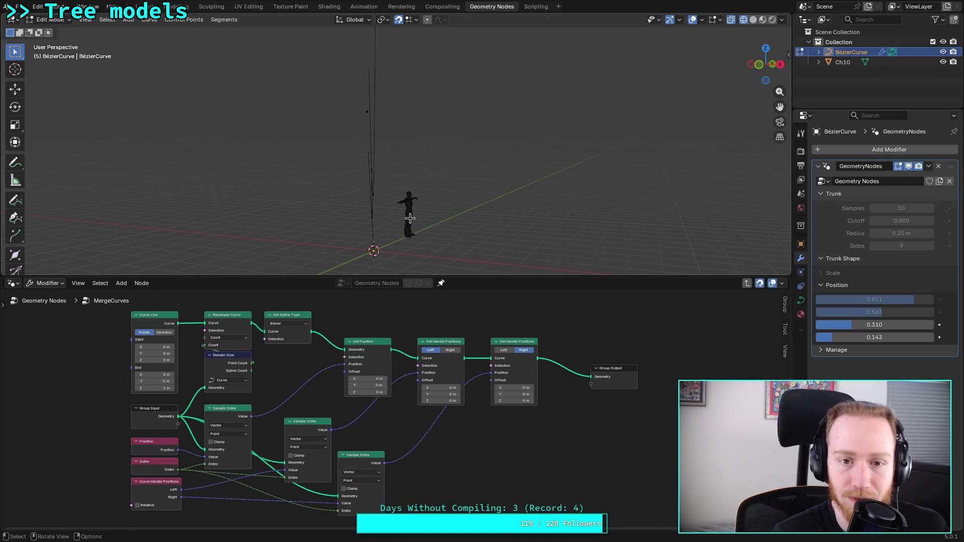
pyautogui.moveTo(390, 206)
pyautogui.mouseDown(button='middle')
pyautogui.moveTo(416, 199)
pyautogui.moveTo(336, 196)
pyautogui.moveTo(408, 137)
pyautogui.moveTo(405, 222)
pyautogui.moveTo(414, 209)
pyautogui.moveTo(405, 201)
pyautogui.mouseUp(button='middle')
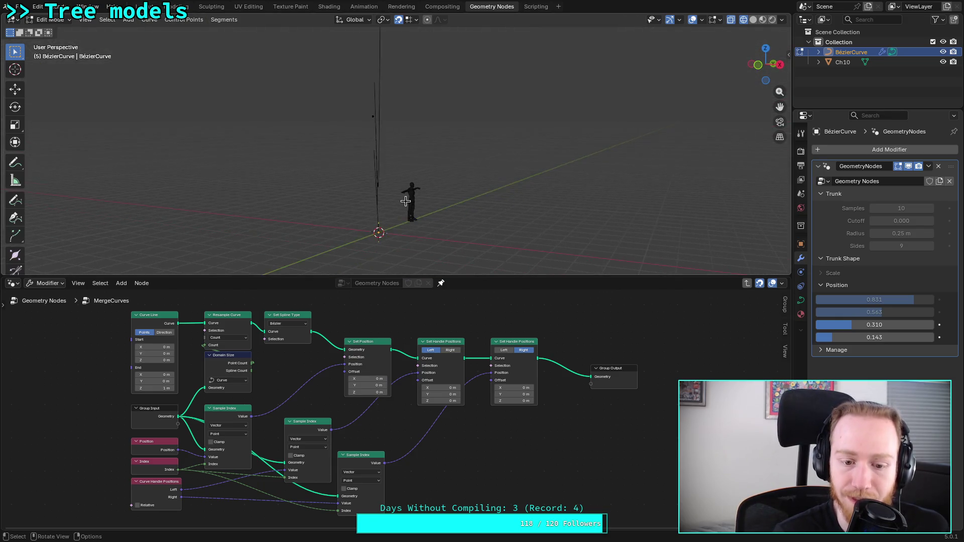
pyautogui.moveTo(834, 337)
pyautogui.mouseDown()
pyautogui.moveTo(825, 338)
pyautogui.moveTo(853, 338)
pyautogui.moveTo(832, 337)
pyautogui.moveTo(841, 338)
pyautogui.mouseUp()
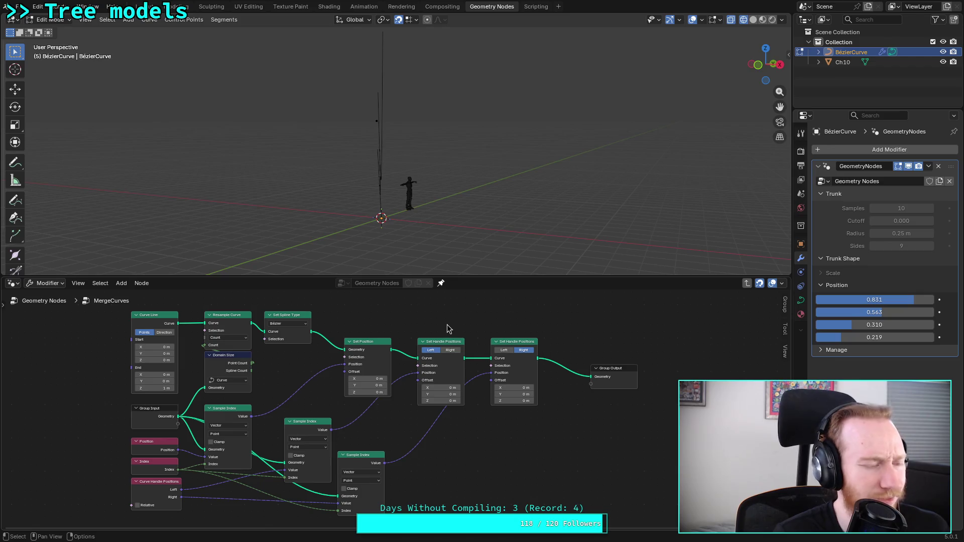
pyautogui.scroll(3, 488, 406)
# Step: Try Right handles and Catmull Rom spline type, then revert to Left handles and Bézier
pyautogui.click(481, 399)
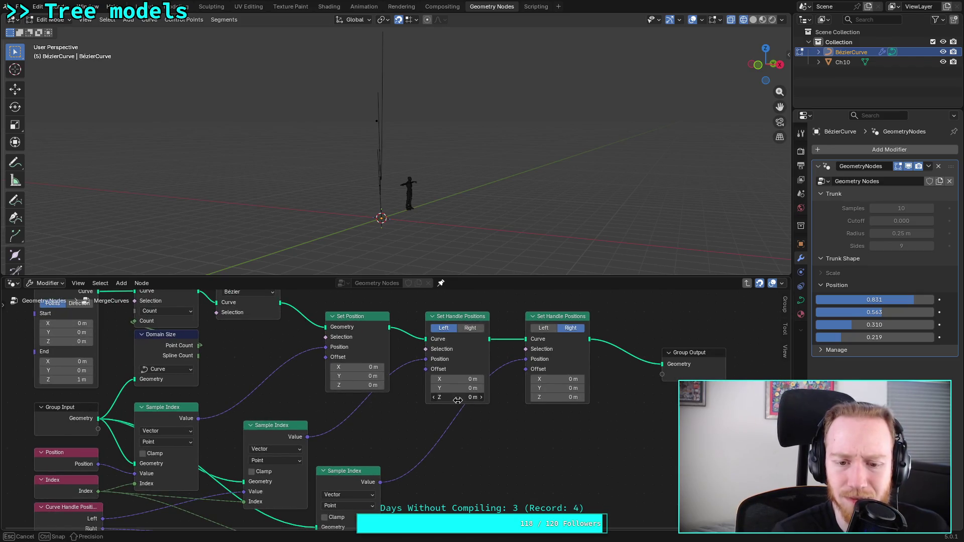
pyautogui.press('Escape')
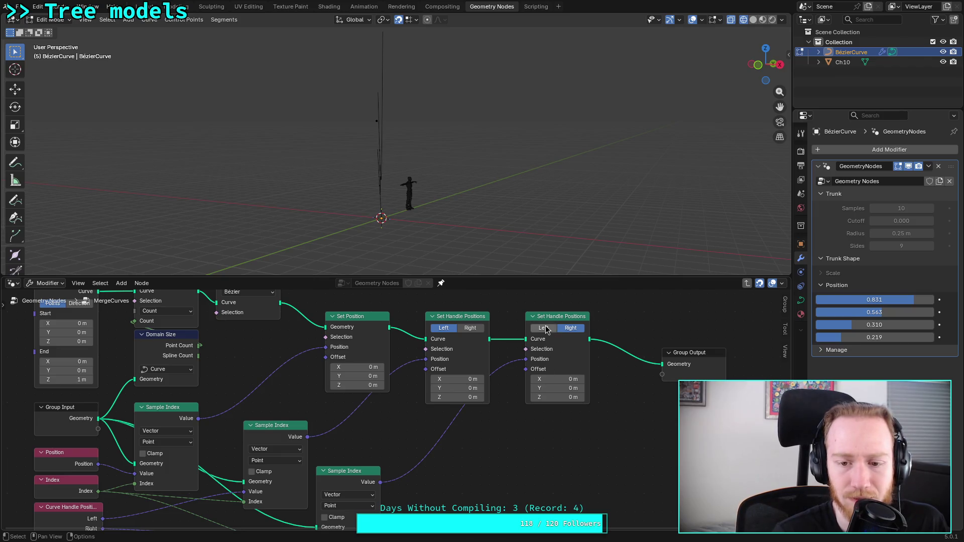
pyautogui.click(470, 328)
pyautogui.click(444, 328)
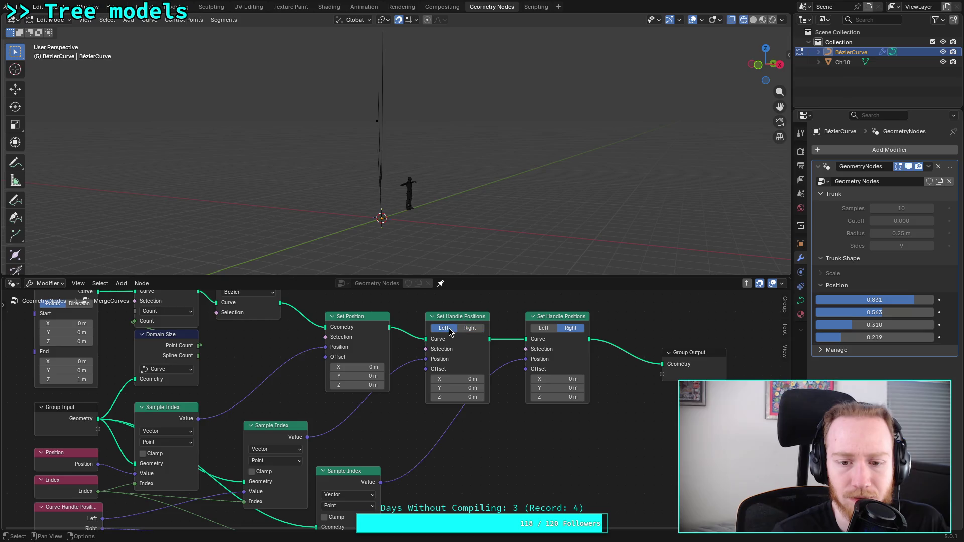
pyautogui.click(266, 297)
pyautogui.click(257, 315)
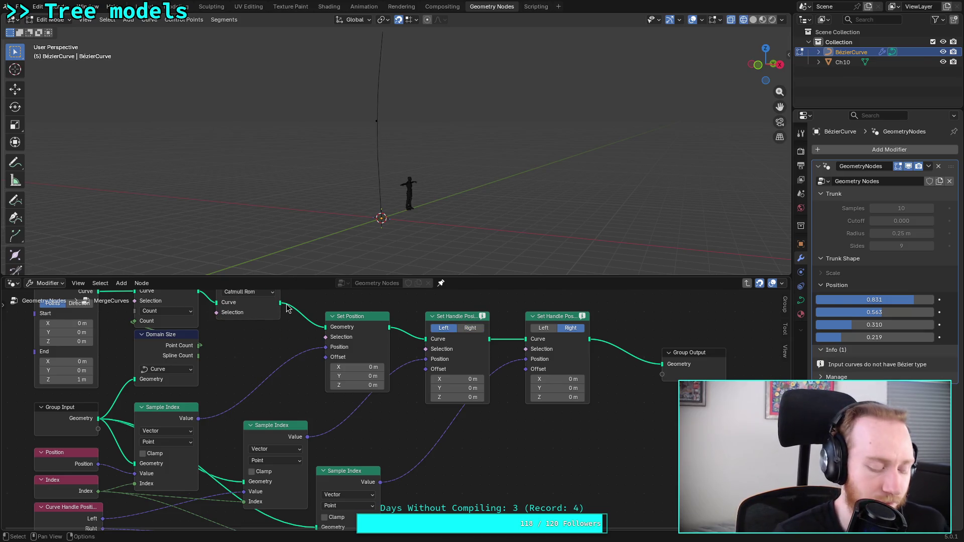
pyautogui.moveTo(308, 320); pyautogui.dragTo(329, 359, button='middle')
pyautogui.click(269, 330)
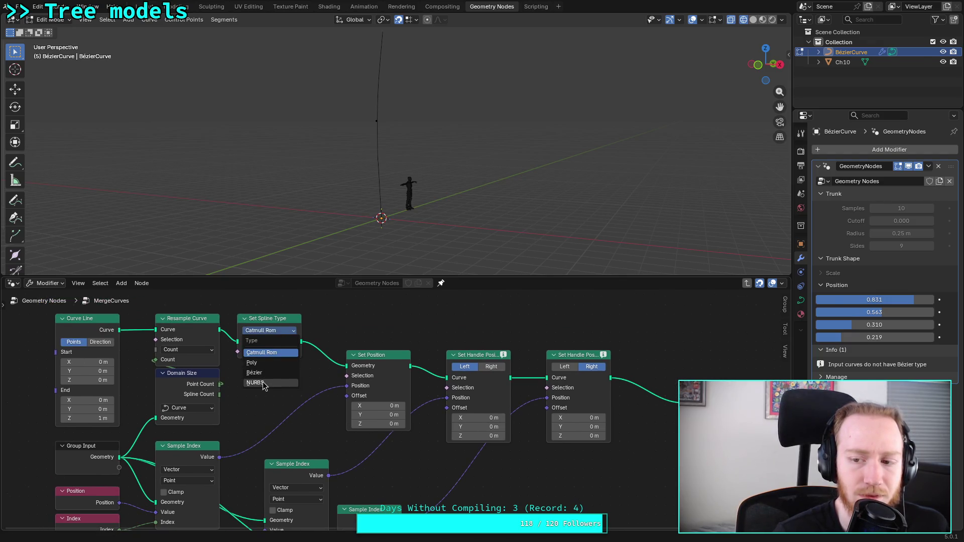
pyautogui.click(267, 374)
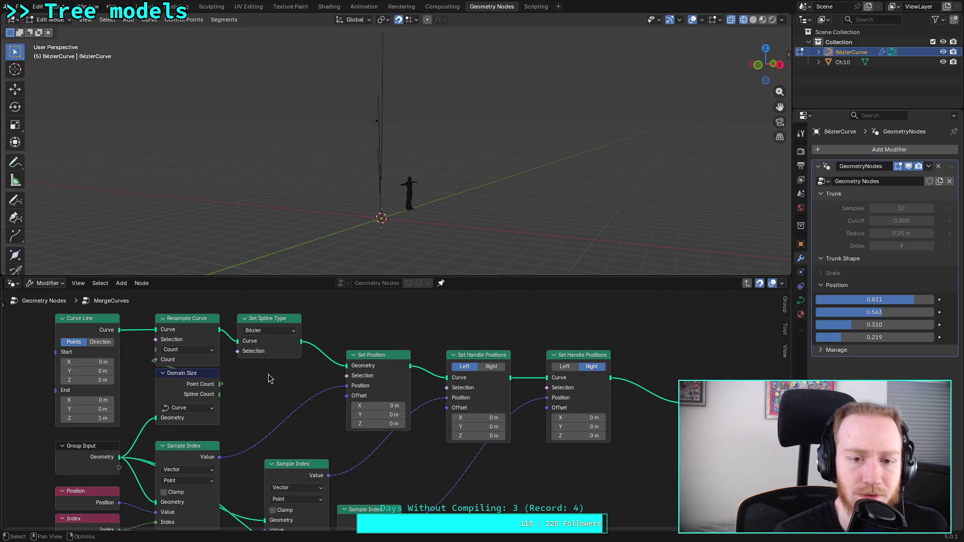
# Step: Cut the Sample Index links into both Curve Handle nodes and their Set Position Offset and Position
pyautogui.moveTo(269, 374)
pyautogui.mouseDown(button='middle')
pyautogui.moveTo(251, 298)
pyautogui.moveTo(264, 303)
pyautogui.mouseUp(button='middle')
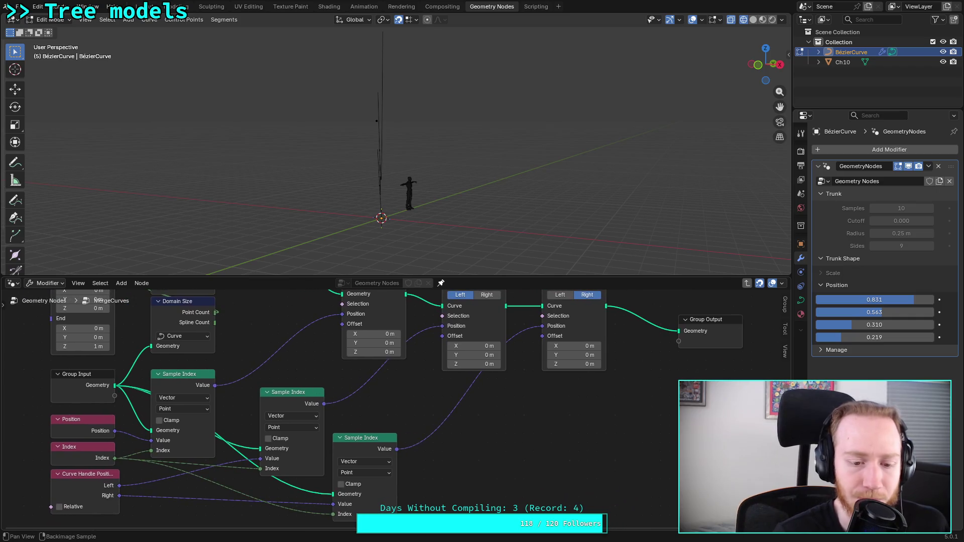
pyautogui.moveTo(249, 414); pyautogui.dragTo(287, 413, button='middle')
pyautogui.moveTo(297, 457)
pyautogui.mouseDown()
pyautogui.moveTo(281, 463)
pyautogui.moveTo(294, 471)
pyautogui.mouseUp()
pyautogui.moveTo(369, 505); pyautogui.dragTo(313, 501)
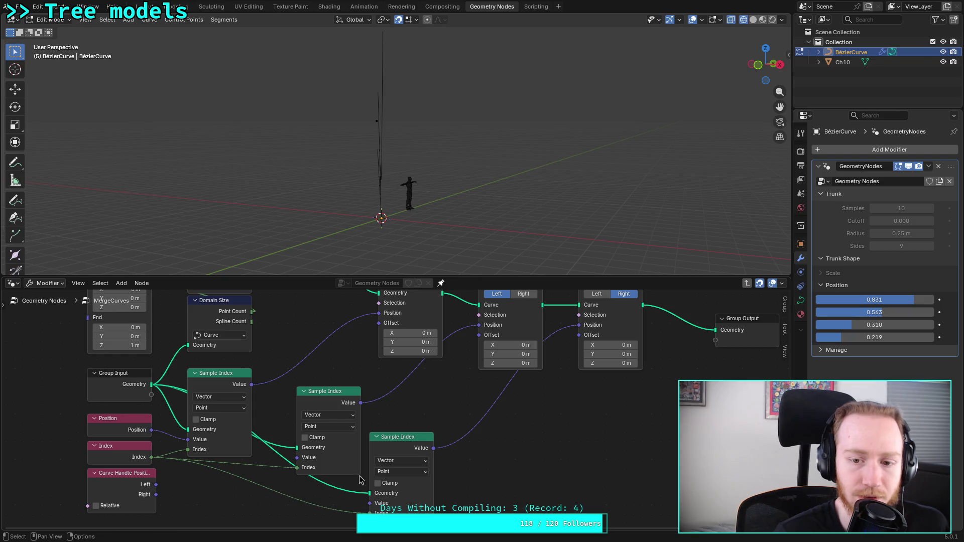
pyautogui.moveTo(479, 335); pyautogui.dragTo(453, 341)
pyautogui.moveTo(580, 328); pyautogui.dragTo(553, 361)
# Step: Collapse and re-expand the Curve Line node, then exit to the top-level tree
pyautogui.moveTo(452, 381); pyautogui.dragTo(408, 443, button='middle')
pyautogui.scroll(-3, 420, 241)
pyautogui.scroll(2, 420, 241)
pyautogui.click(51, 307)
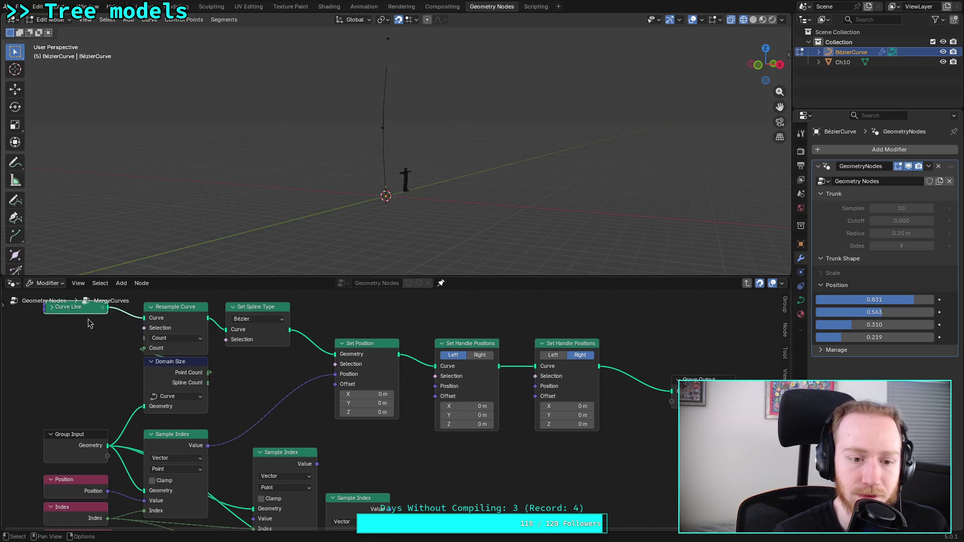
pyautogui.press('h')
pyautogui.click(38, 301)
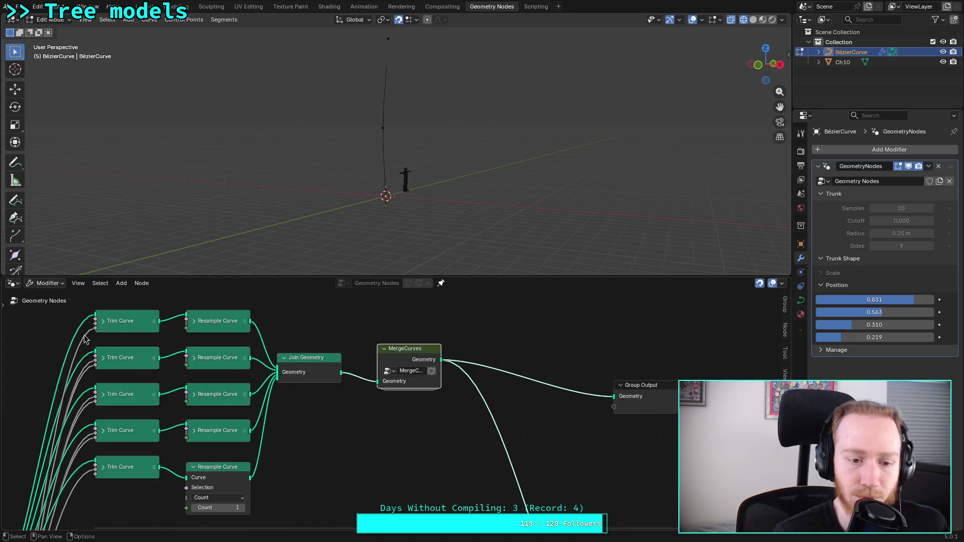
# Step: Set the bottom Resample Curve Count to 2 and collapse that node
pyautogui.click(284, 474)
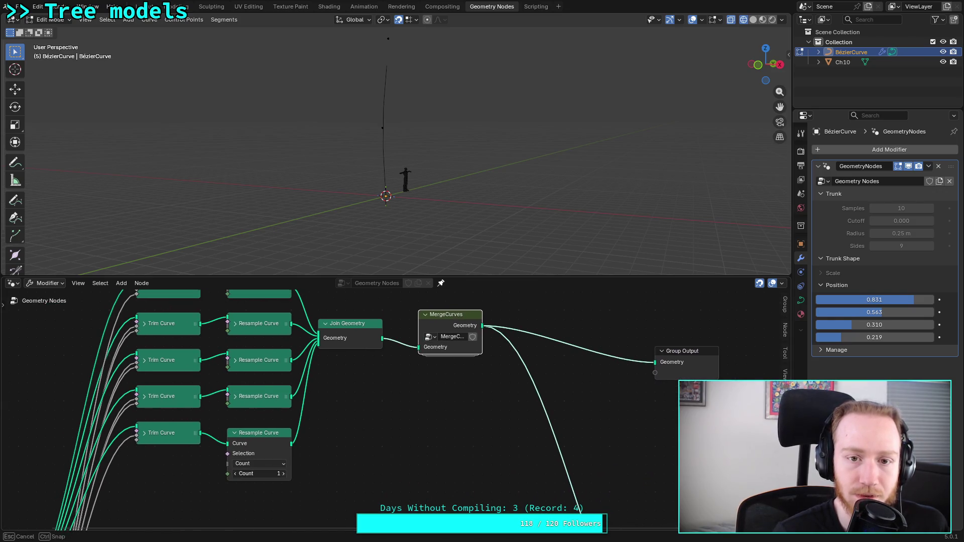
pyautogui.moveTo(342, 420); pyautogui.dragTo(351, 451, button='middle')
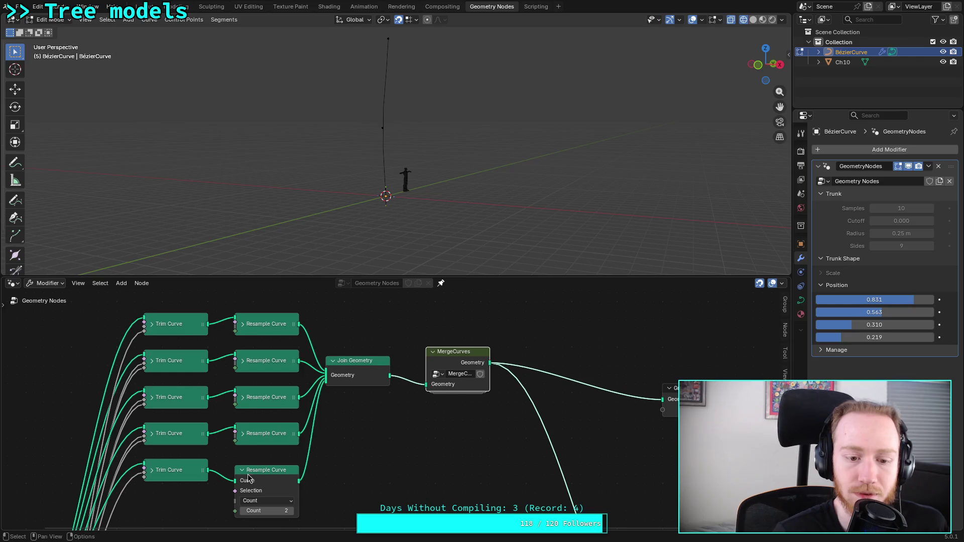
pyautogui.click(242, 470)
# Step: Place Curve to Mesh beside MergeCurves and feed its mesh into Group Output
pyautogui.click(460, 355)
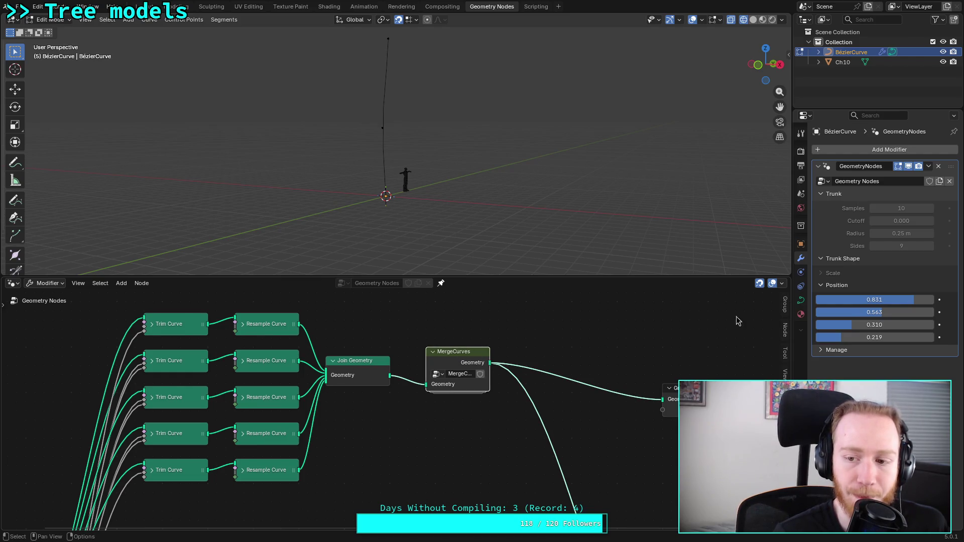
pyautogui.scroll(-2, 600, 429)
pyautogui.moveTo(600, 429); pyautogui.dragTo(465, 384, button='middle')
pyautogui.moveTo(442, 466); pyautogui.dragTo(355, 349)
pyautogui.moveTo(356, 350); pyautogui.dragTo(383, 450, button='middle')
pyautogui.moveTo(383, 451)
pyautogui.mouseDown()
pyautogui.moveTo(371, 390)
pyautogui.moveTo(435, 374)
pyautogui.mouseUp()
pyautogui.scroll(1, 382, 397)
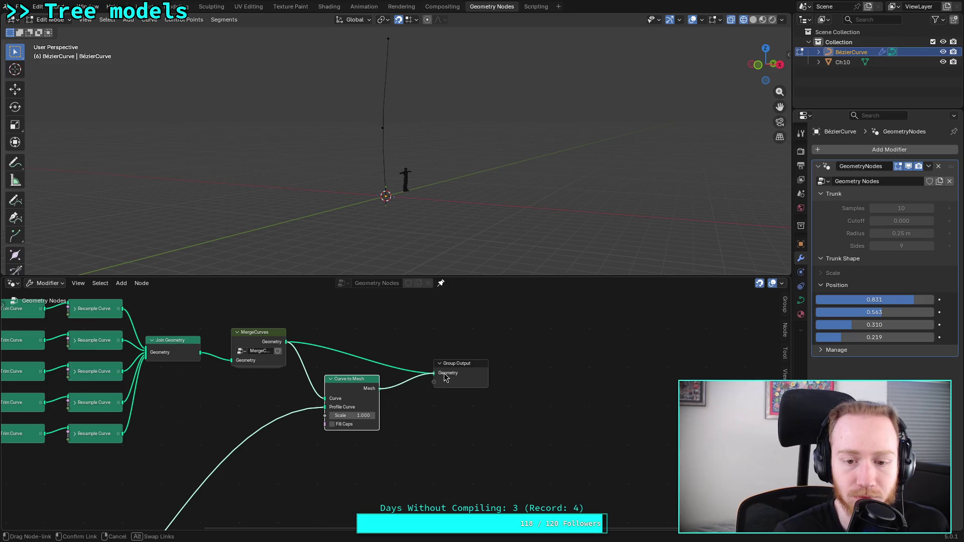
pyautogui.moveTo(398, 220); pyautogui.dragTo(452, 208, button='middle')
# Step: Inside MergeCurves, relink sampled values to the handle Offset and Position, then exit the group
pyautogui.press('Tab')
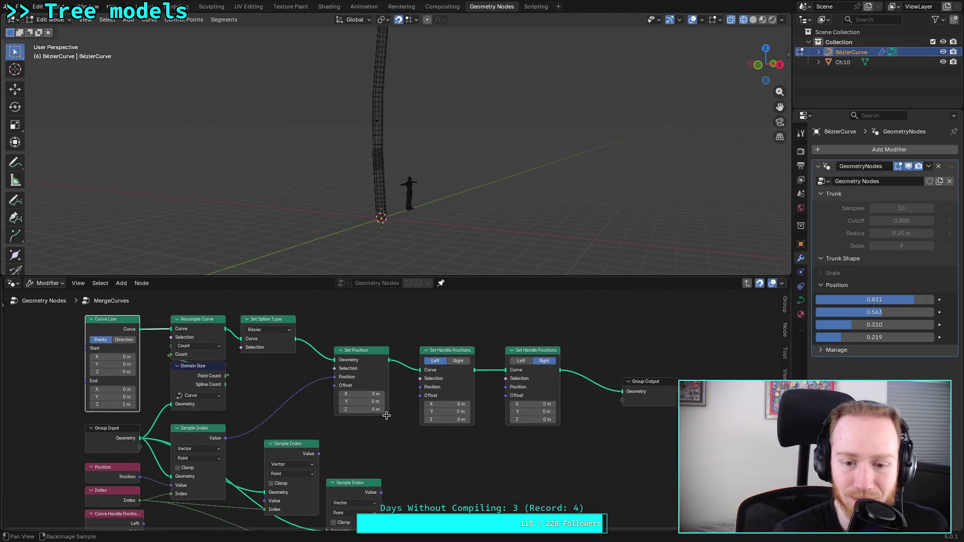
pyautogui.moveTo(383, 417); pyautogui.dragTo(338, 432, button='middle')
pyautogui.moveTo(334, 493); pyautogui.dragTo(461, 392)
pyautogui.moveTo(270, 450); pyautogui.dragTo(372, 383)
pyautogui.moveTo(380, 225)
pyautogui.mouseDown(button='middle')
pyautogui.moveTo(415, 252)
pyautogui.moveTo(489, 222)
pyautogui.moveTo(425, 230)
pyautogui.mouseUp(button='middle')
pyautogui.moveTo(426, 225)
pyautogui.mouseDown(button='middle')
pyautogui.moveTo(424, 166)
pyautogui.moveTo(373, 262)
pyautogui.mouseUp(button='middle')
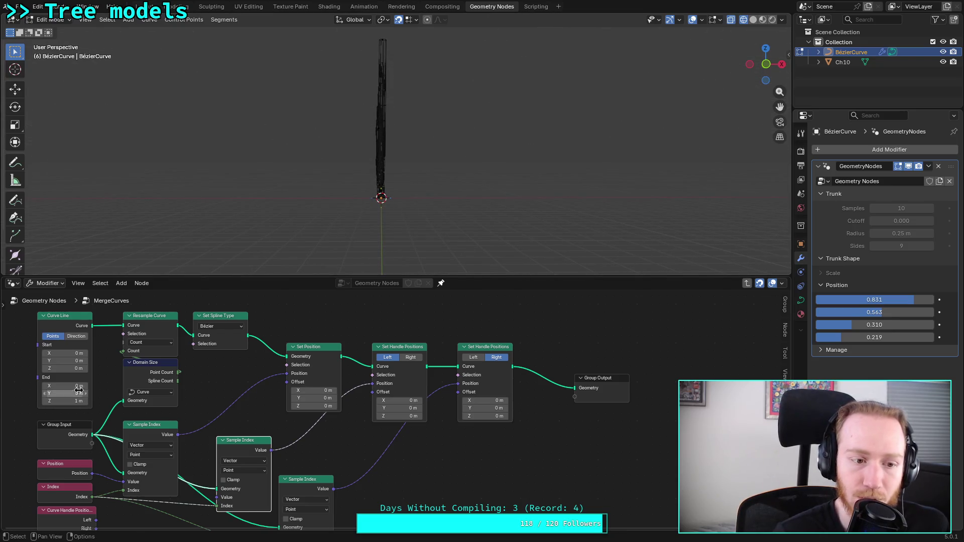
pyautogui.press('Tab')
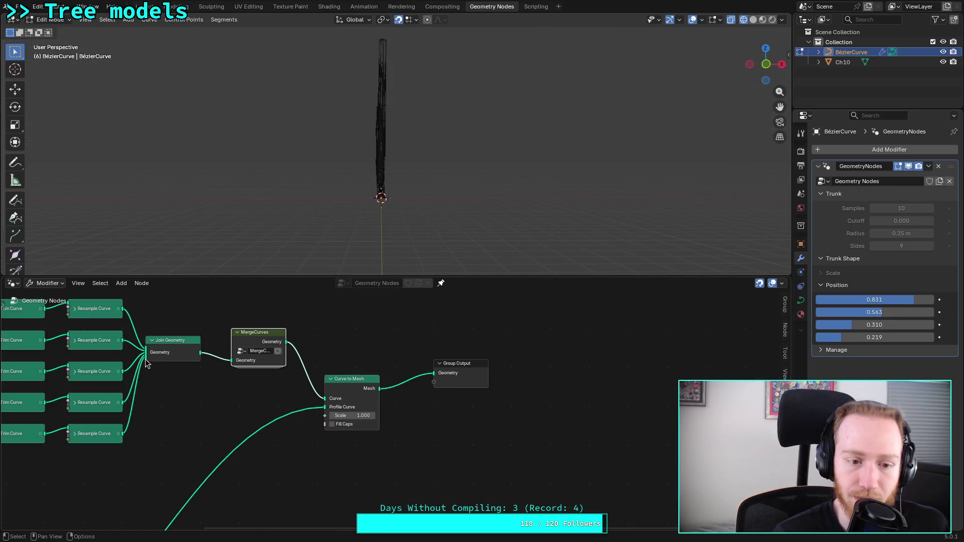
# Step: Remove the bottom resampled curve from Join Geometry and inspect the trunk from the right
pyautogui.click(147, 360)
pyautogui.moveTo(146, 363)
pyautogui.mouseDown()
pyautogui.moveTo(136, 379)
pyautogui.moveTo(145, 353)
pyautogui.moveTo(141, 372)
pyautogui.mouseUp()
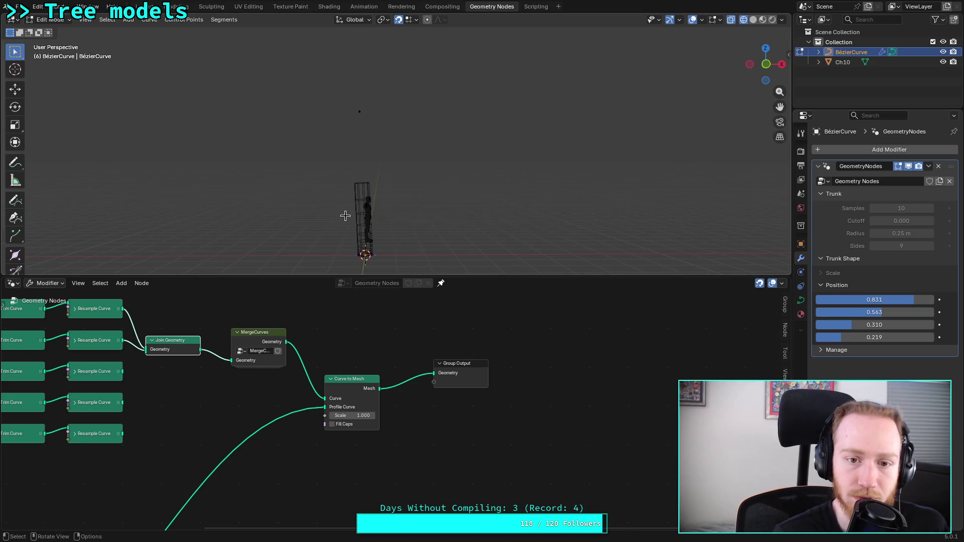
pyautogui.moveTo(390, 218)
pyautogui.mouseDown(button='middle')
pyautogui.moveTo(350, 227)
pyautogui.moveTo(353, 220)
pyautogui.moveTo(357, 234)
pyautogui.moveTo(356, 204)
pyautogui.mouseUp(button='middle')
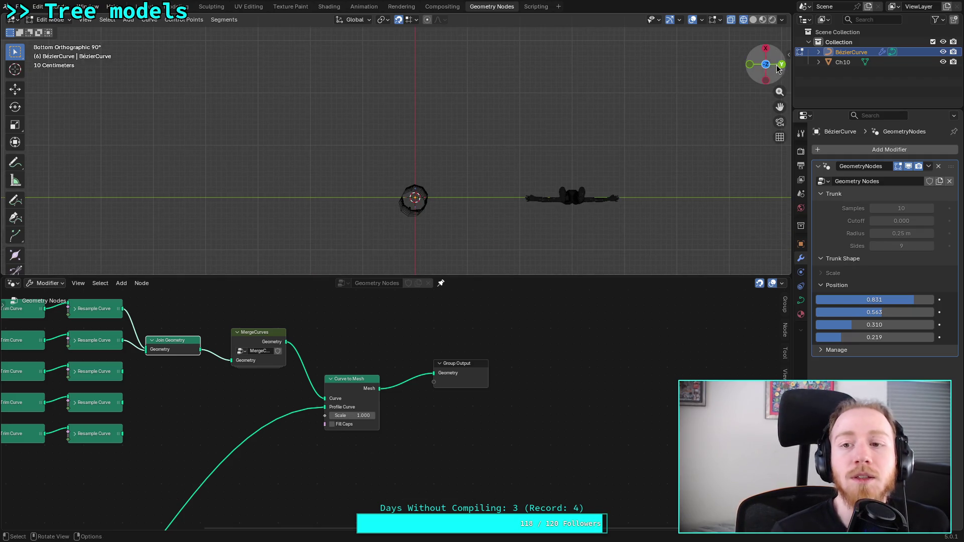
pyautogui.click(766, 50)
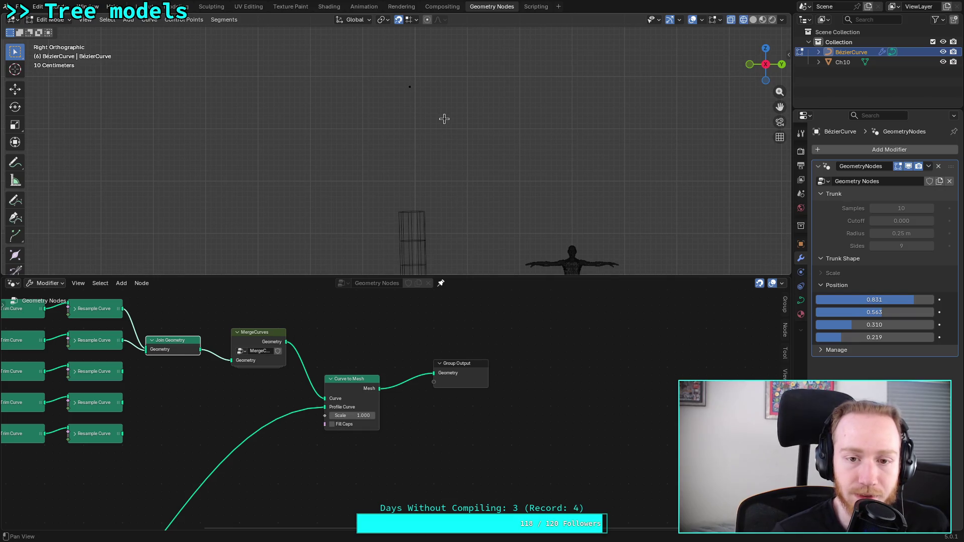
pyautogui.keyDown('shift'); pyautogui.scroll(-2, 427, 161); pyautogui.keyUp('shift')
pyautogui.scroll(-3, 402, 116)
pyautogui.moveTo(427, 165); pyautogui.dragTo(453, 188, button='middle')
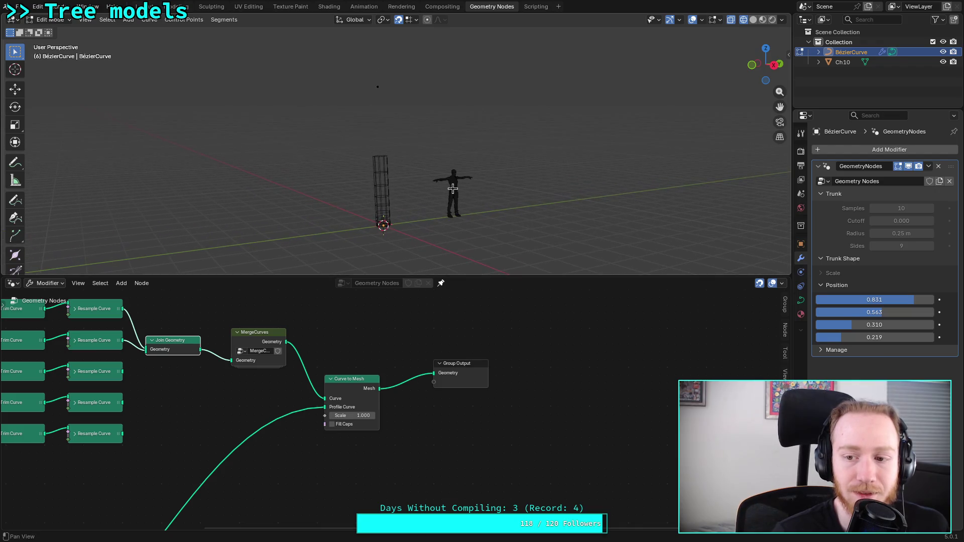
# Step: Set the fourth trunk Position to 0.342 and relink MergeCurves' Sample Index values to Offset and Position
pyautogui.moveTo(874, 337); pyautogui.dragTo(899, 325)
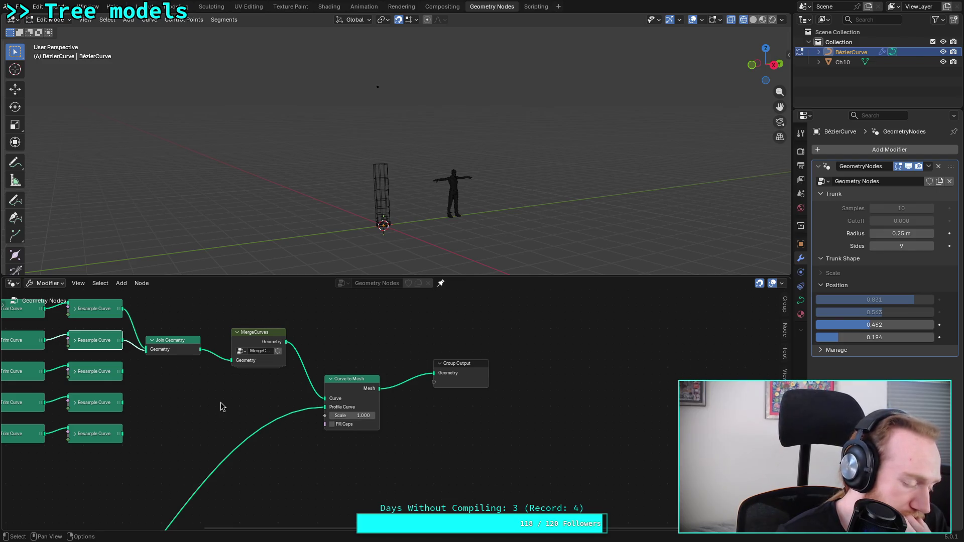
pyautogui.click(221, 403)
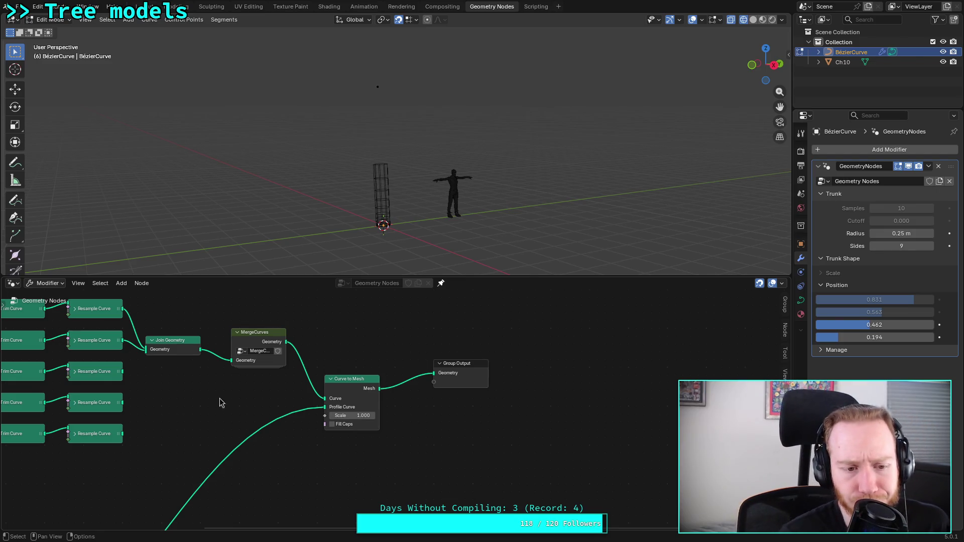
pyautogui.click(281, 357)
pyautogui.press('Tab')
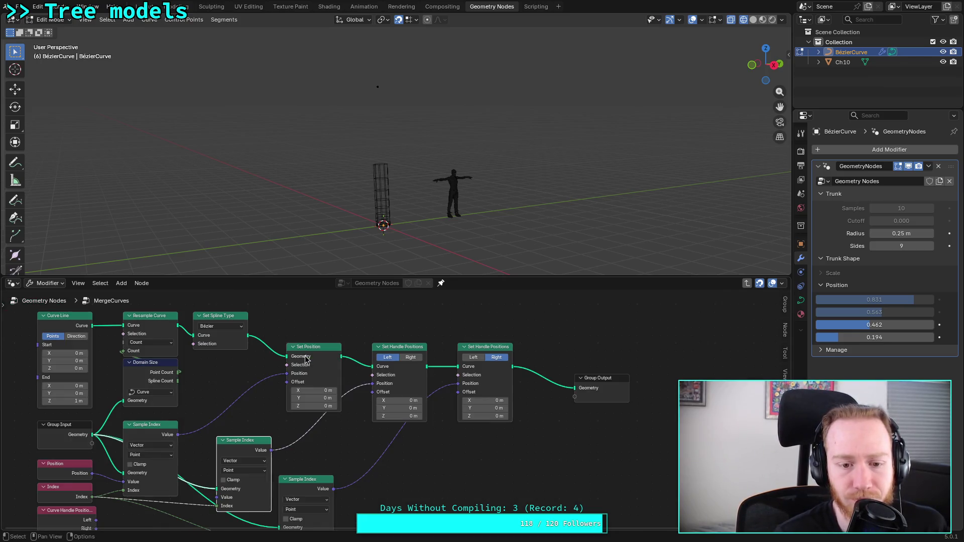
pyautogui.moveTo(372, 391)
pyautogui.mouseDown()
pyautogui.moveTo(470, 394)
pyautogui.moveTo(445, 394)
pyautogui.mouseUp()
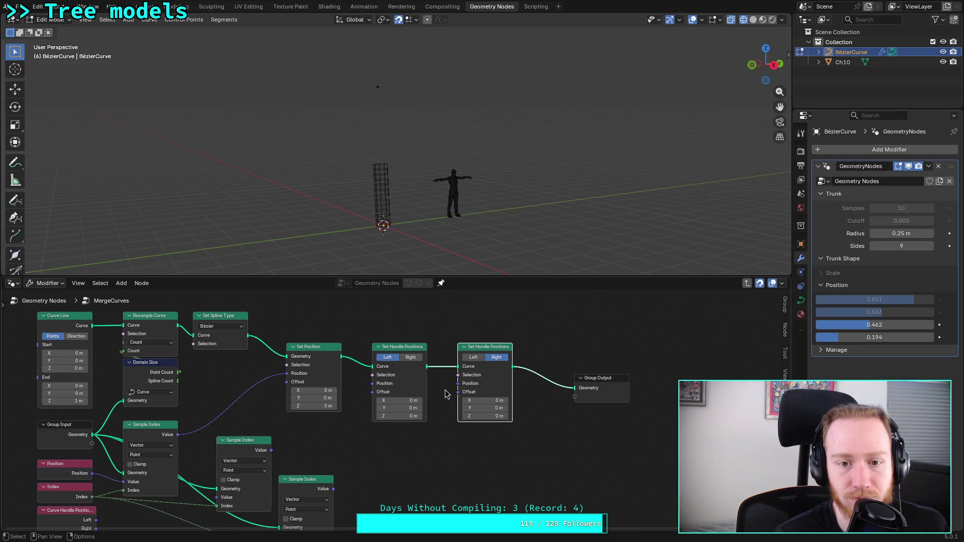
pyautogui.moveTo(271, 450)
pyautogui.mouseDown()
pyautogui.moveTo(373, 391)
pyautogui.moveTo(345, 425)
pyautogui.mouseUp()
pyautogui.moveTo(834, 337); pyautogui.dragTo(854, 337)
pyautogui.moveTo(271, 451)
pyautogui.mouseDown()
pyautogui.moveTo(373, 406)
pyautogui.moveTo(373, 390)
pyautogui.moveTo(345, 436)
pyautogui.mouseUp()
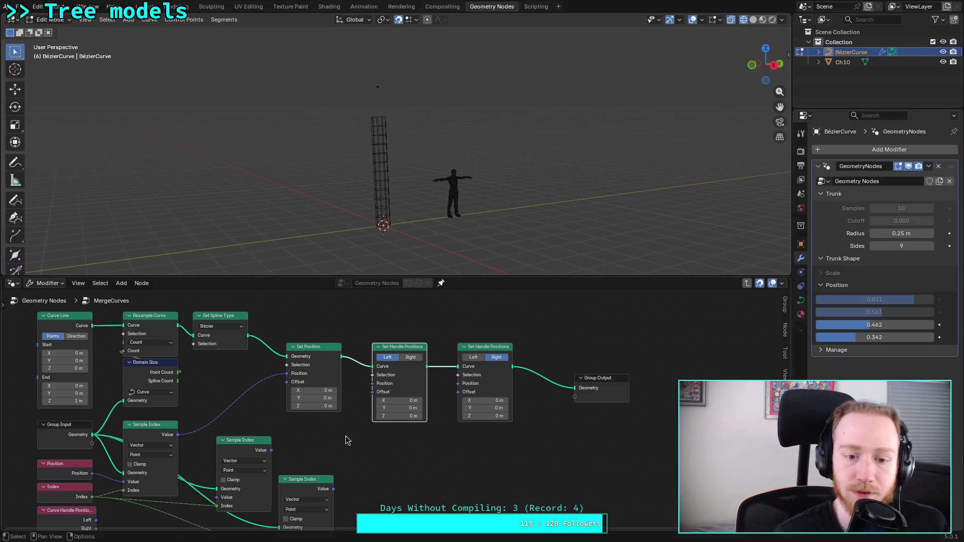
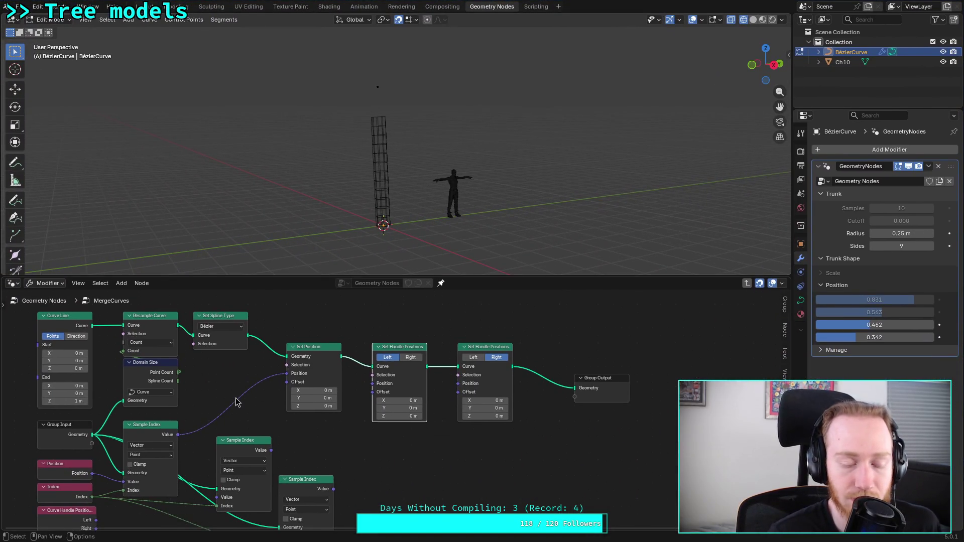
# Step: Shift Group Input further left and add a Realize Instances node beside it
pyautogui.hscroll(-5, 215, 405)
pyautogui.moveTo(251, 396); pyautogui.dragTo(149, 390)
pyautogui.click(203, 390)
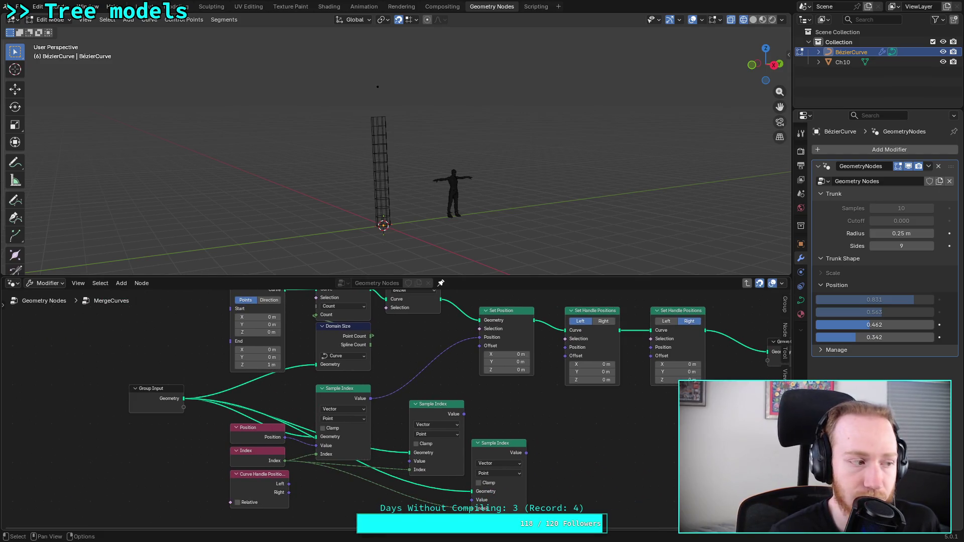
pyautogui.hotkey('shift', 'a')
pyautogui.write('real')
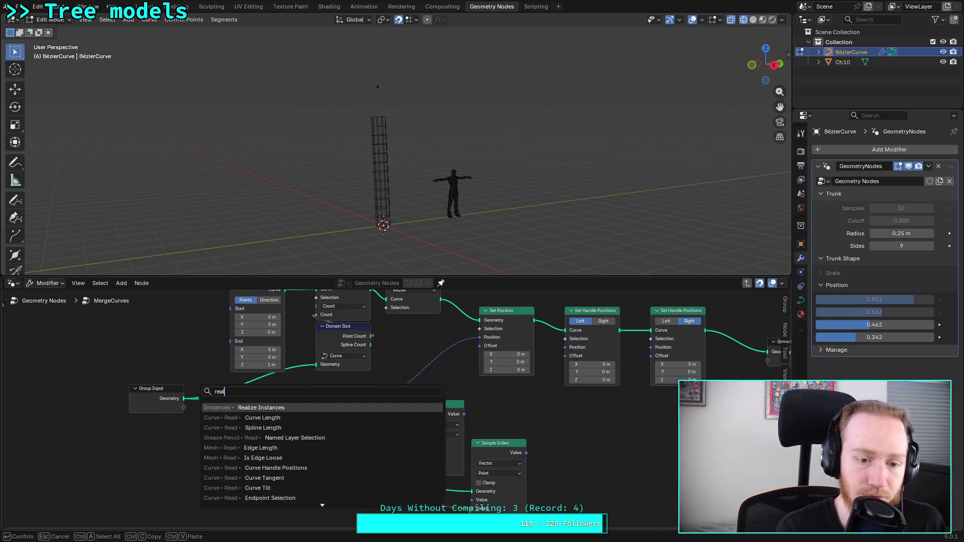
pyautogui.press('Return')
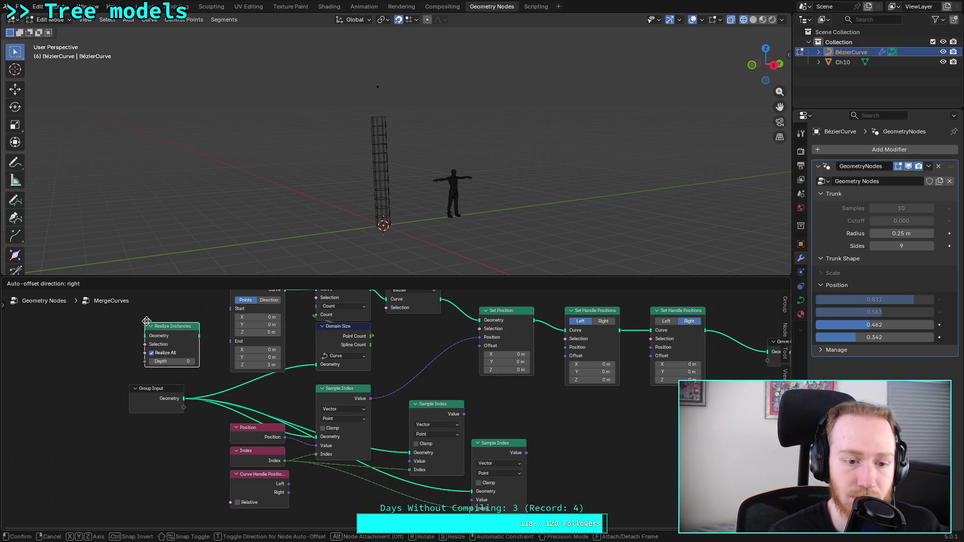
pyautogui.click(146, 321)
# Step: Route Group Input geometry through Realize Instances into the Sample Index nodes and wire handle positions
pyautogui.moveTo(182, 400)
pyautogui.mouseDown()
pyautogui.moveTo(145, 335)
pyautogui.moveTo(325, 364)
pyautogui.mouseUp()
pyautogui.moveTo(200, 337); pyautogui.dragTo(316, 436)
pyautogui.moveTo(201, 337)
pyautogui.mouseDown()
pyautogui.moveTo(407, 466)
pyautogui.moveTo(409, 452)
pyautogui.mouseUp()
pyautogui.moveTo(201, 337)
pyautogui.mouseDown()
pyautogui.moveTo(329, 427)
pyautogui.moveTo(471, 491)
pyautogui.mouseUp()
pyautogui.moveTo(464, 414); pyautogui.dragTo(566, 347)
pyautogui.moveTo(526, 453); pyautogui.dragTo(652, 348)
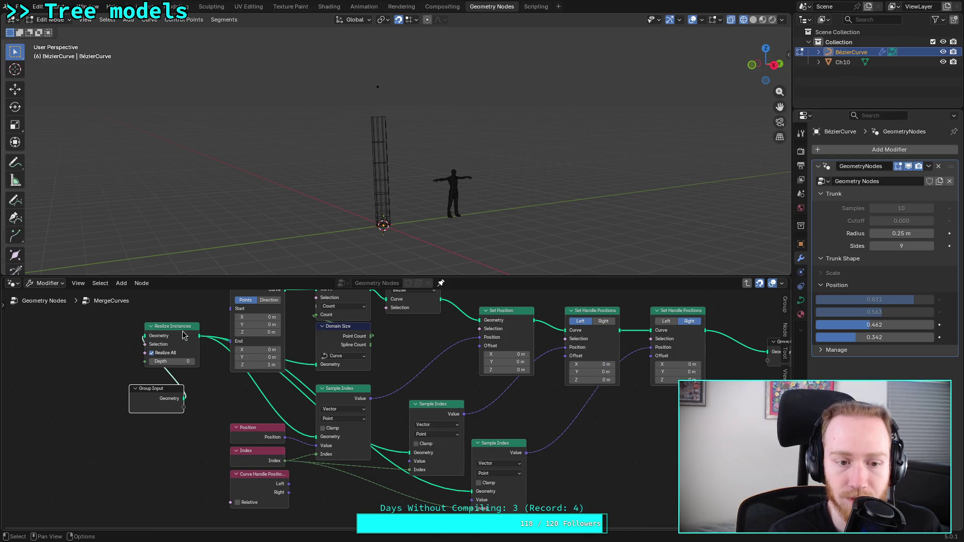
pyautogui.moveTo(171, 327); pyautogui.dragTo(218, 381)
pyautogui.moveTo(152, 391); pyautogui.dragTo(112, 391)
pyautogui.moveTo(223, 392)
pyautogui.mouseDown()
pyautogui.moveTo(192, 391)
pyautogui.moveTo(185, 373)
pyautogui.moveTo(179, 469)
pyautogui.moveTo(194, 380)
pyautogui.mouseUp()
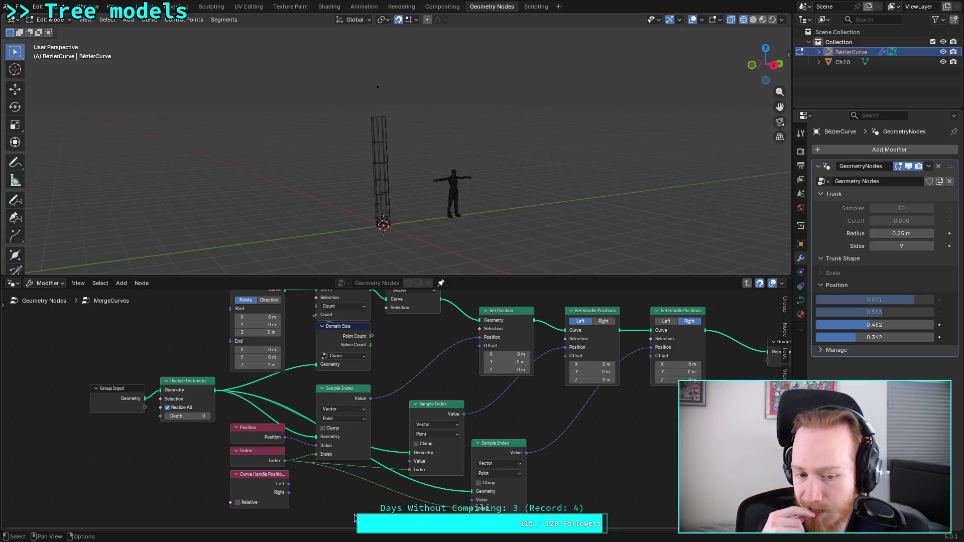
# Step: Feed left and right handle positions into the Sample Index nodes and turn Relative off
pyautogui.moveTo(289, 483); pyautogui.dragTo(410, 461)
pyautogui.moveTo(289, 492); pyautogui.dragTo(471, 500)
pyautogui.click(242, 504)
pyautogui.click(242, 504)
pyautogui.click(242, 504)
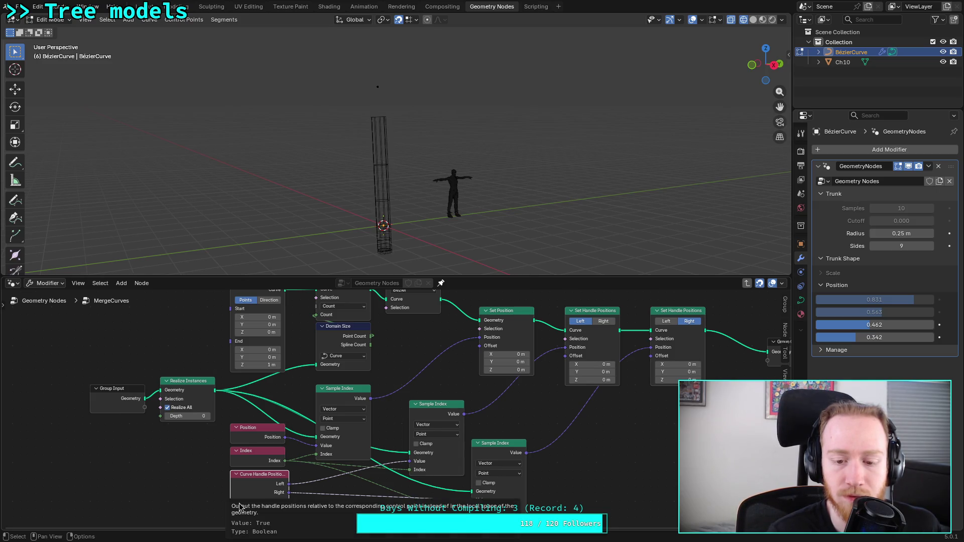
pyautogui.click(240, 505)
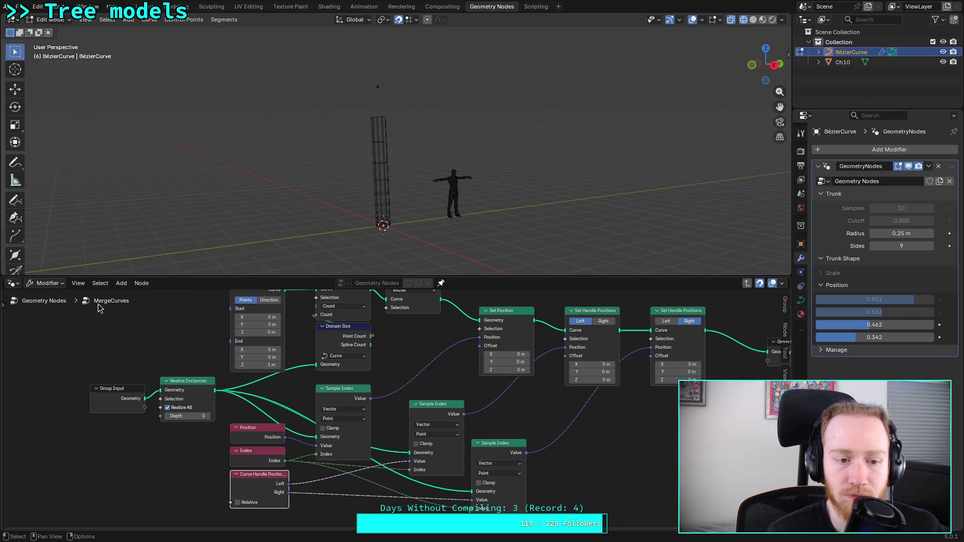
# Step: Return to the main tree and join the third Resample Curve output into Join Geometry
pyautogui.click(68, 304)
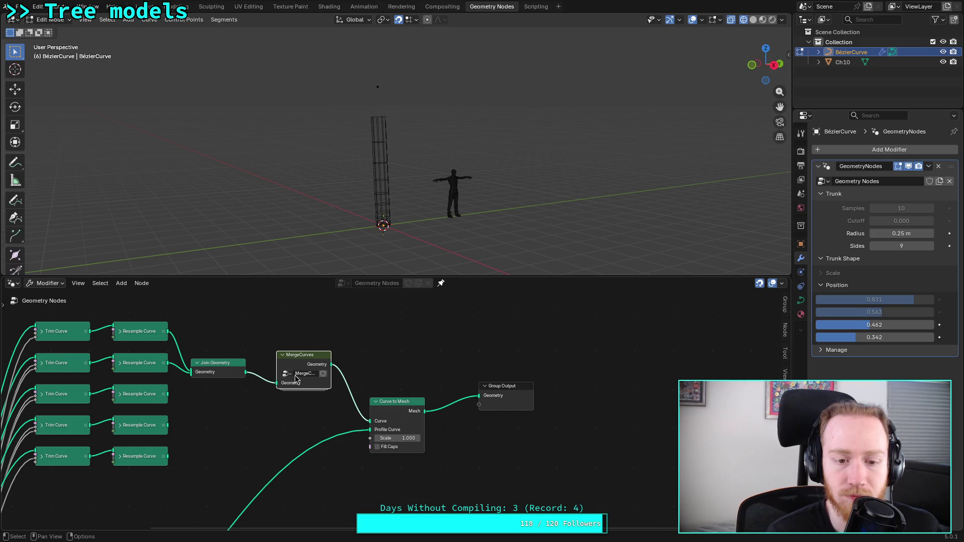
pyautogui.moveTo(171, 400)
pyautogui.mouseDown()
pyautogui.moveTo(192, 377)
pyautogui.moveTo(183, 399)
pyautogui.mouseUp()
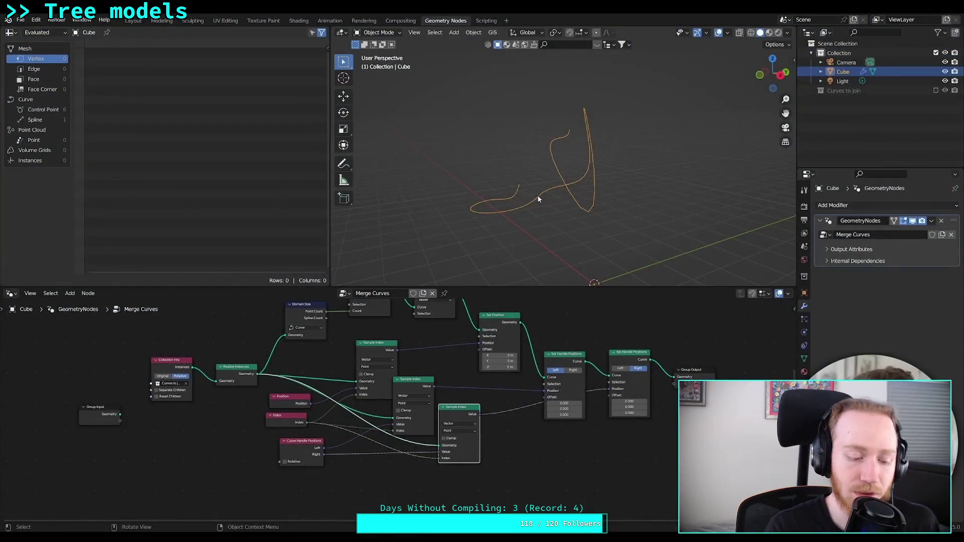
# Step: Exit the tutorial's fullscreen view and scroll through its comments
pyautogui.press('Escape')
pyautogui.scroll(-10, 349, 297)
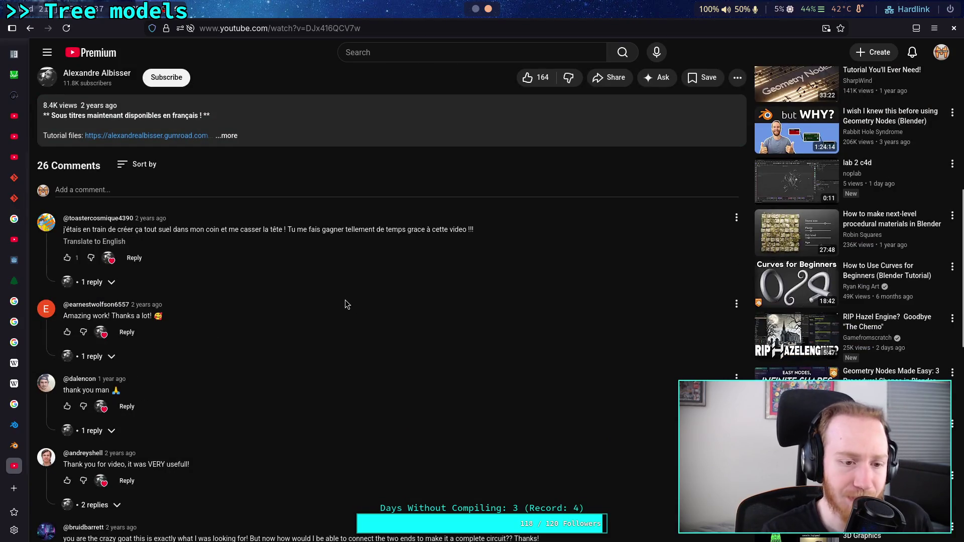
pyautogui.scroll(-3, 345, 300)
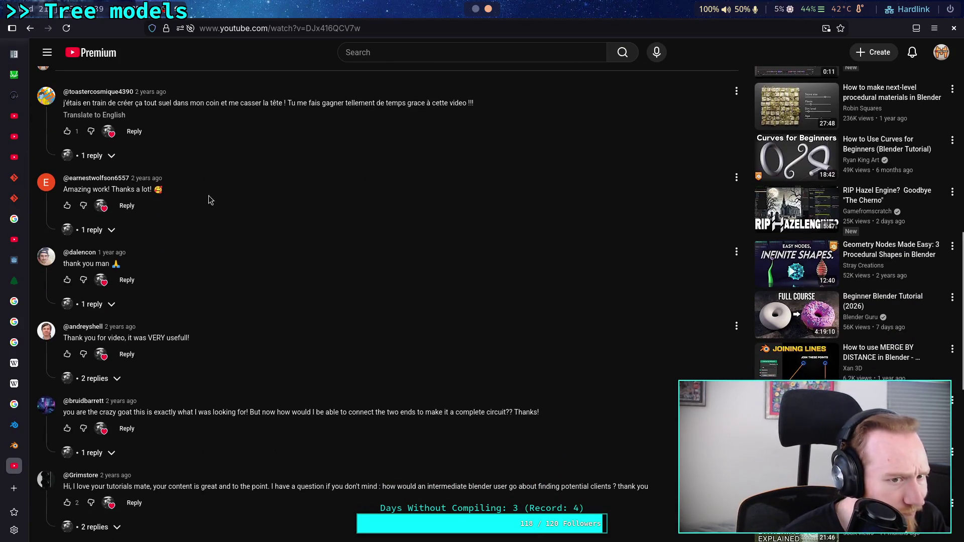
pyautogui.scroll(-2, 312, 285)
pyautogui.scroll(-7, 312, 284)
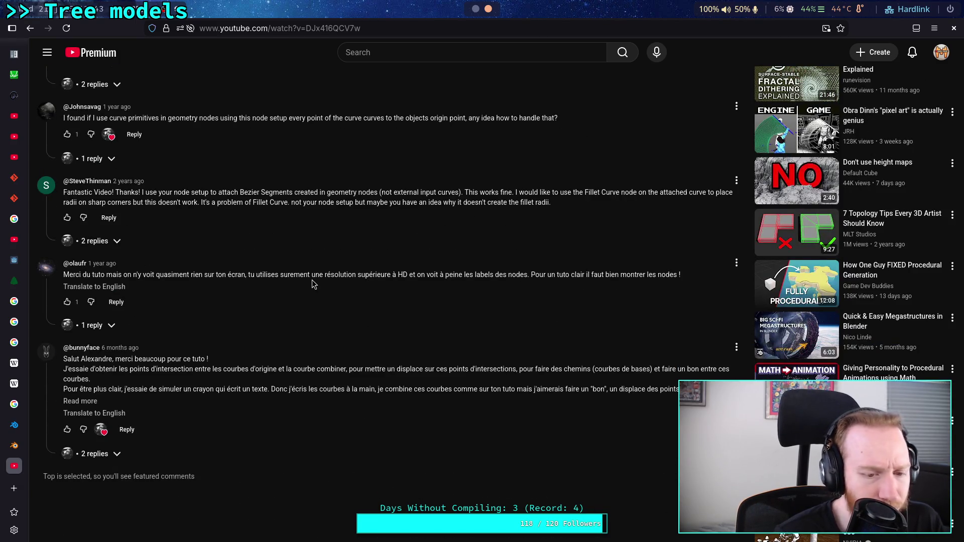
pyautogui.scroll(15, 312, 280)
pyautogui.scroll(4, 312, 279)
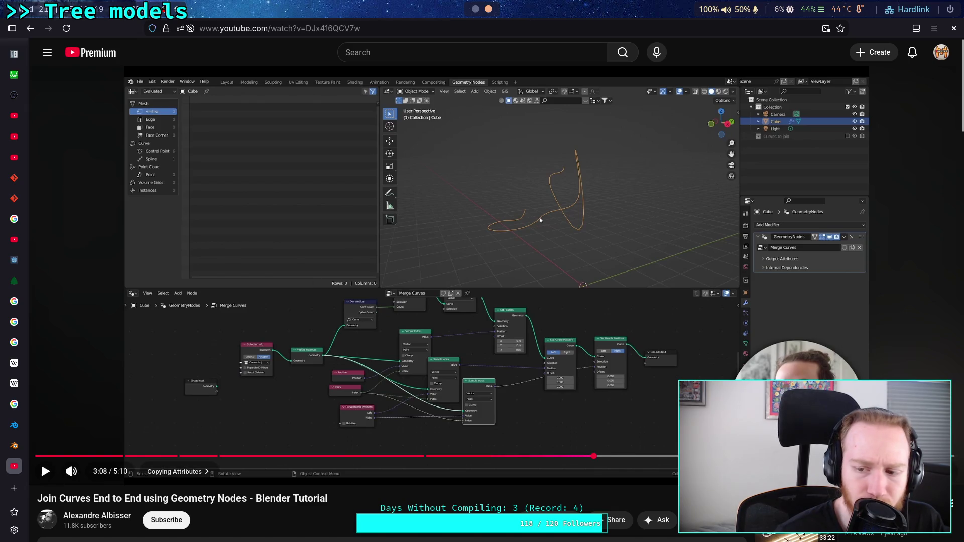
# Step: Watch the tutorial fullscreen again, pause at 3:08, and switch back to Blender
pyautogui.doubleClick(538, 215)
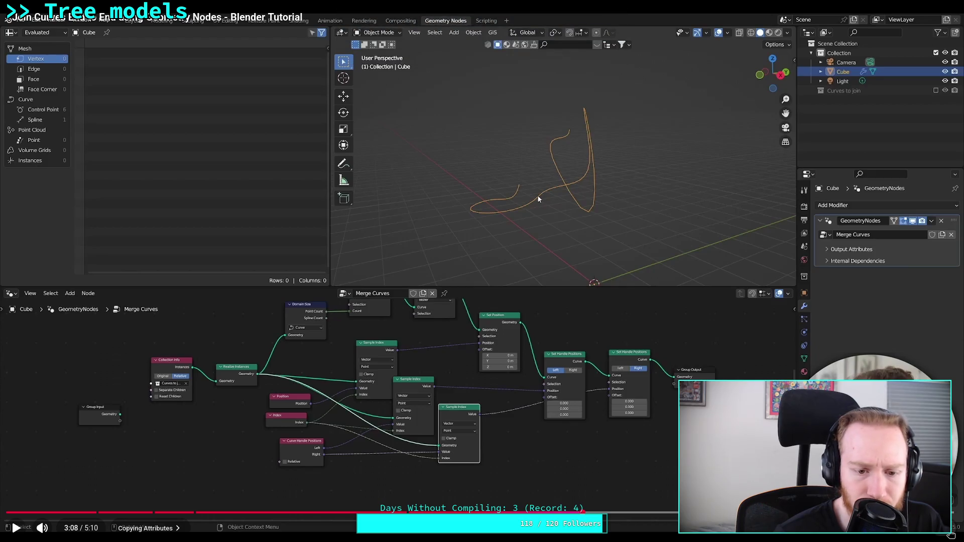
pyautogui.click(950, 534)
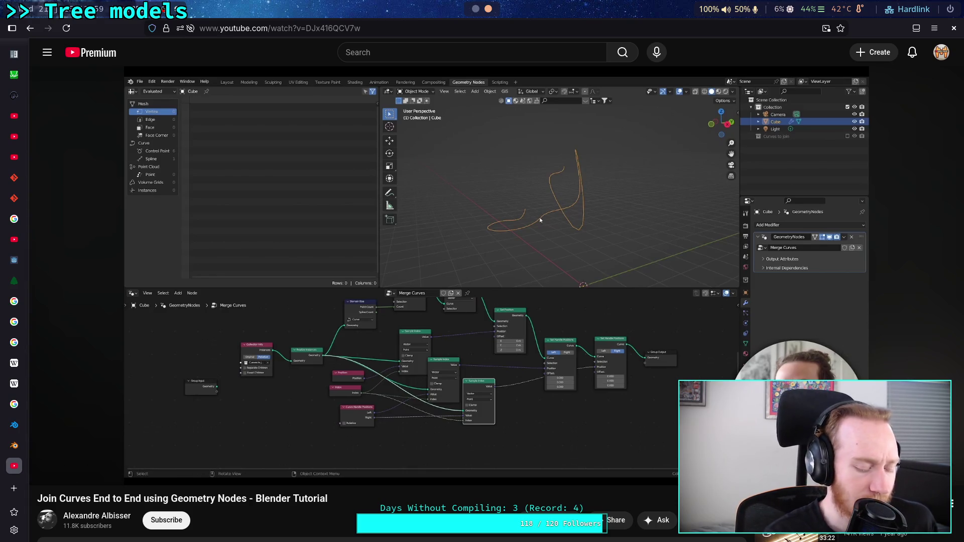
pyautogui.press('super+shift+3')
pyautogui.press('super+1')
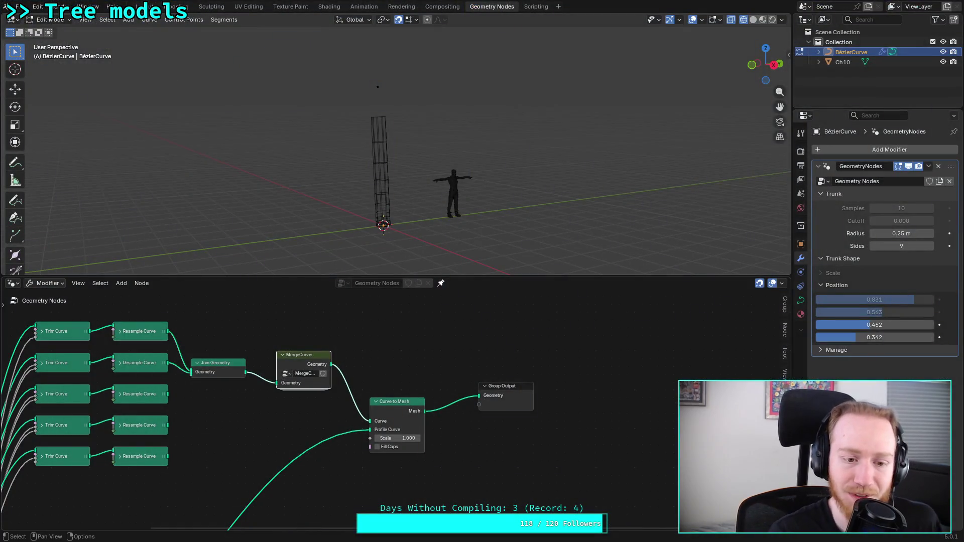
# Step: Enter the MergeCurves group and add a Sample Curve node via the 'sam' search
pyautogui.press('Tab')
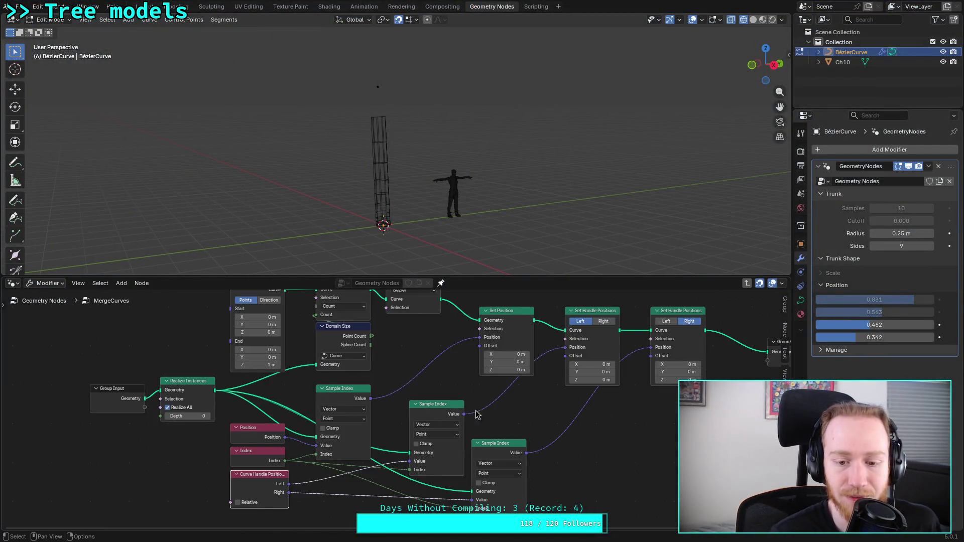
pyautogui.moveTo(277, 483); pyautogui.dragTo(181, 455, button='middle')
pyautogui.hotkey('shift', 'a')
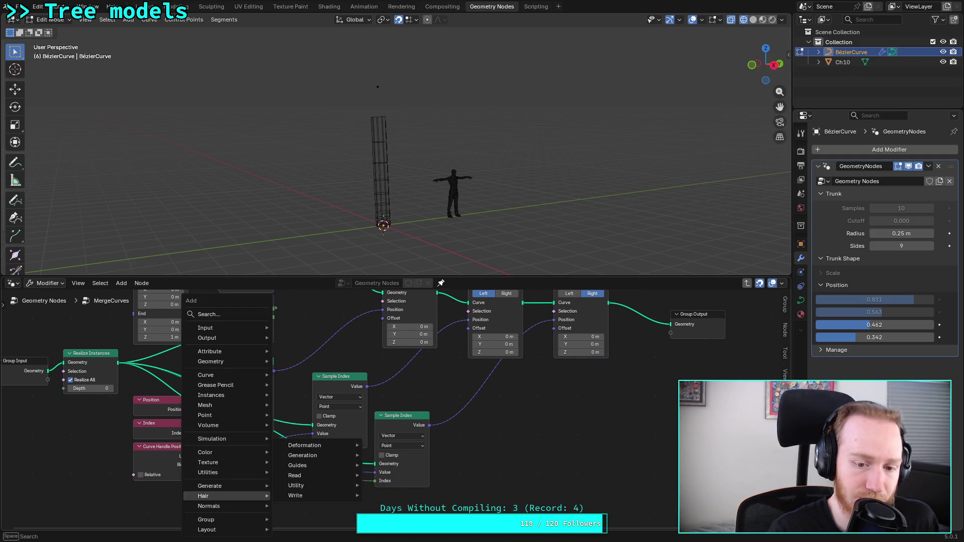
pyautogui.moveTo(238, 391)
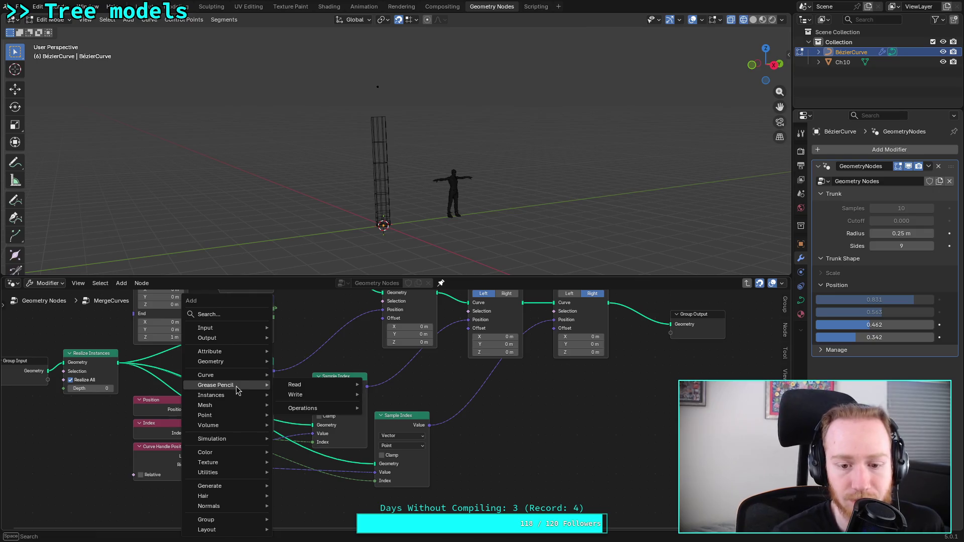
pyautogui.write('sam')
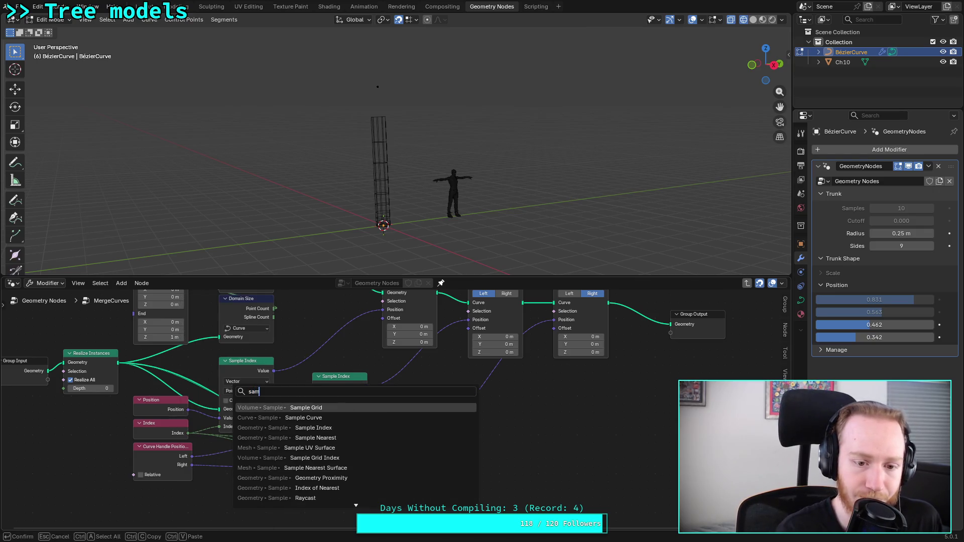
pyautogui.press('Down')
pyautogui.press('Down')
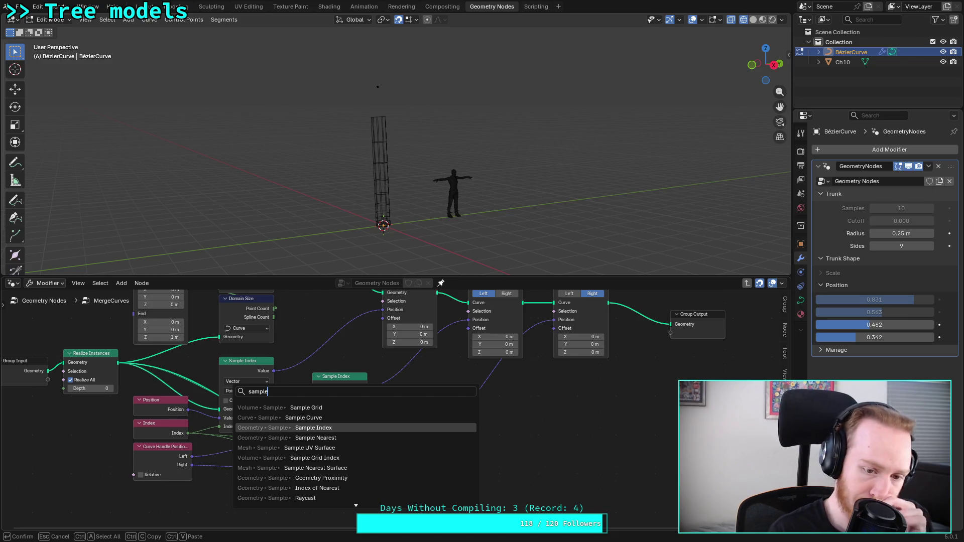
pyautogui.press('Up')
pyautogui.press('Down')
pyautogui.press('Up')
pyautogui.press('Return')
pyautogui.click(522, 404)
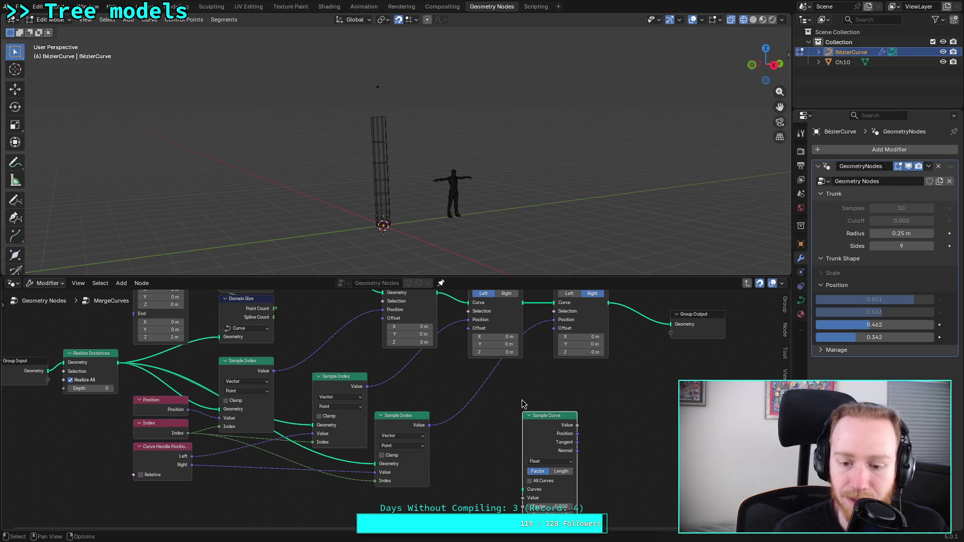
# Step: Keep the Sample Curve data type as Float, reposition it, and restore Blender fullscreen
pyautogui.click(560, 462)
pyautogui.click(561, 462)
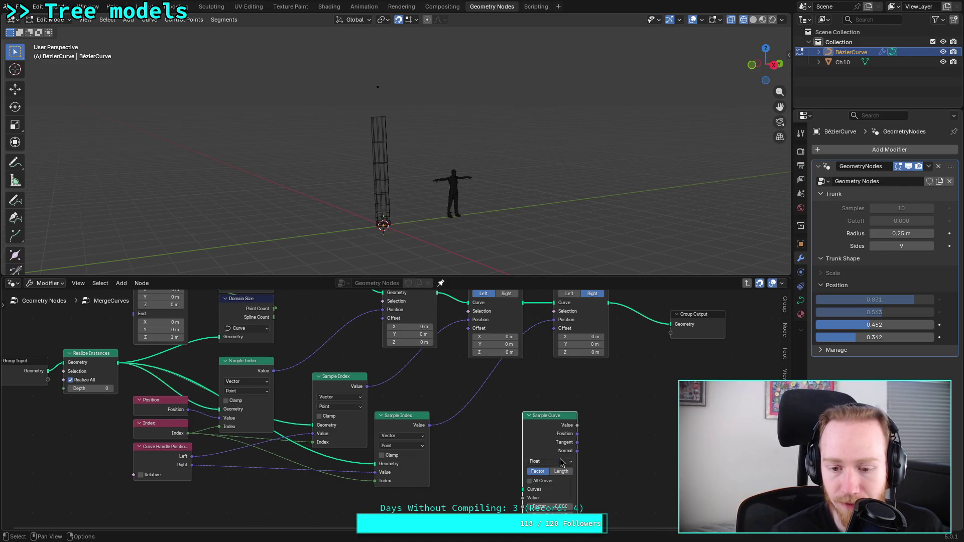
pyautogui.moveTo(555, 420); pyautogui.dragTo(535, 396, button='middle')
pyautogui.moveTo(534, 396); pyautogui.dragTo(504, 381)
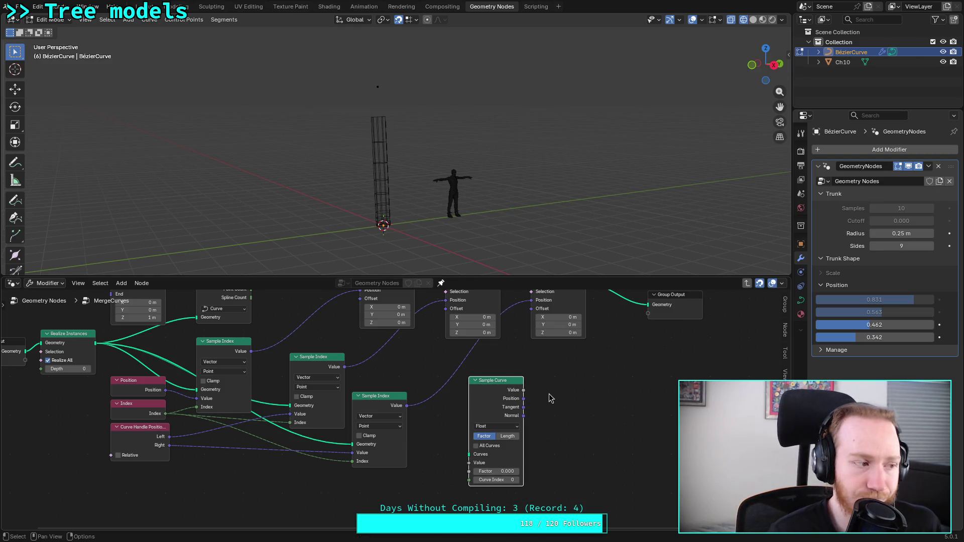
pyautogui.keyDown('super'); pyautogui.moveTo(483, 265); pyautogui.dragTo(554, 405); pyautogui.keyUp('super')
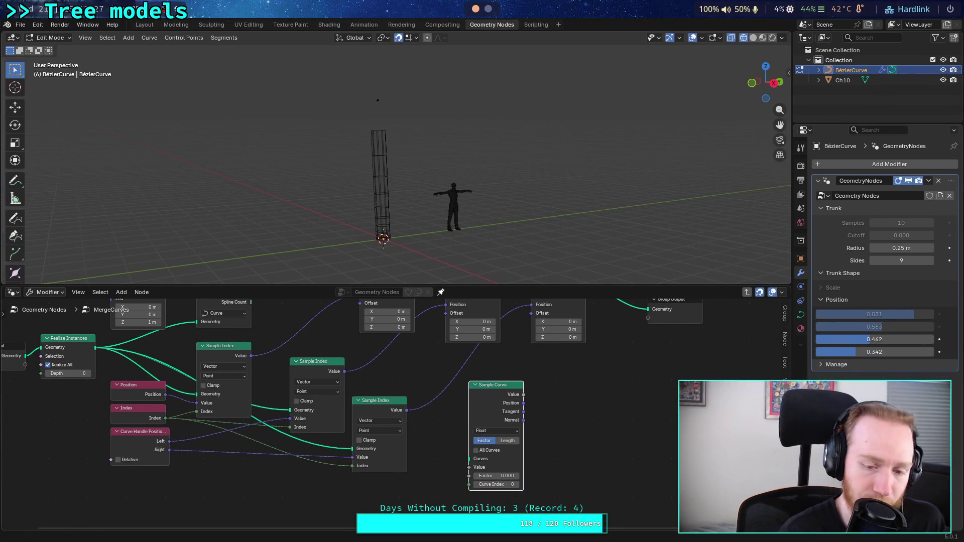
pyautogui.press('super+f')
# Step: Delete the trial Sample Curve node and bring all the group's nodes into view
pyautogui.press('x')
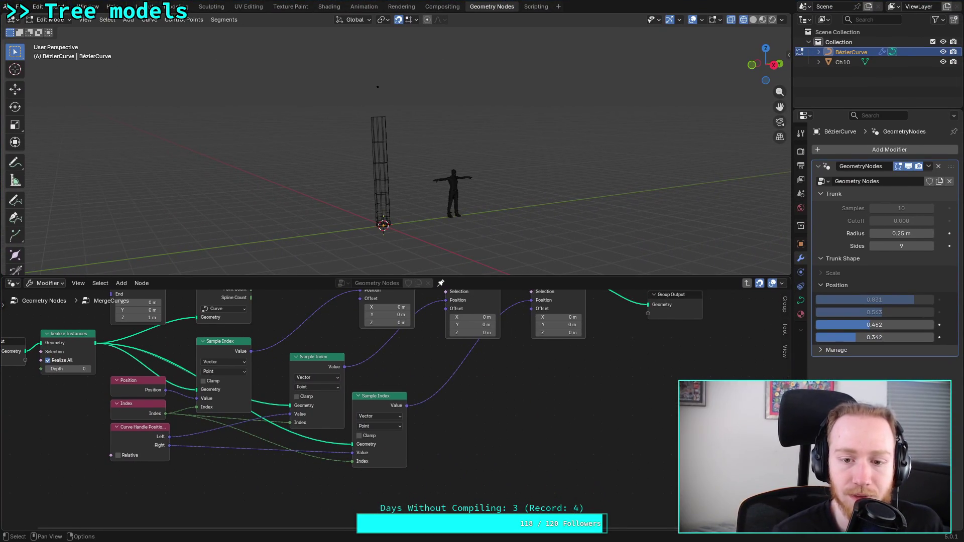
pyautogui.scroll(-1, 482, 382)
pyautogui.moveTo(412, 359); pyautogui.dragTo(422, 408, button='middle')
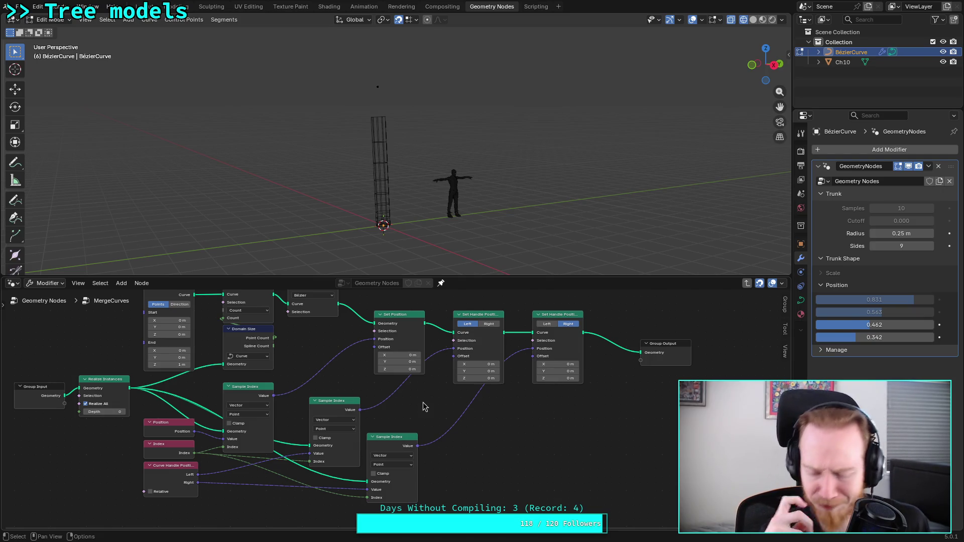
pyautogui.scroll(3, 423, 402)
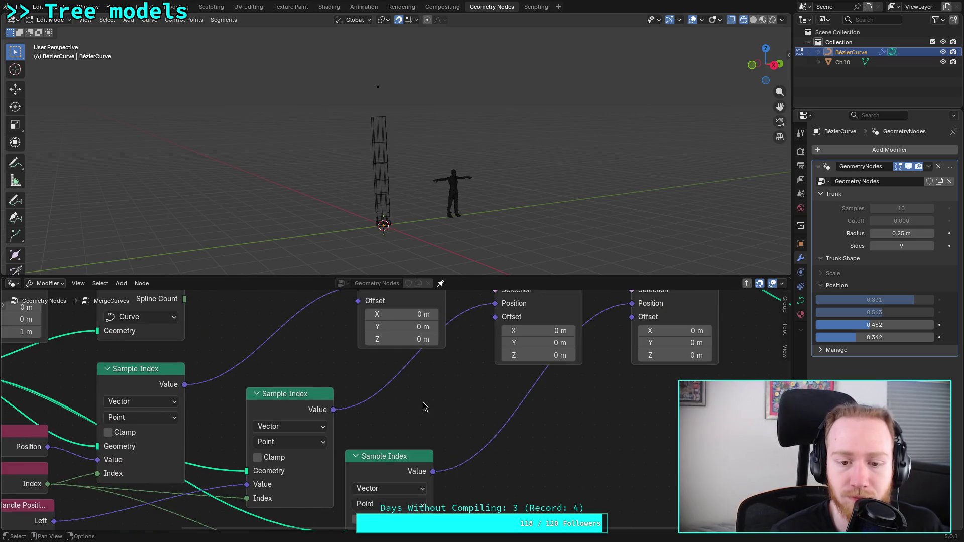
pyautogui.scroll(-3, 423, 402)
# Step: Turn Clamp off on all three Sample Index nodes, keeping Point domain and Vector type
pyautogui.click(372, 479)
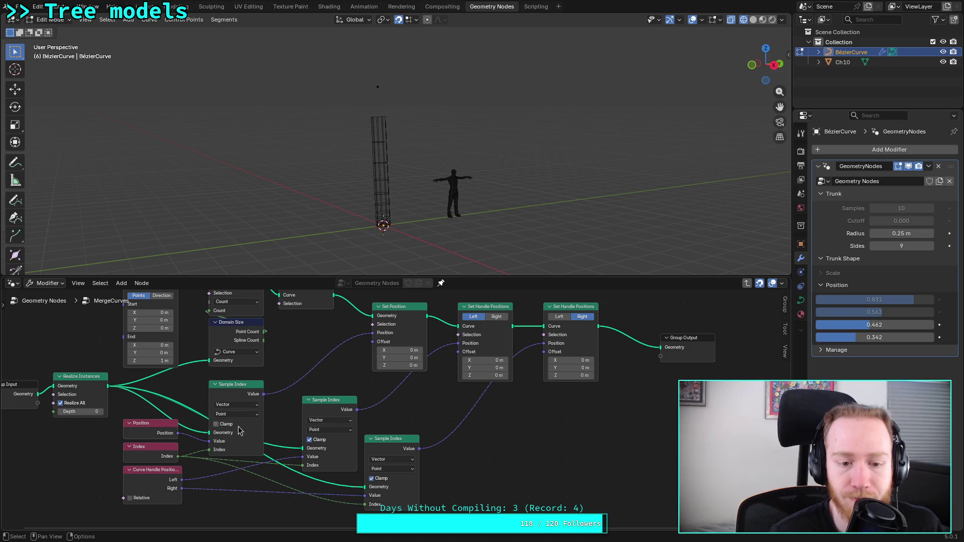
pyautogui.click(216, 424)
pyautogui.click(310, 440)
pyautogui.click(372, 479)
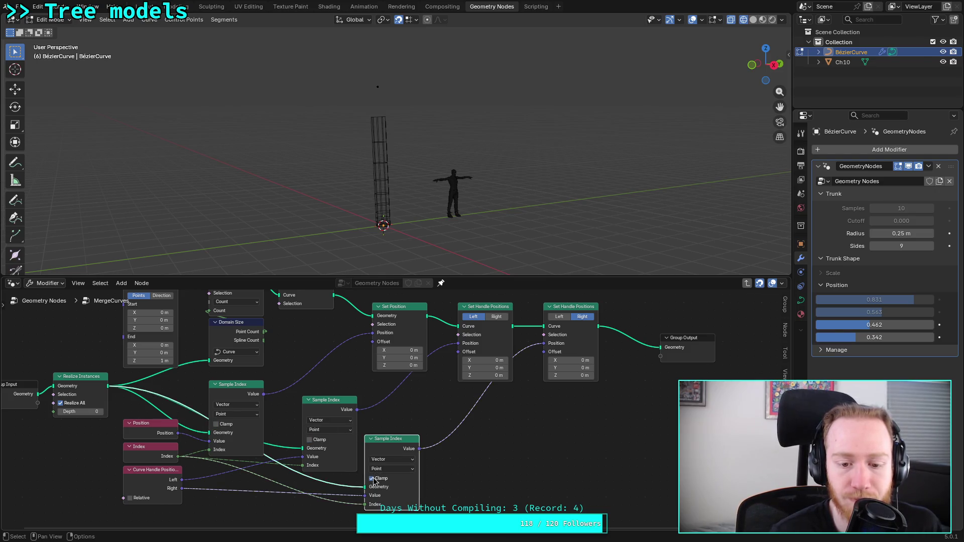
pyautogui.click(390, 469)
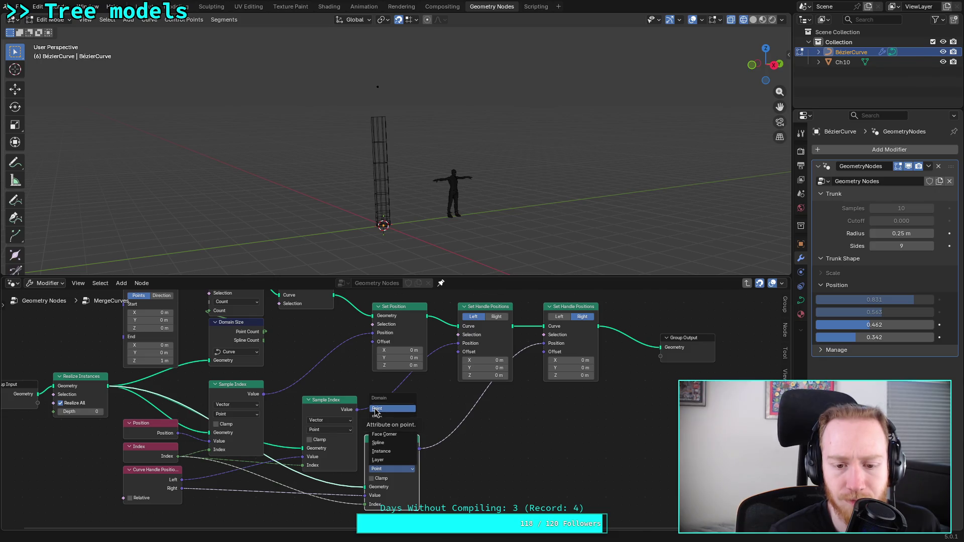
pyautogui.click(376, 471)
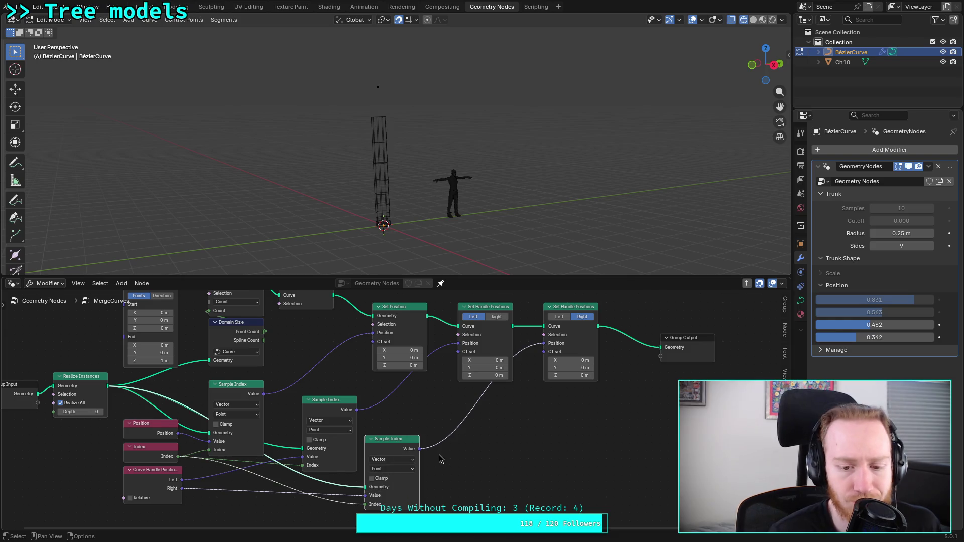
pyautogui.click(404, 461)
pyautogui.press('Escape')
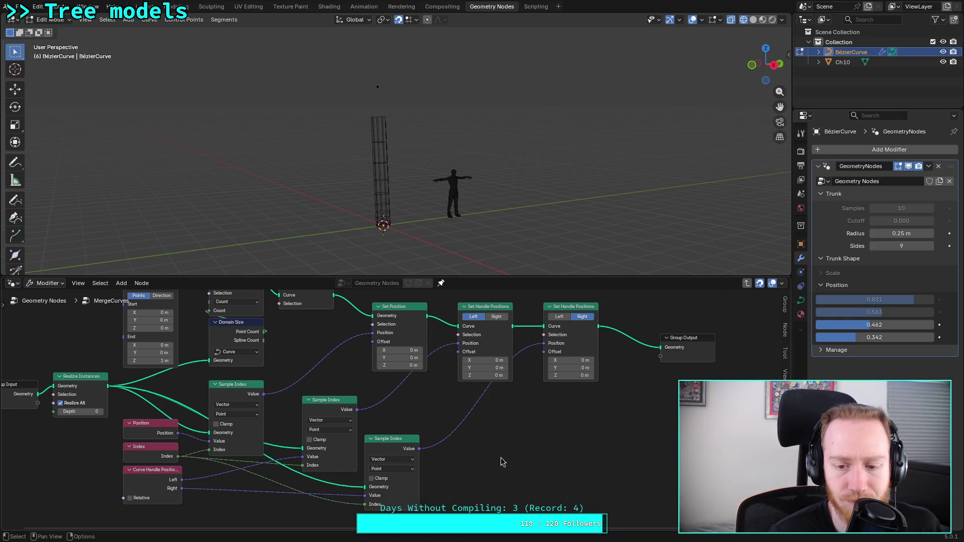
# Step: Add a trial Sample Curve node, then delete it again
pyautogui.hotkey('shift', 'a')
pyautogui.moveTo(503, 375)
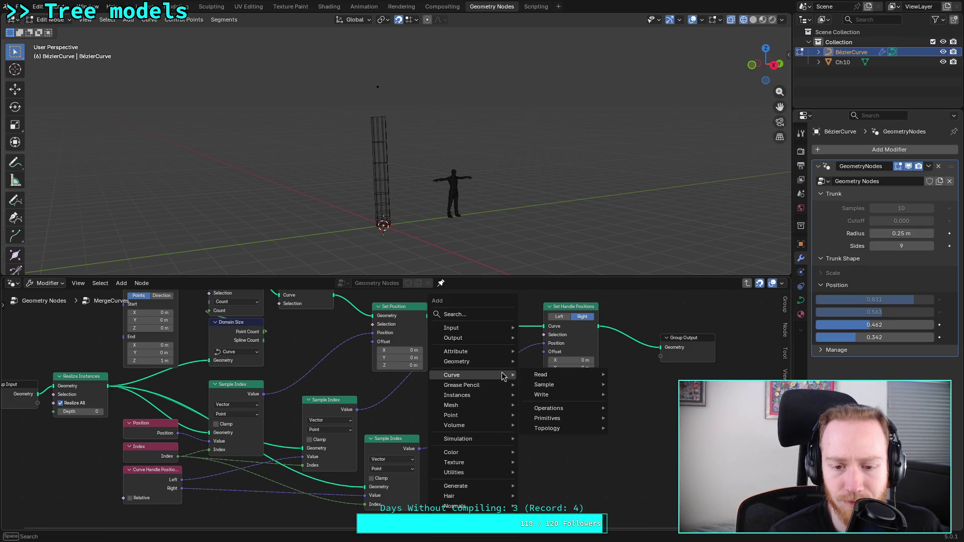
pyautogui.moveTo(572, 394)
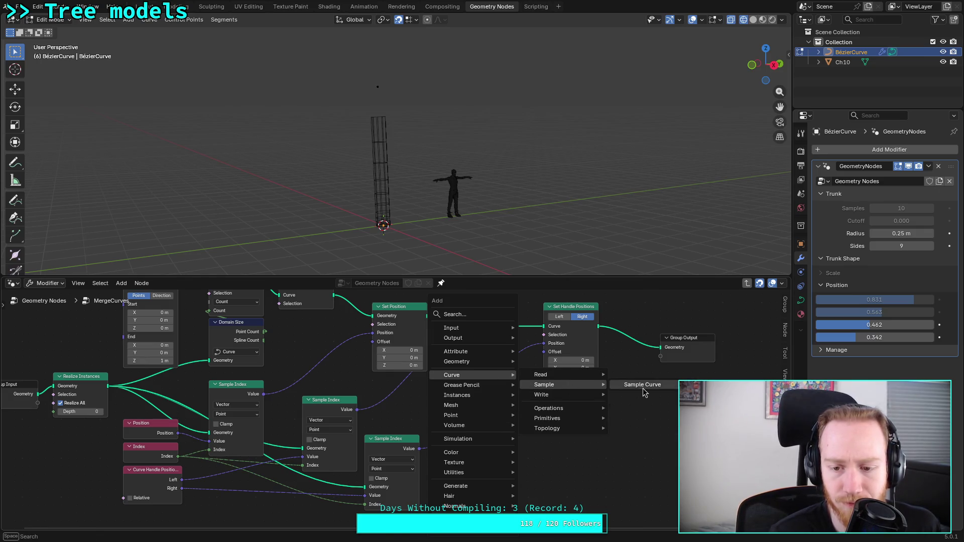
pyautogui.click(643, 387)
pyautogui.click(575, 430)
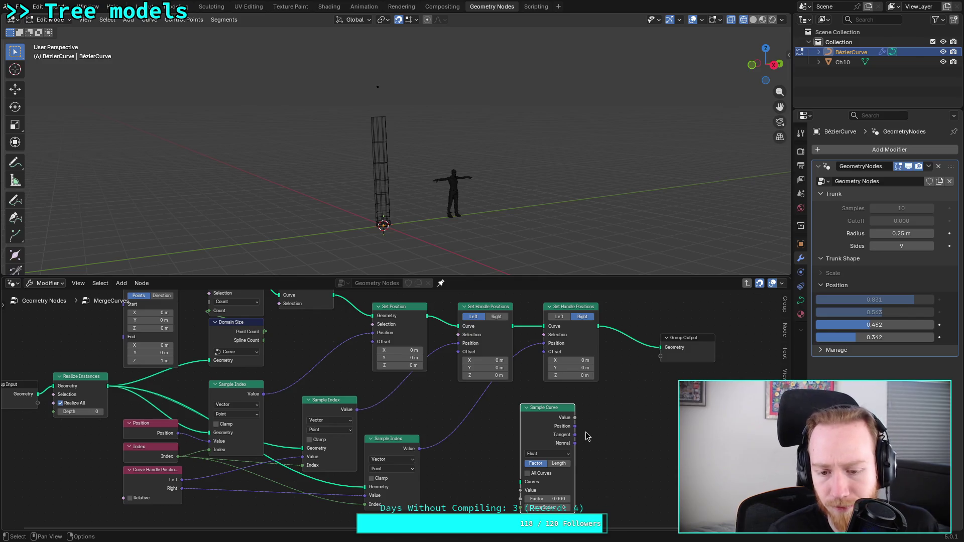
pyautogui.press('x')
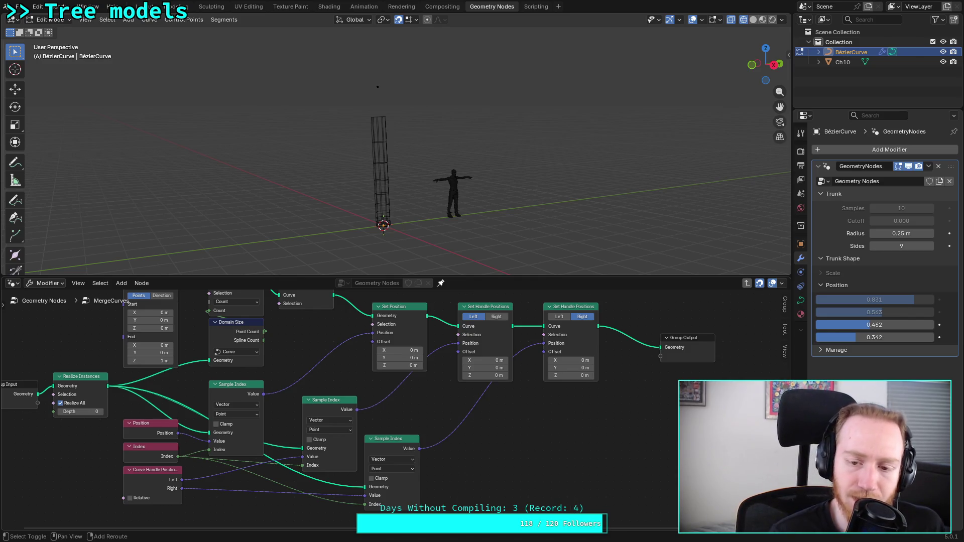
# Step: Add a trial Curve Handle Positions node, then delete it again
pyautogui.hotkey('shift', 'a')
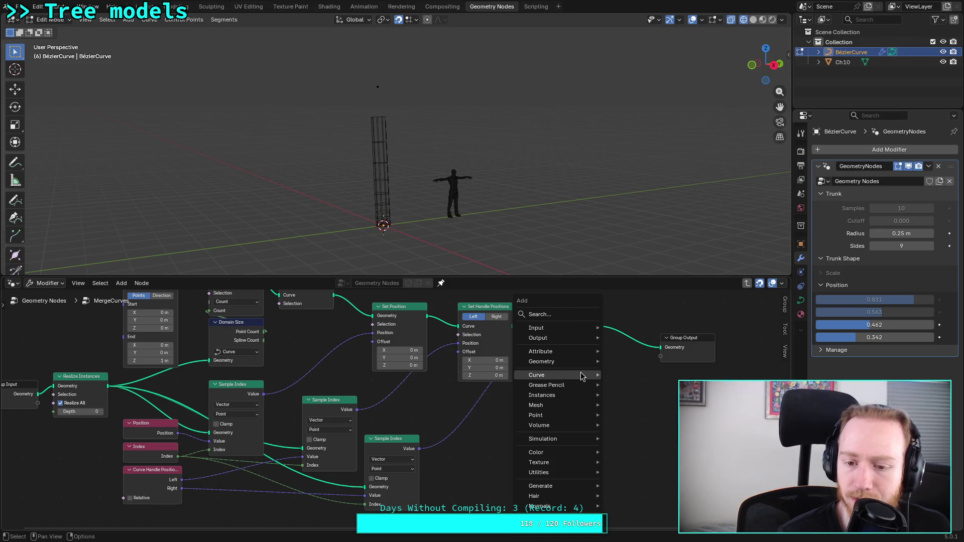
pyautogui.moveTo(581, 376)
pyautogui.moveTo(686, 376)
pyautogui.click(728, 375)
pyautogui.click(525, 420)
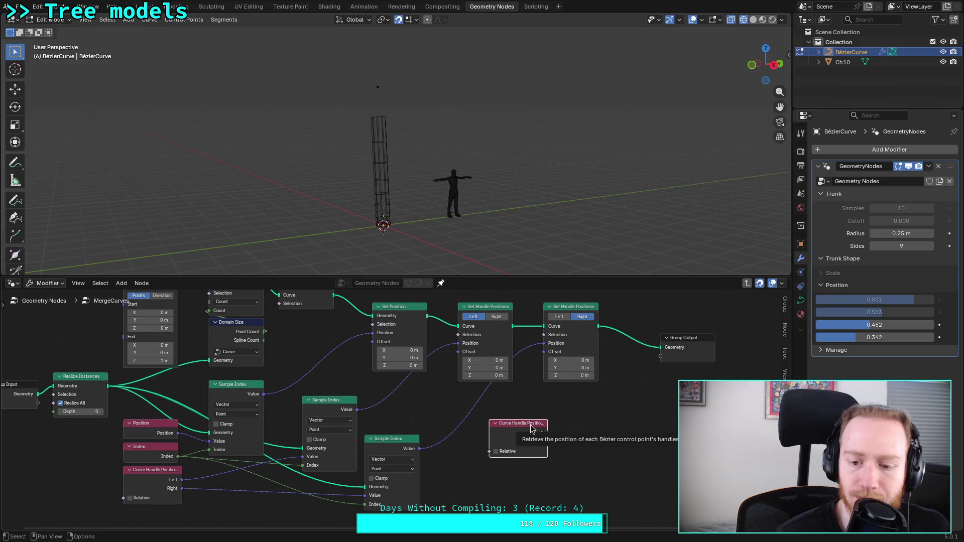
pyautogui.press('x')
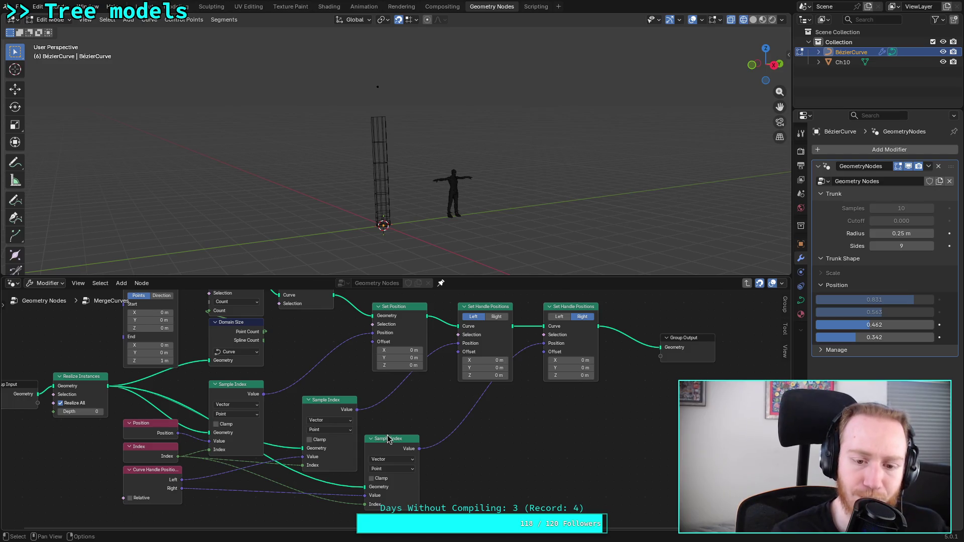
# Step: Browse the add-node menu without adding anything, then select the Realize Instances node
pyautogui.hotkey('shift', 'a')
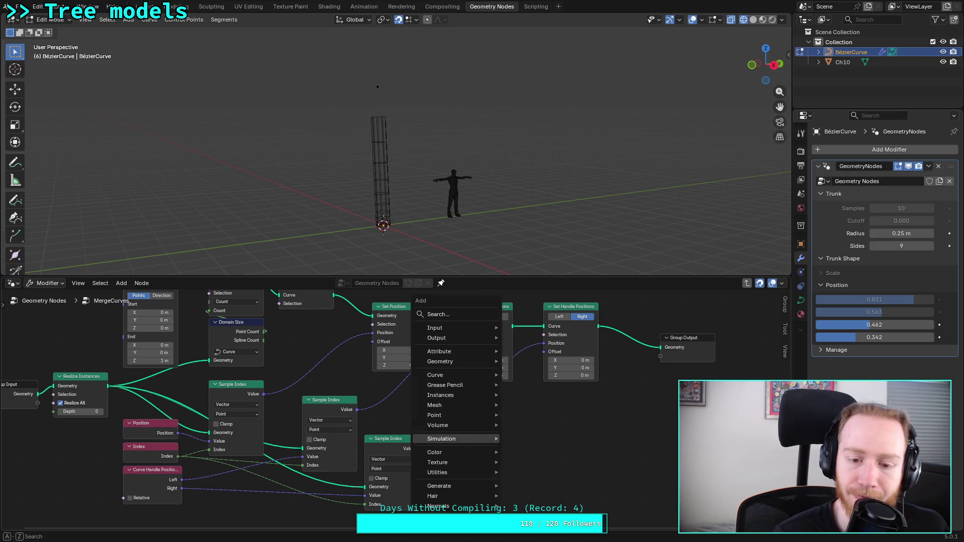
pyautogui.moveTo(466, 364)
pyautogui.moveTo(562, 371)
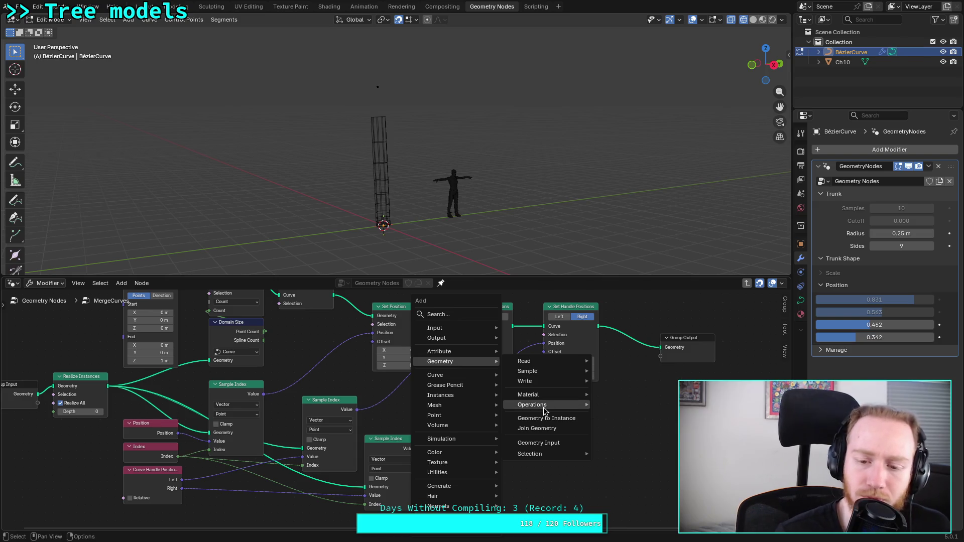
pyautogui.press('Escape')
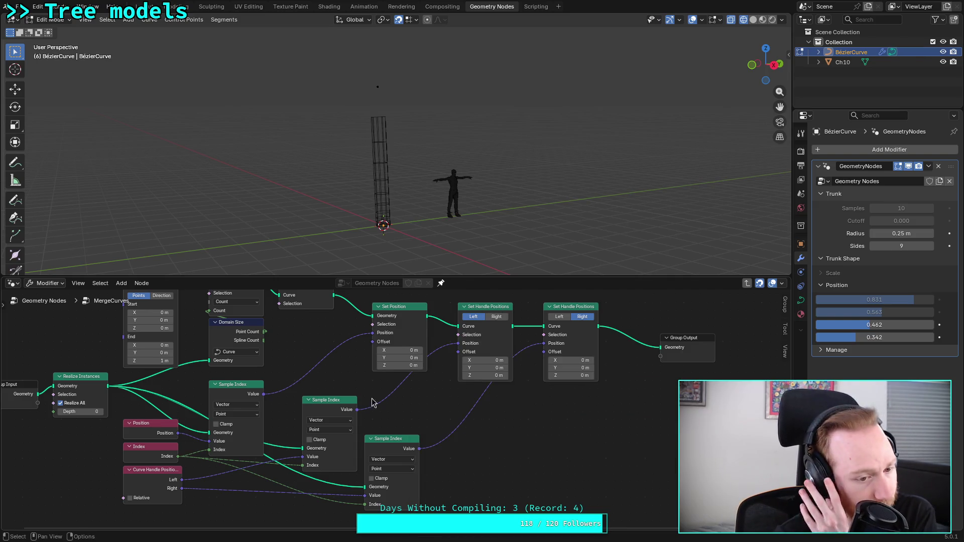
pyautogui.click(85, 379)
# Step: Delete Realize Instances and link Group Input geometry straight to Domain Size and each Sample Index
pyautogui.press('x')
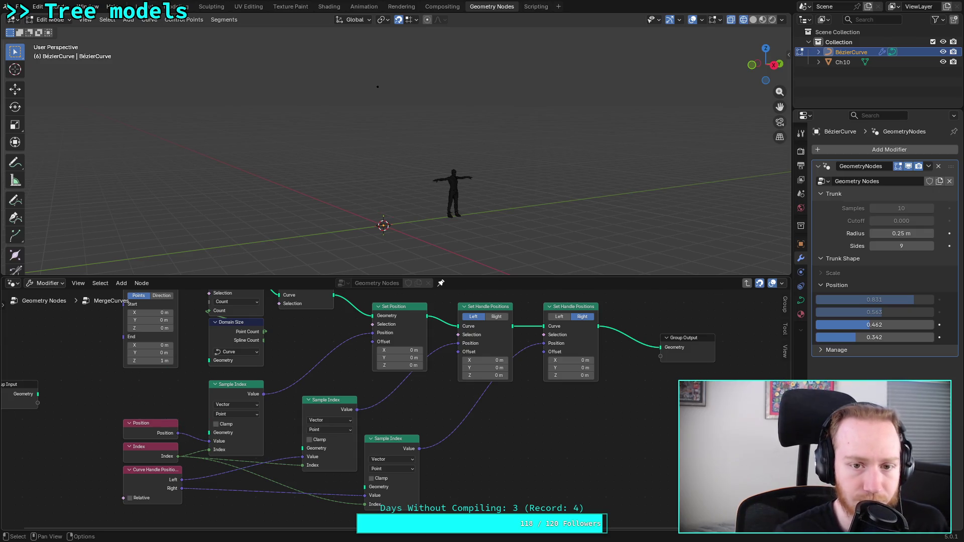
pyautogui.moveTo(38, 395)
pyautogui.mouseDown()
pyautogui.moveTo(209, 432)
pyautogui.moveTo(196, 366)
pyautogui.moveTo(209, 360)
pyautogui.mouseUp()
pyautogui.moveTo(12, 389)
pyautogui.mouseDown()
pyautogui.moveTo(162, 378)
pyautogui.moveTo(168, 396)
pyautogui.moveTo(255, 422)
pyautogui.moveTo(283, 442)
pyautogui.mouseUp()
pyautogui.moveTo(179, 394); pyautogui.dragTo(367, 493)
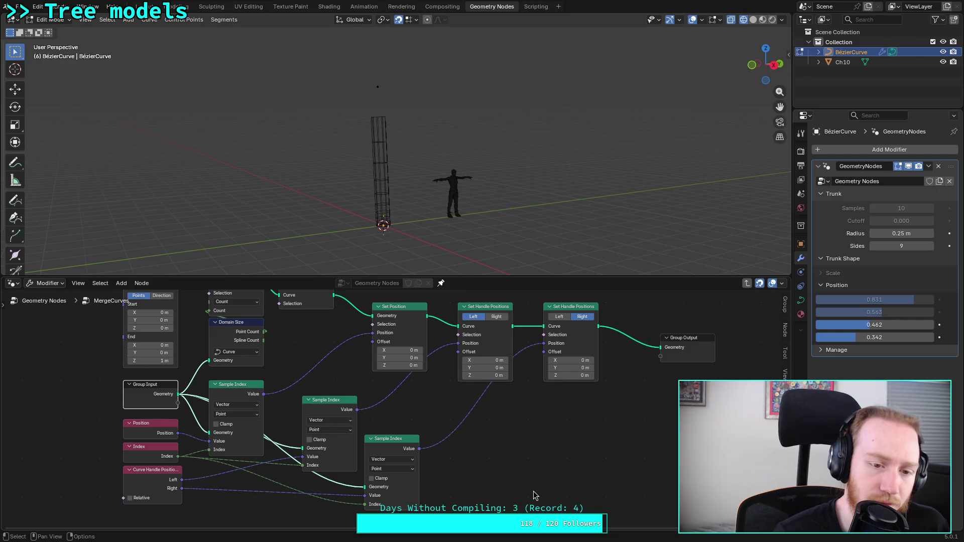
pyautogui.moveTo(534, 496)
pyautogui.mouseDown(button='middle')
pyautogui.moveTo(549, 463)
pyautogui.moveTo(536, 457)
pyautogui.mouseUp(button='middle')
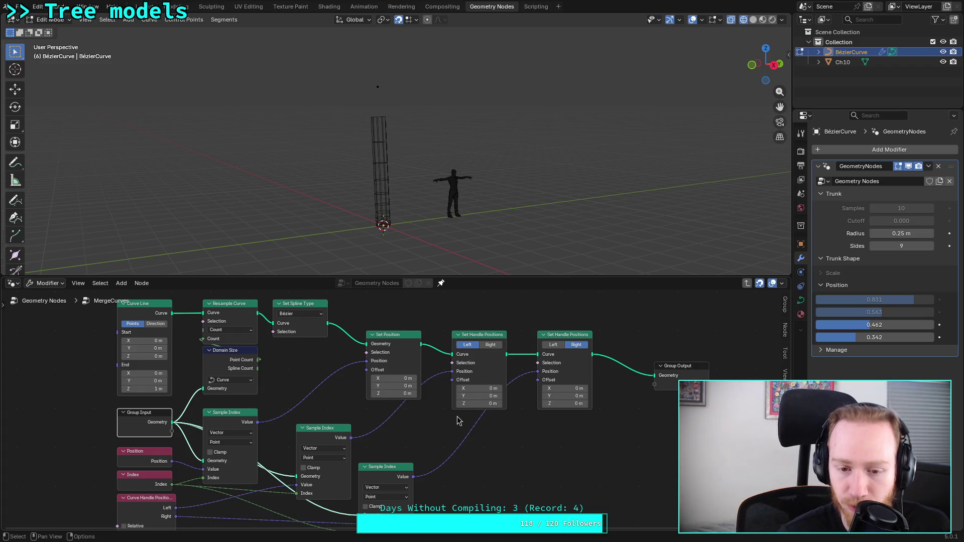
# Step: Move both Set Handle Positions links from Position to Offset and return to the main tree
pyautogui.moveTo(454, 377); pyautogui.dragTo(453, 380)
pyautogui.moveTo(538, 372); pyautogui.dragTo(538, 380)
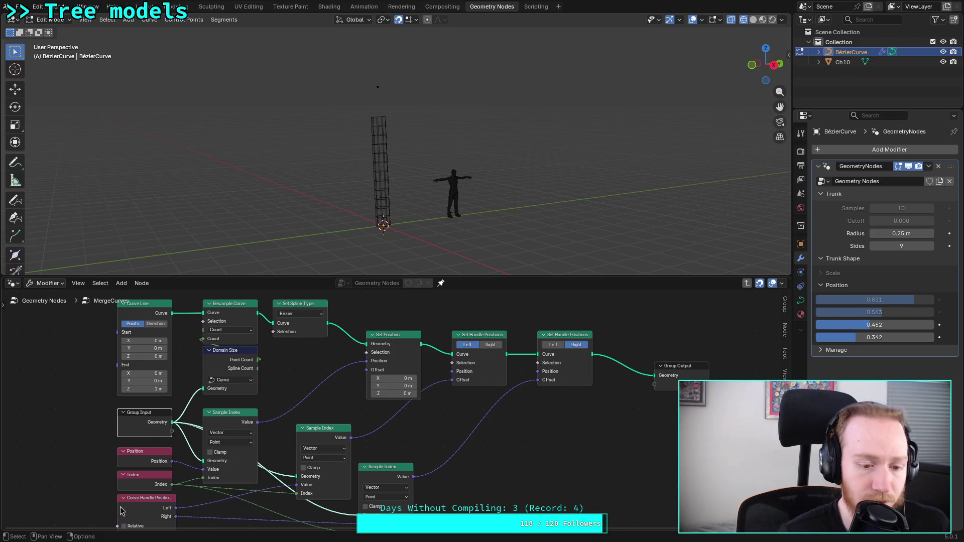
pyautogui.scroll(-2, 105, 486)
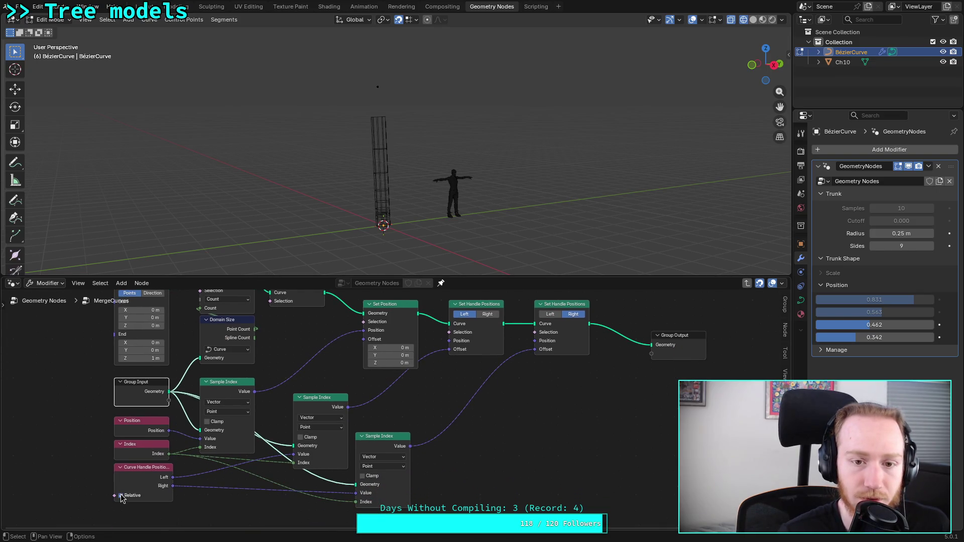
pyautogui.moveTo(291, 392); pyautogui.dragTo(280, 434, button='middle')
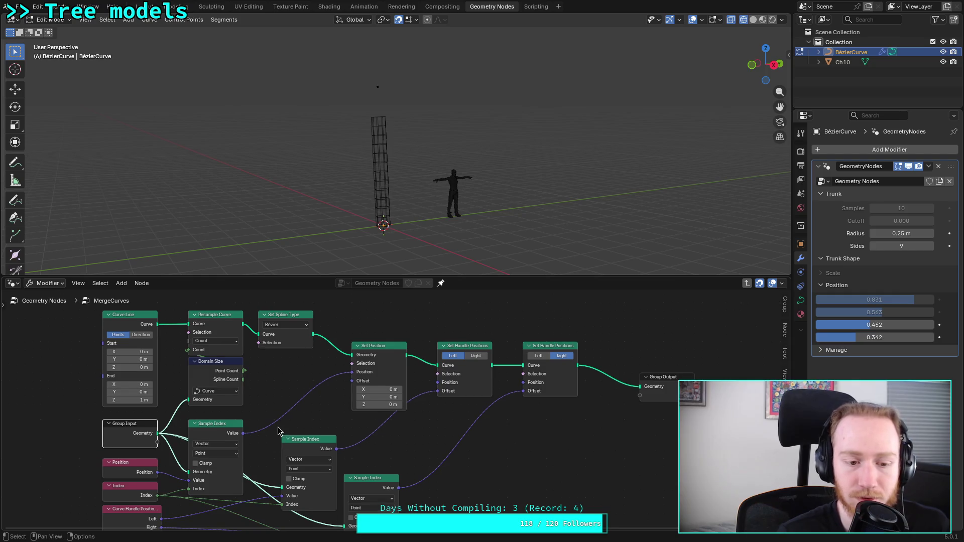
pyautogui.click(39, 301)
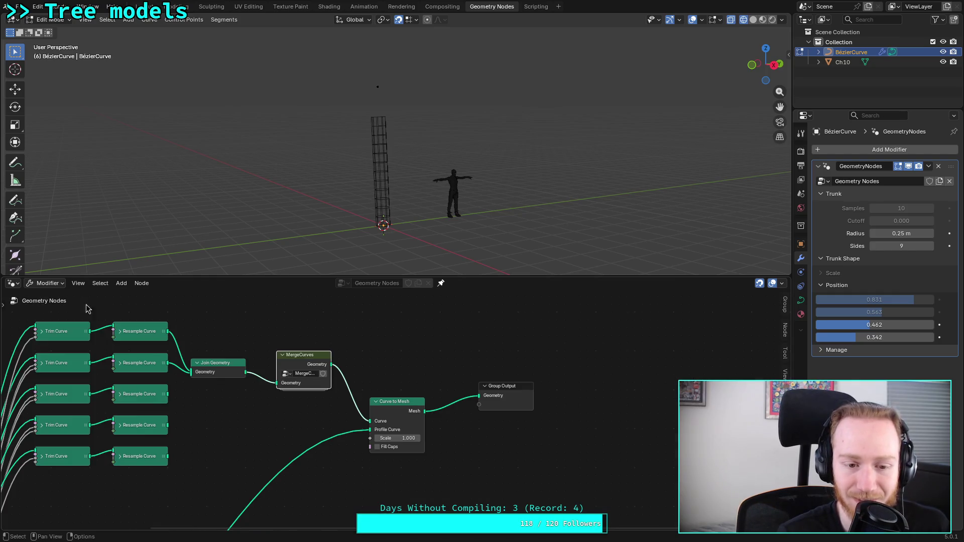
# Step: Connect the remaining Resample Curve outputs into Join Geometry to lengthen the trunk
pyautogui.moveTo(167, 393); pyautogui.dragTo(192, 373)
pyautogui.moveTo(167, 425); pyautogui.dragTo(191, 384)
pyautogui.moveTo(167, 457); pyautogui.dragTo(192, 388)
pyautogui.moveTo(360, 202)
pyautogui.mouseDown(button='middle')
pyautogui.moveTo(379, 165)
pyautogui.moveTo(407, 143)
pyautogui.moveTo(398, 149)
pyautogui.mouseUp(button='middle')
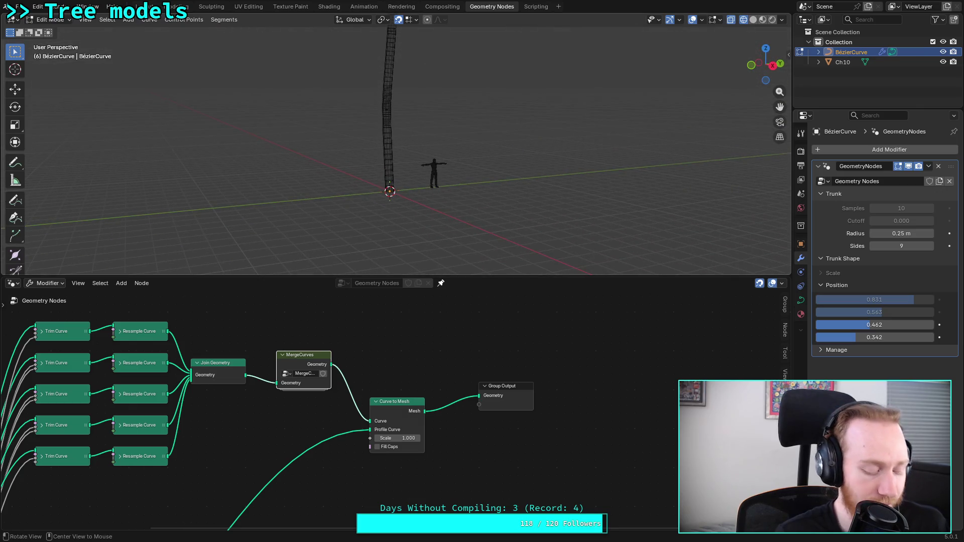
# Step: View the trunk in Right Orthographic, enlarge the 3D view, and re-enter MergeCurves
pyautogui.click(773, 66)
pyautogui.scroll(3, 495, 149)
pyautogui.scroll(-4, 467, 151)
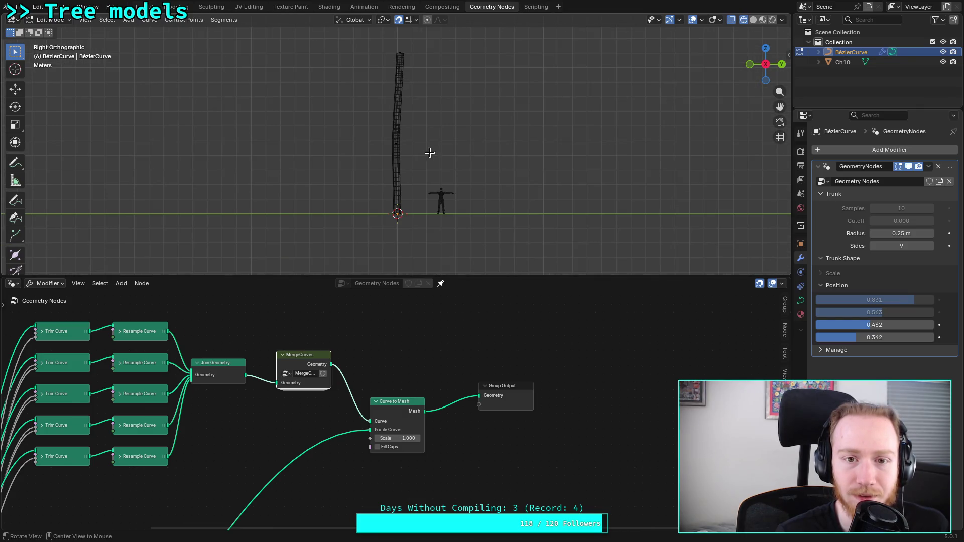
pyautogui.keyDown('shift'); pyautogui.scroll(1, 421, 169); pyautogui.keyUp('shift')
pyautogui.scroll(3, 420, 161)
pyautogui.moveTo(420, 275); pyautogui.dragTo(419, 350)
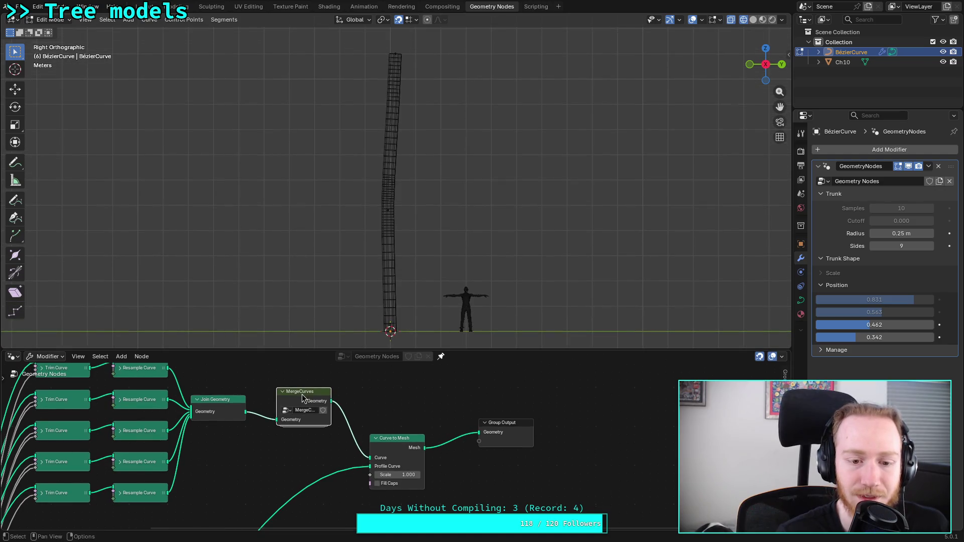
pyautogui.press('Tab')
pyautogui.scroll(-3, 251, 440)
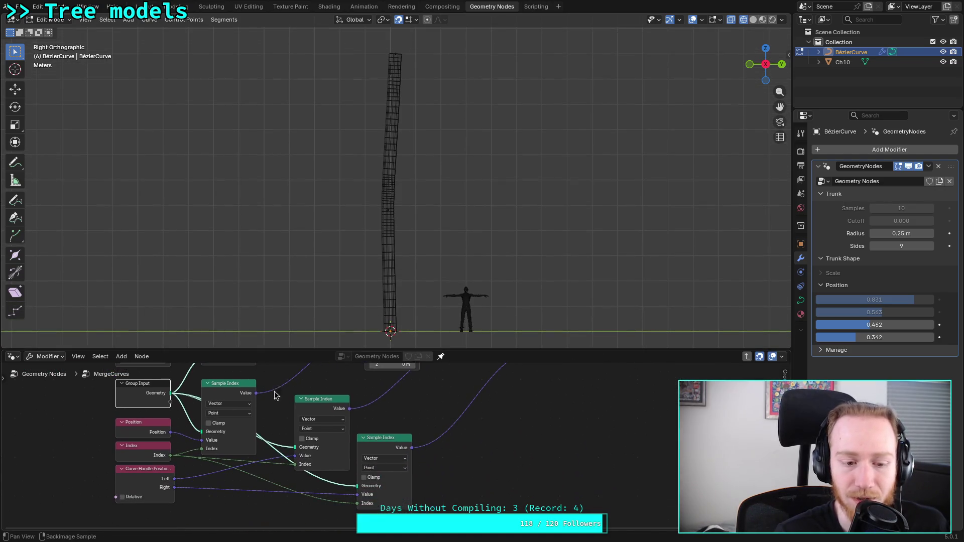
# Step: Toggle Relative handles on and relink the lower sampled value into the first handle Offset
pyautogui.click(122, 497)
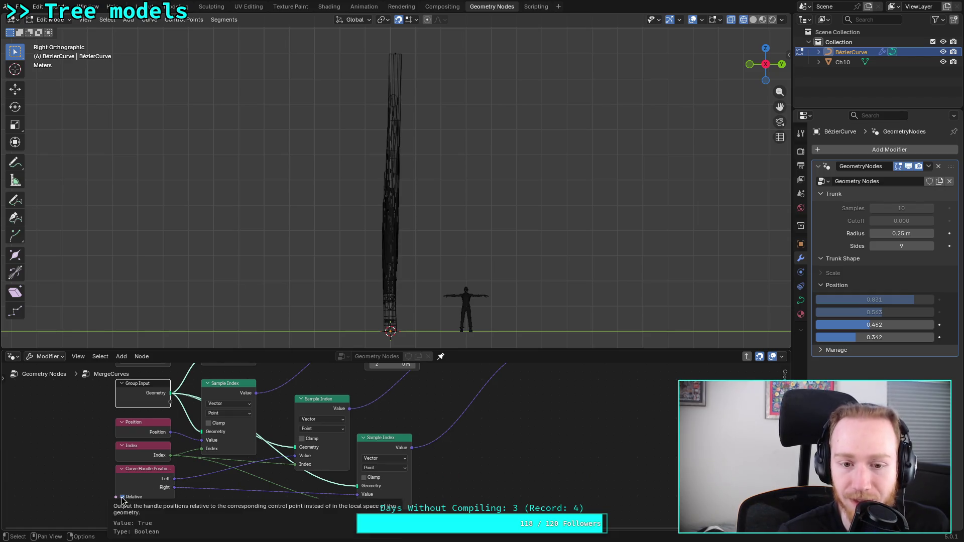
pyautogui.moveTo(372, 398)
pyautogui.mouseDown(button='middle')
pyautogui.moveTo(295, 442)
pyautogui.moveTo(275, 475)
pyautogui.moveTo(298, 467)
pyautogui.mouseUp(button='middle')
pyautogui.moveTo(363, 429)
pyautogui.mouseDown()
pyautogui.moveTo(462, 440)
pyautogui.moveTo(437, 442)
pyautogui.mouseUp()
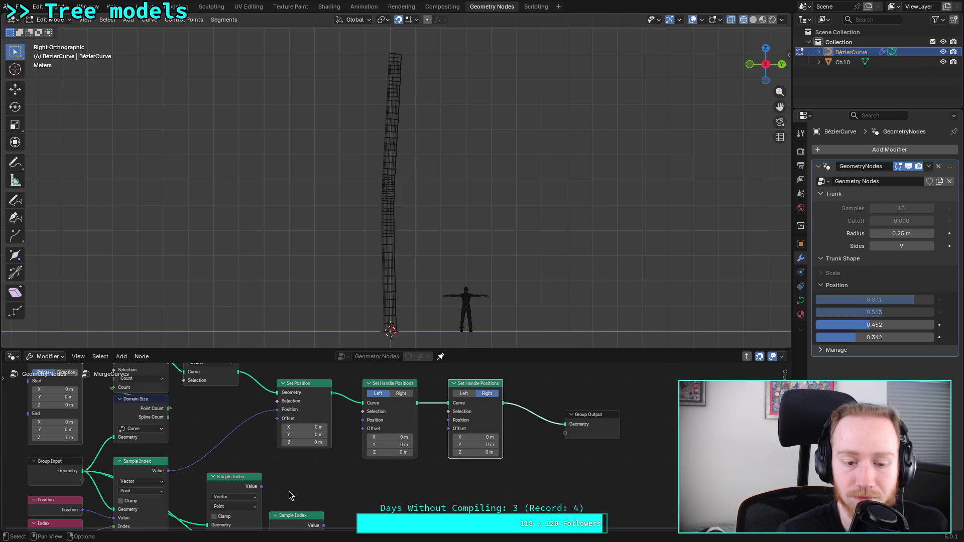
pyautogui.moveTo(262, 487)
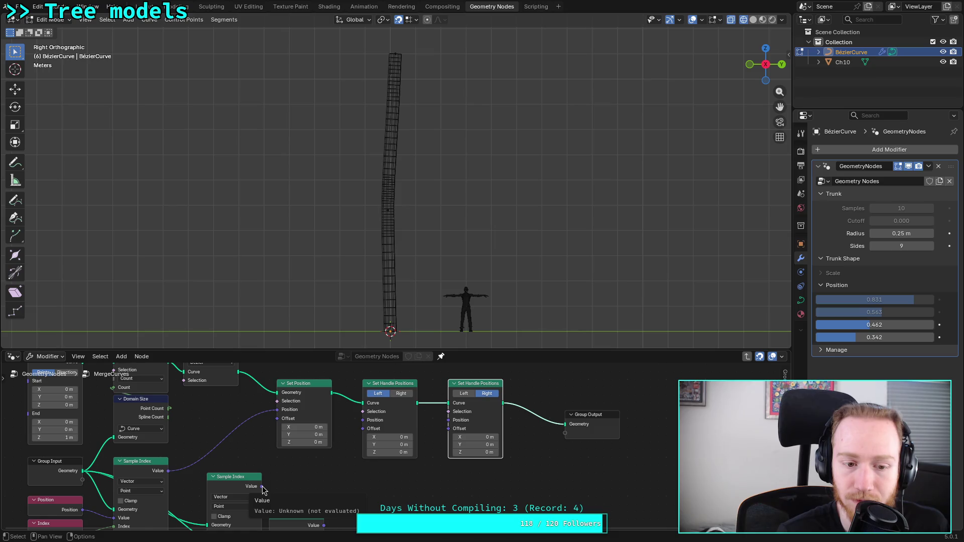
pyautogui.moveTo(261, 487); pyautogui.dragTo(362, 429)
pyautogui.moveTo(325, 525); pyautogui.dragTo(446, 413)
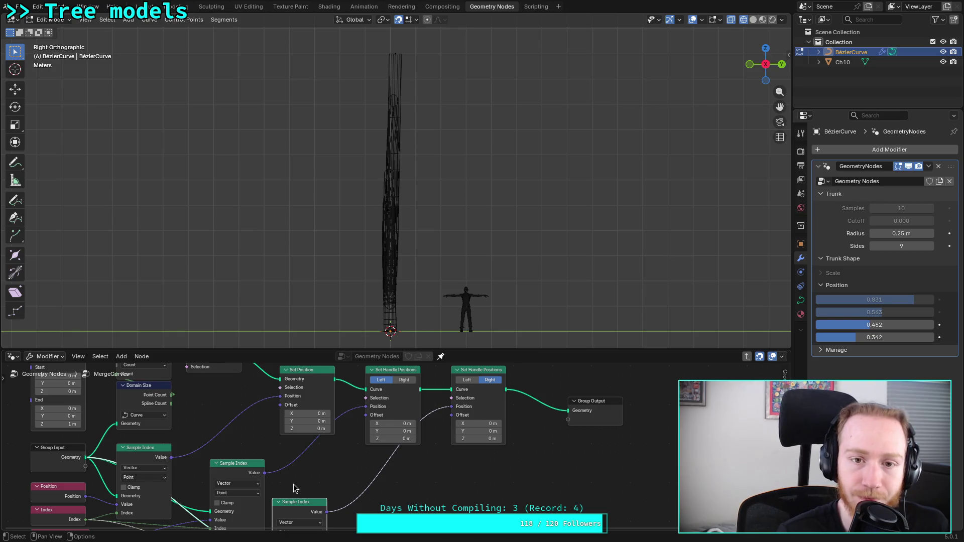
pyautogui.moveTo(266, 475)
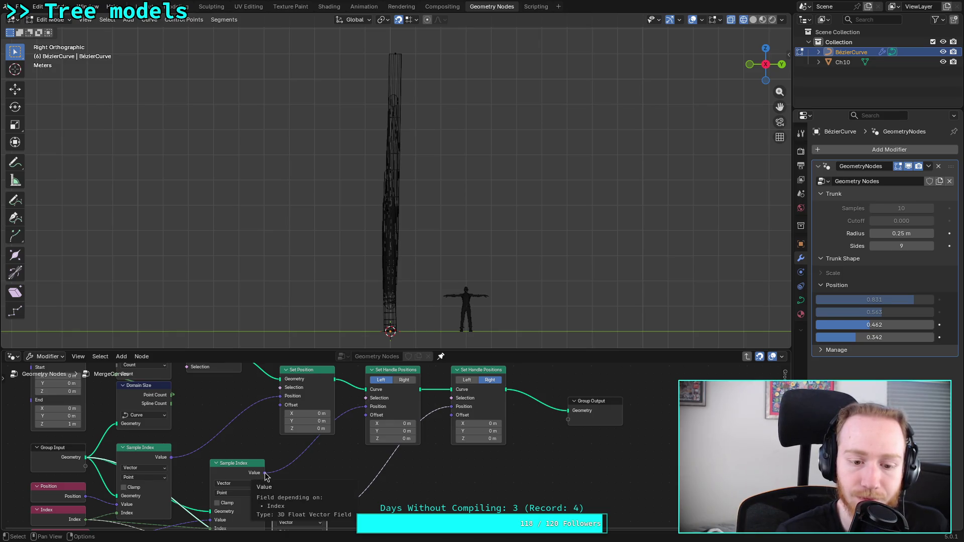
pyautogui.moveTo(297, 470)
pyautogui.mouseDown(button='middle')
pyautogui.moveTo(326, 452)
pyautogui.moveTo(307, 466)
pyautogui.mouseUp(button='middle')
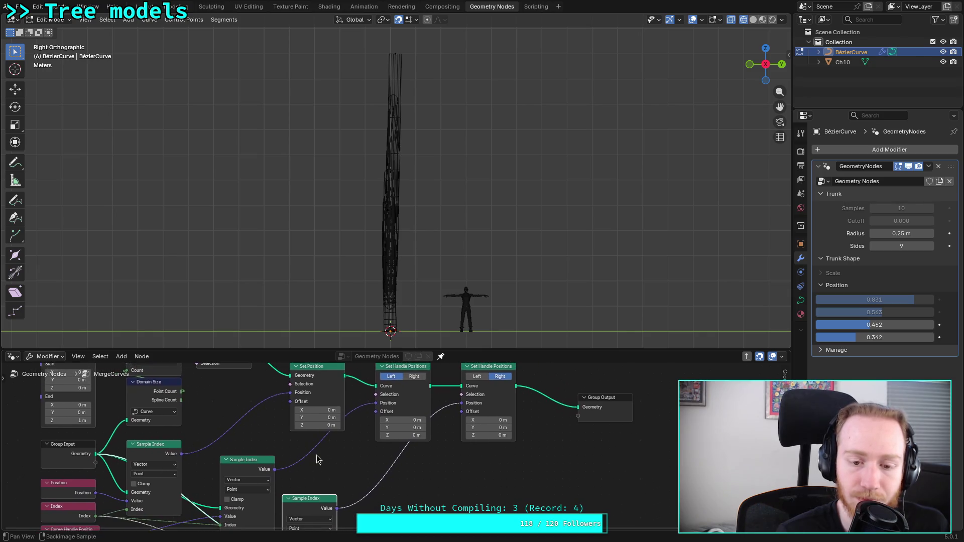
# Step: Unlink the sampled position from the second handle node, turn Relative off, and return to the main tree
pyautogui.click(463, 409)
pyautogui.moveTo(463, 405); pyautogui.dragTo(415, 459)
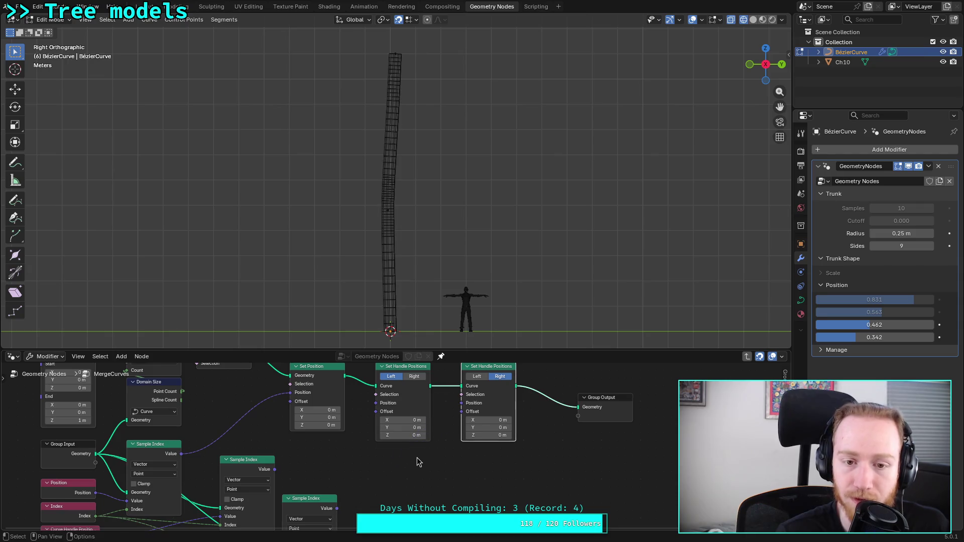
pyautogui.moveTo(308, 480)
pyautogui.mouseDown(button='middle')
pyautogui.moveTo(359, 450)
pyautogui.moveTo(377, 415)
pyautogui.mouseUp(button='middle')
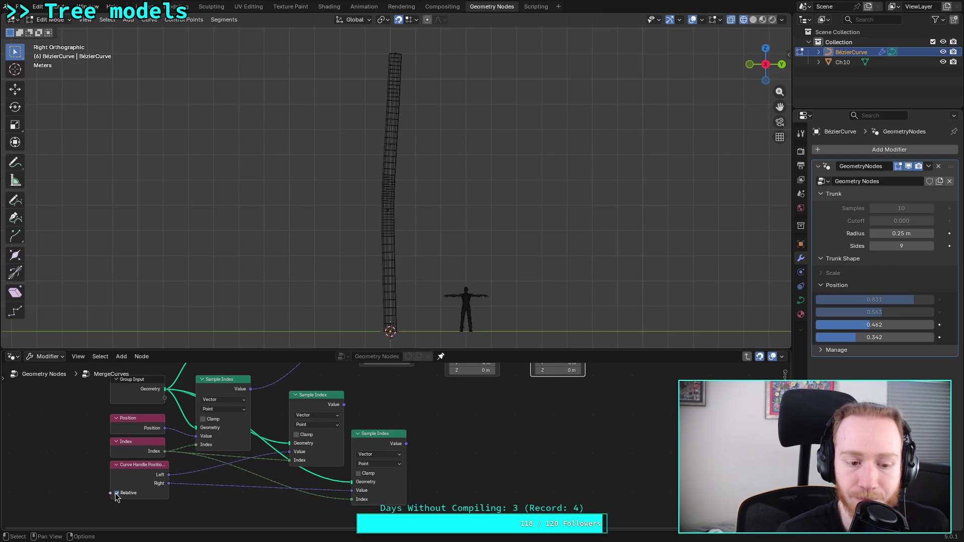
pyautogui.moveTo(373, 446)
pyautogui.mouseDown(button='middle')
pyautogui.moveTo(394, 446)
pyautogui.moveTo(373, 470)
pyautogui.mouseUp(button='middle')
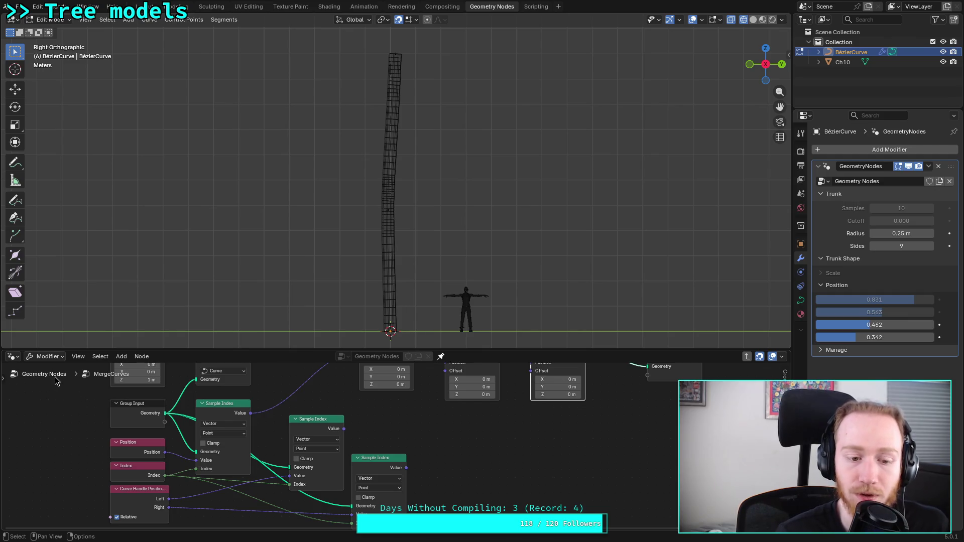
pyautogui.click(118, 517)
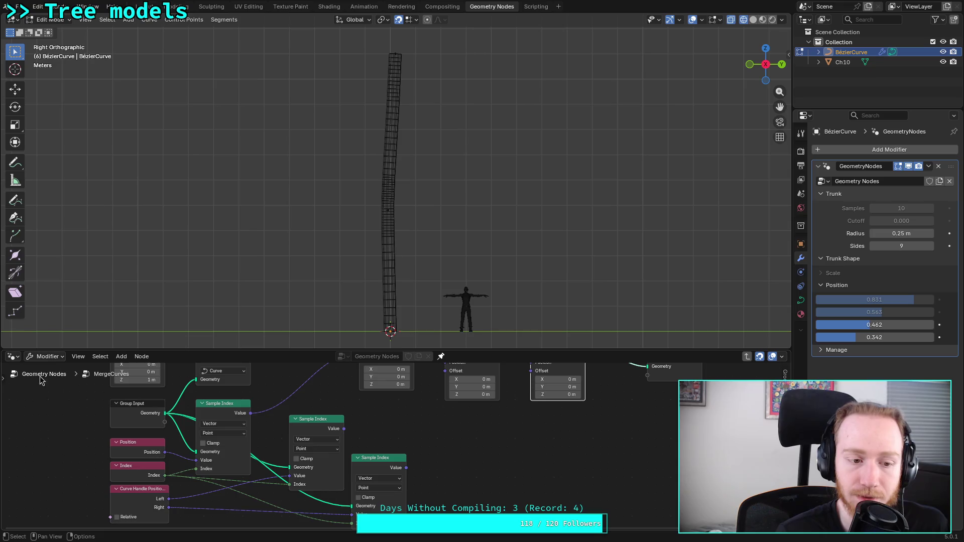
pyautogui.click(42, 381)
pyautogui.moveTo(161, 411); pyautogui.dragTo(314, 427, button='middle')
pyautogui.click(261, 395)
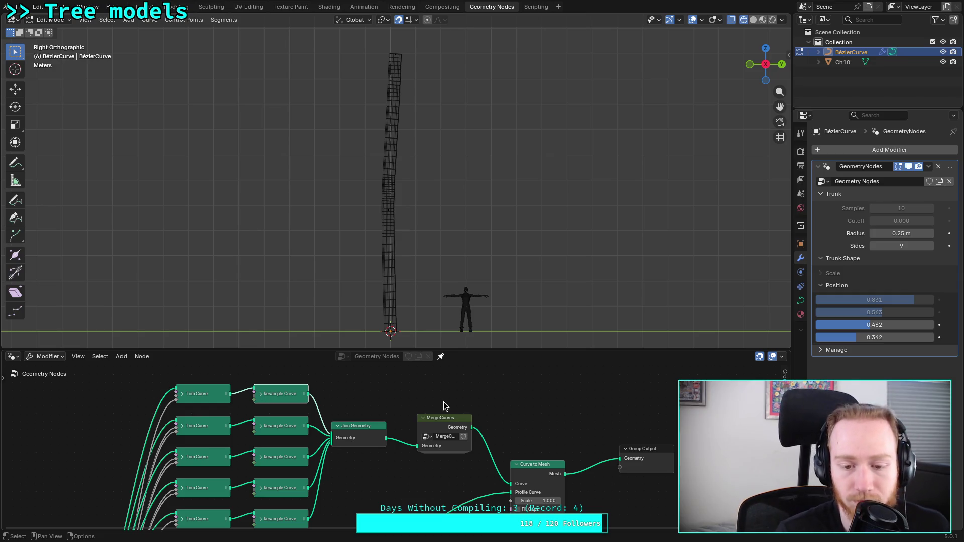
# Step: Inside MergeCurves, delete both Set Handle Positions nodes and wire Set Position straight to Group Output
pyautogui.click(436, 421)
pyautogui.press('Tab')
pyautogui.moveTo(480, 430); pyautogui.dragTo(320, 506, button='middle')
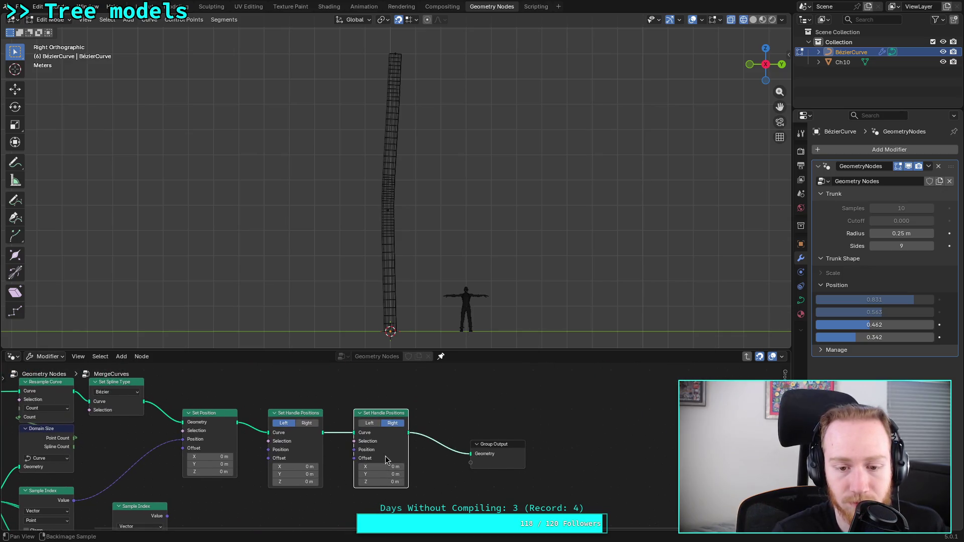
pyautogui.moveTo(276, 387); pyautogui.dragTo(374, 448)
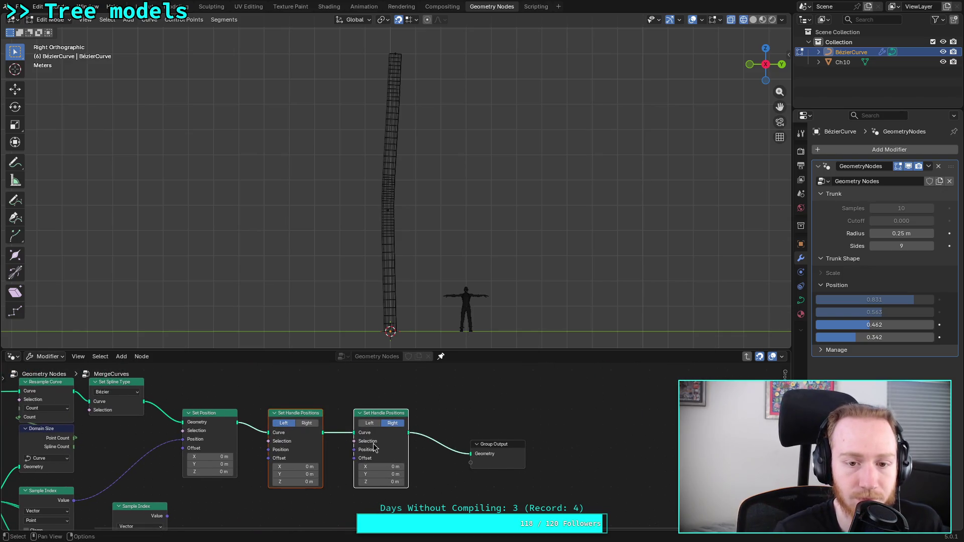
pyautogui.press('x')
pyautogui.moveTo(237, 422); pyautogui.dragTo(470, 454)
pyautogui.moveTo(377, 478); pyautogui.dragTo(463, 446, button='middle')
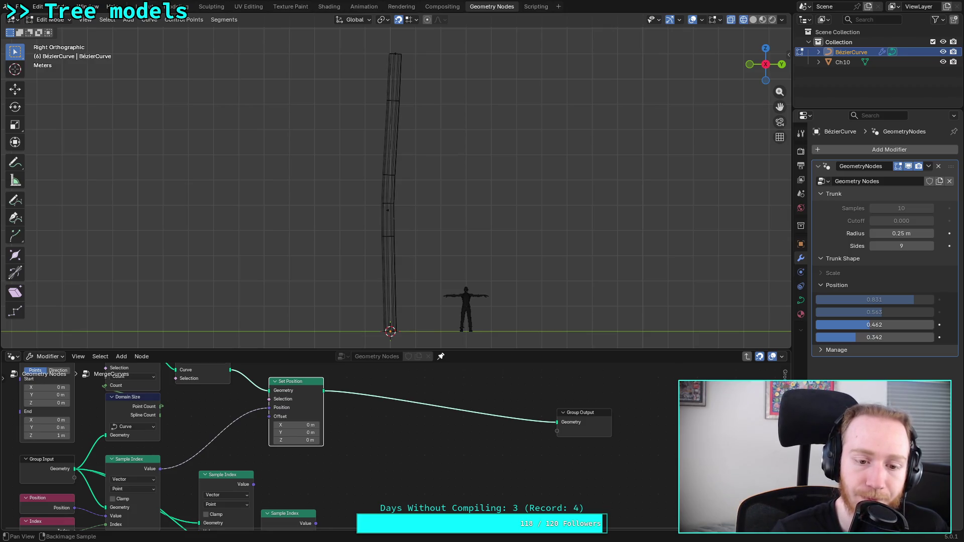
# Step: Delete the two unused Sample Index nodes and the Curve Handle Position node
pyautogui.moveTo(361, 490); pyautogui.dragTo(462, 425, button='middle')
pyautogui.moveTo(463, 413); pyautogui.dragTo(339, 496)
pyautogui.press('x')
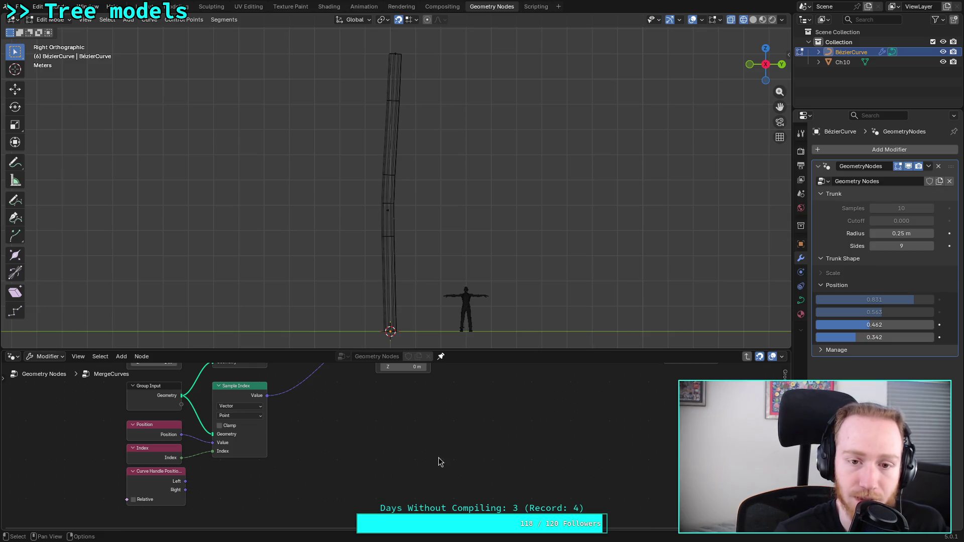
pyautogui.click(158, 474)
pyautogui.press('x')
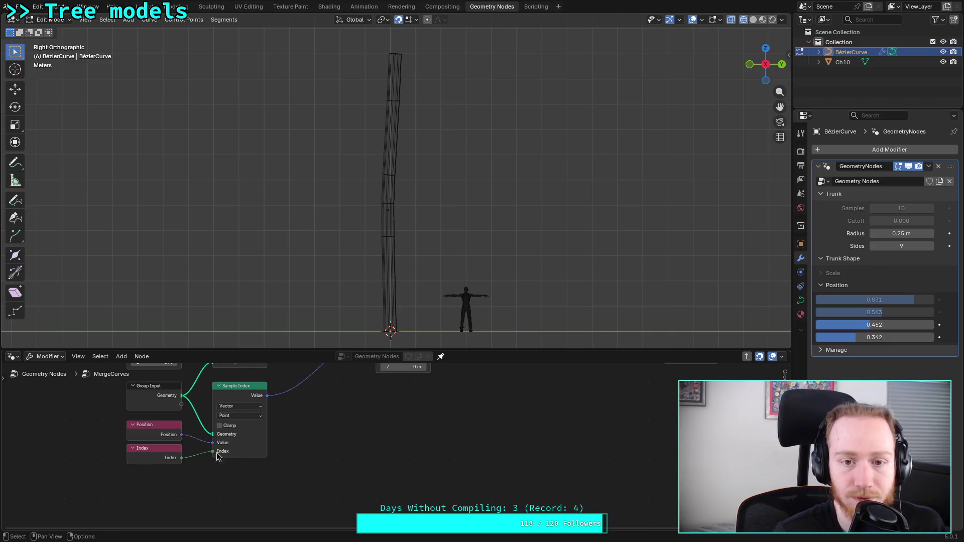
# Step: Lower the fourth trunk Position value to 0.177, save plants.blend, and resume the YouTube tutorial
pyautogui.keyDown('shift'); pyautogui.scroll(3, 349, 465); pyautogui.keyUp('shift')
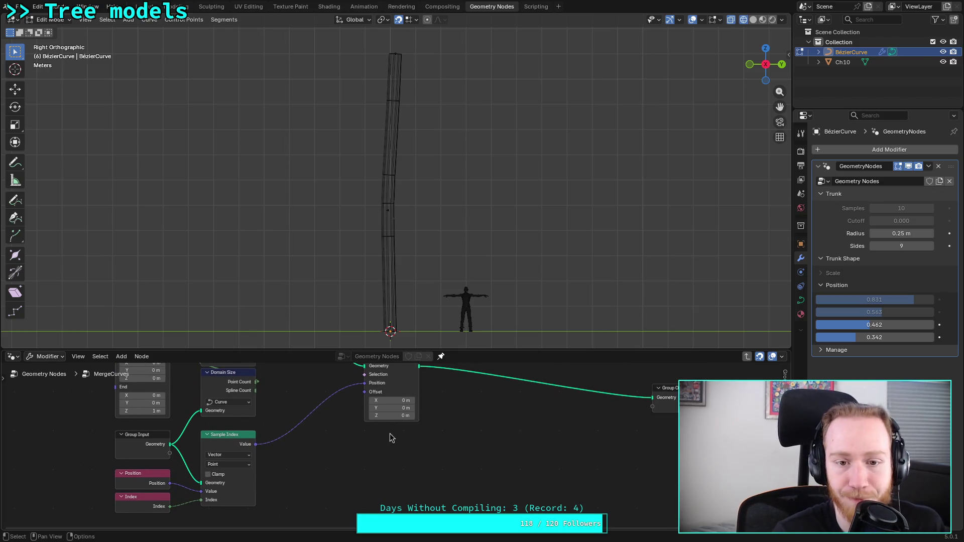
pyautogui.keyDown('shift'); pyautogui.scroll(3, 381, 433); pyautogui.keyUp('shift')
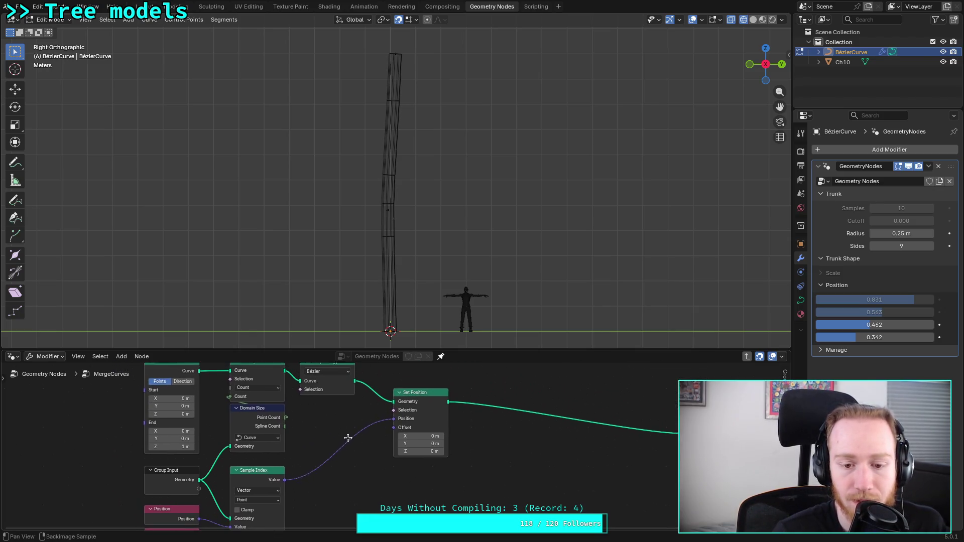
pyautogui.moveTo(892, 337)
pyautogui.mouseDown()
pyautogui.moveTo(836, 338)
pyautogui.moveTo(884, 300)
pyautogui.moveTo(884, 325)
pyautogui.moveTo(841, 325)
pyautogui.moveTo(868, 325)
pyautogui.mouseUp()
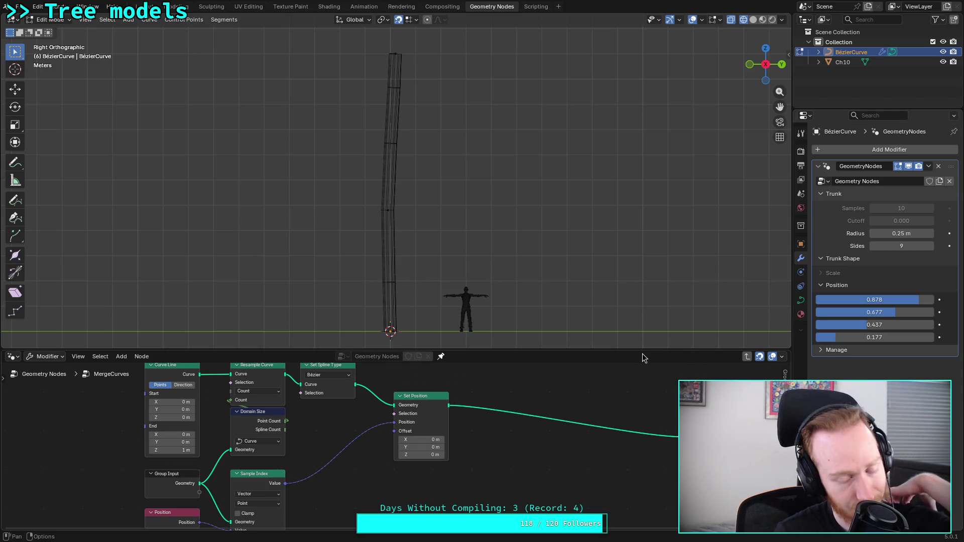
pyautogui.hotkey('ctrl', 's')
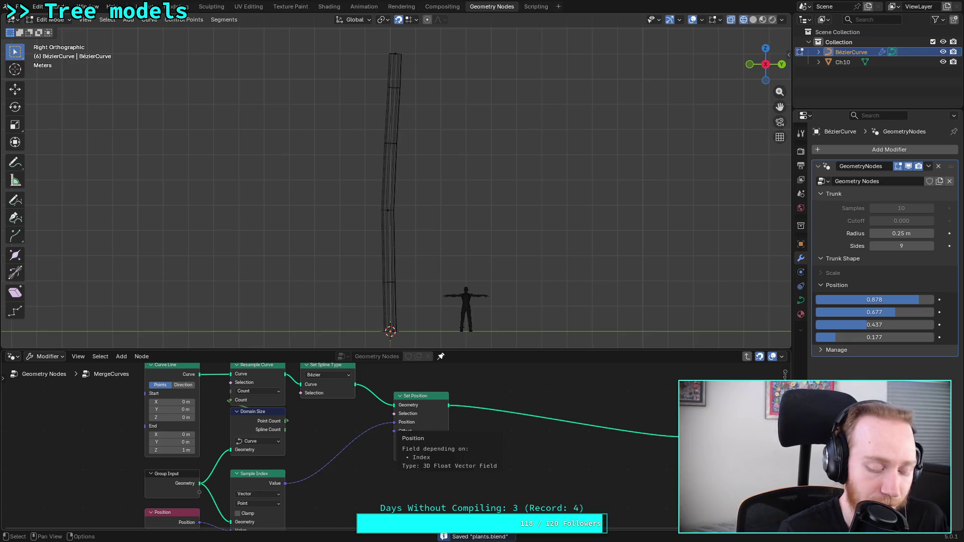
pyautogui.hotkey('alt', 'Tab')
pyautogui.press('space')
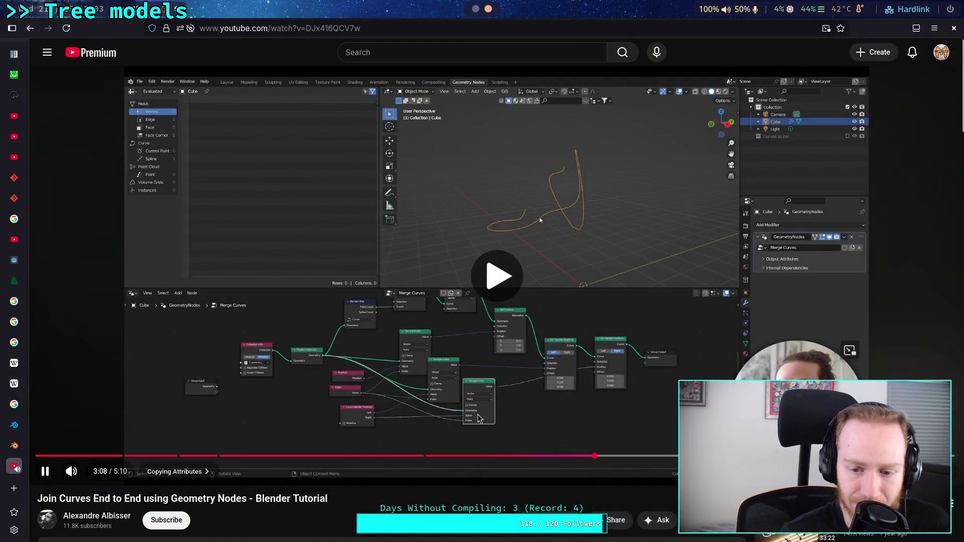
# Step: Jump the tutorial to 3:33, pause it in full screen, then return to Blender
pyautogui.click(668, 456)
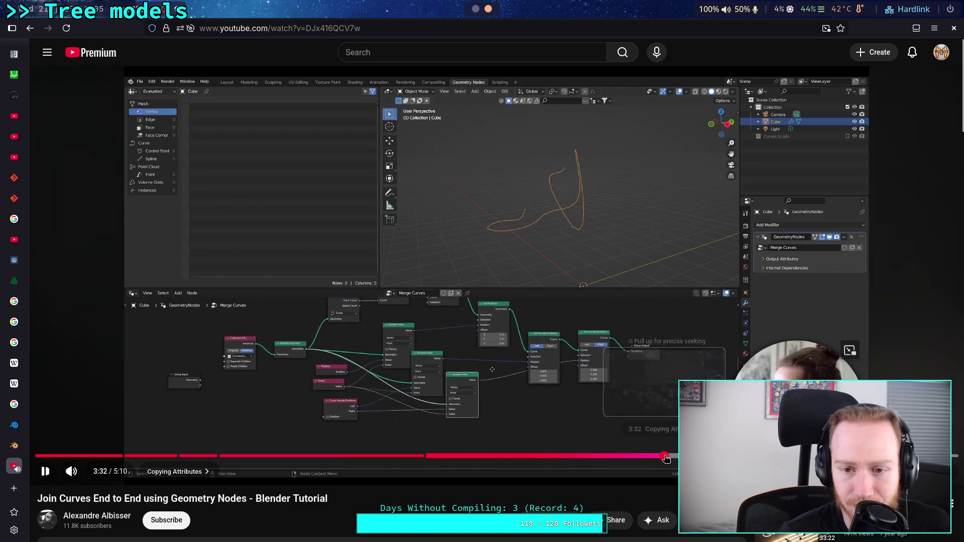
pyautogui.press('space')
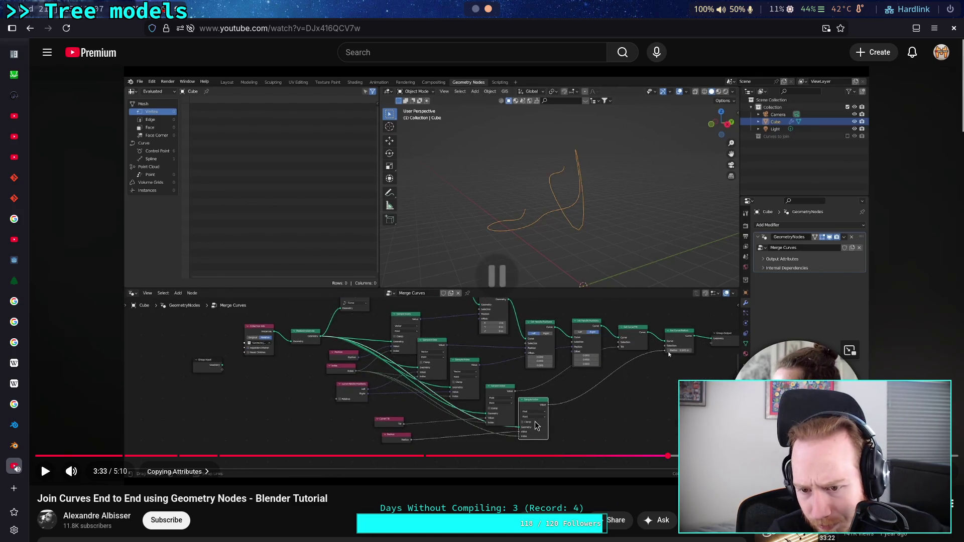
pyautogui.press('f')
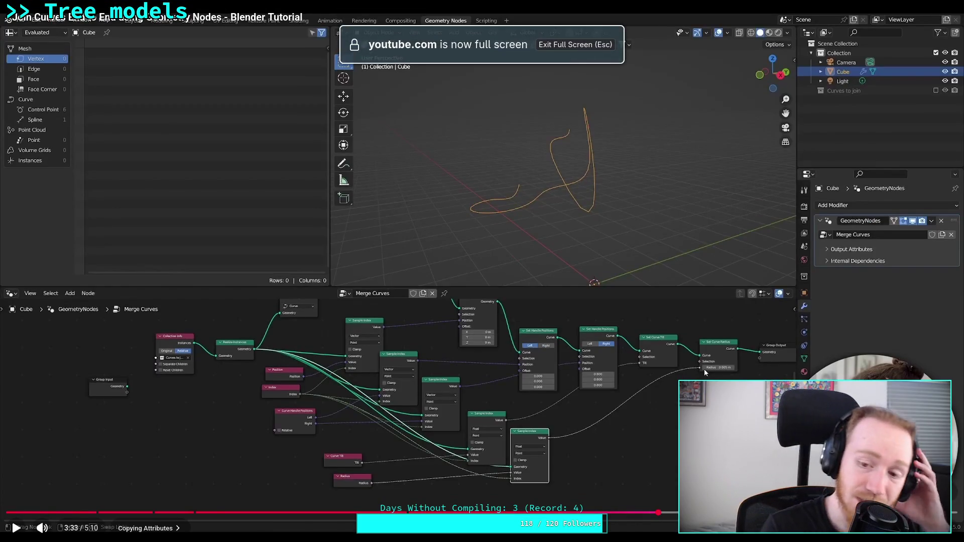
pyautogui.press('super+2')
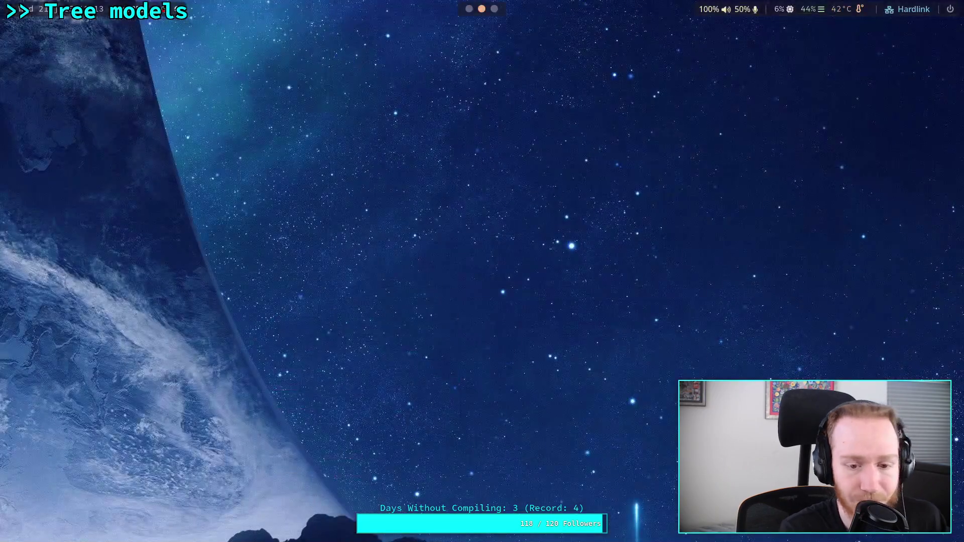
pyautogui.press('super+3')
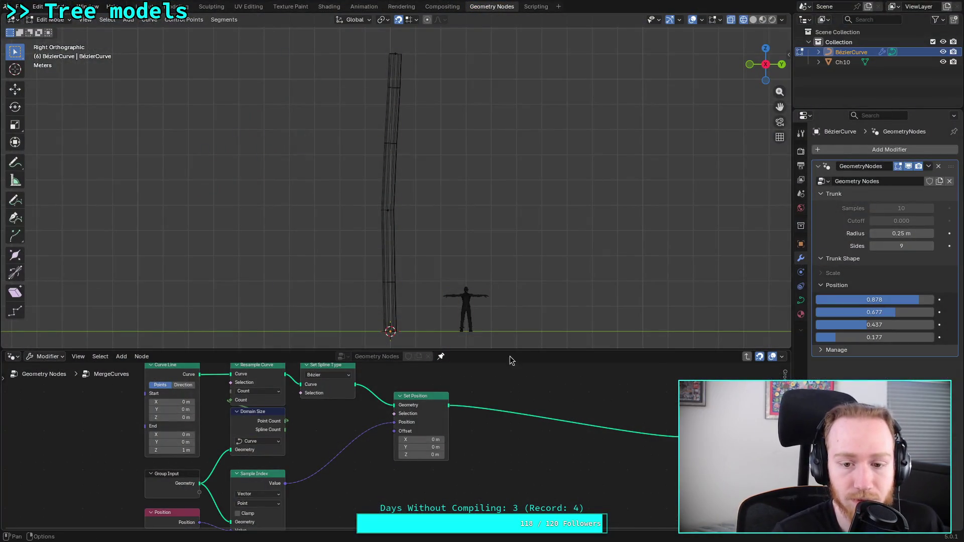
# Step: Back in the top-level tree, move Join Geometry through Group Output right to make room
pyautogui.moveTo(516, 350)
pyautogui.mouseDown()
pyautogui.moveTo(517, 308)
pyautogui.moveTo(512, 371)
pyautogui.mouseUp()
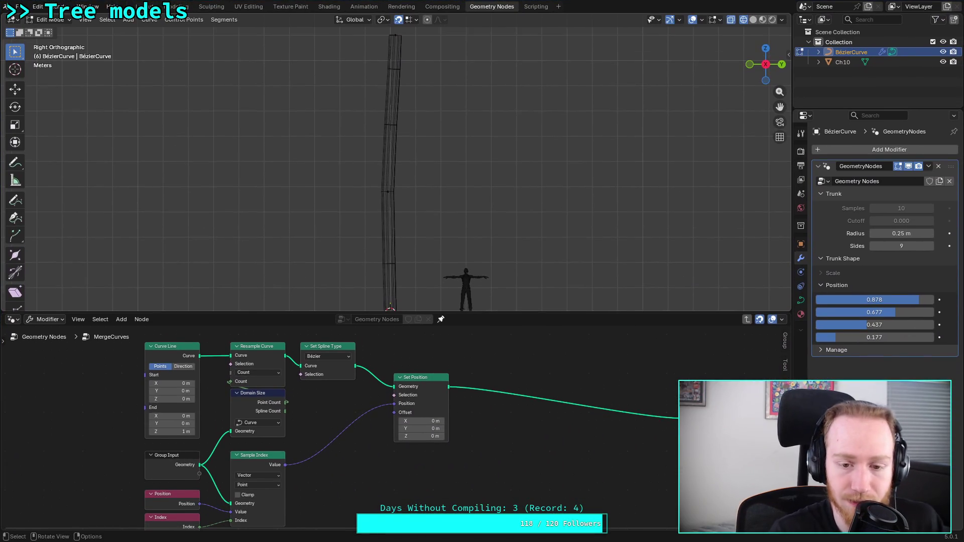
pyautogui.keyDown('super'); pyautogui.moveTo(503, 423); pyautogui.dragTo(509, 422); pyautogui.keyUp('super')
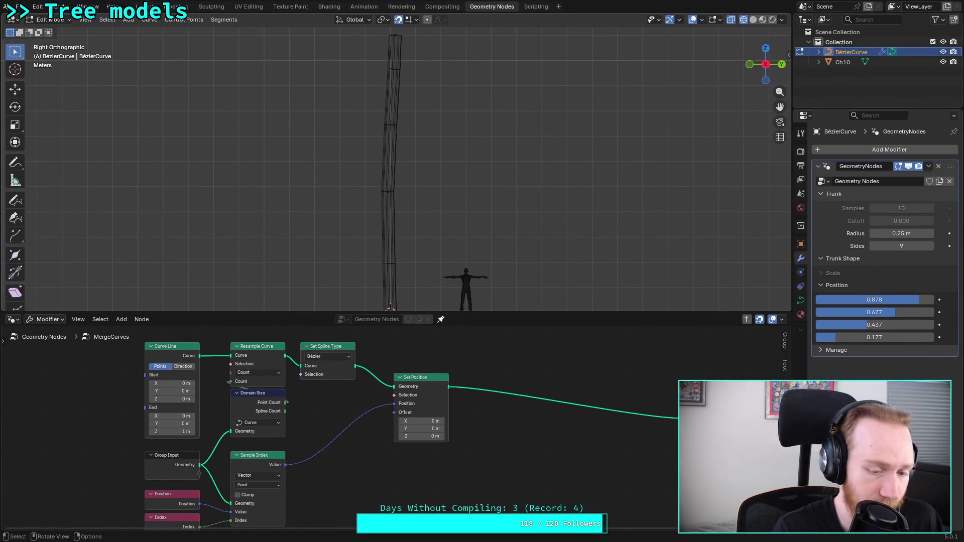
pyautogui.moveTo(544, 459)
pyautogui.mouseDown(button='middle')
pyautogui.moveTo(524, 405)
pyautogui.moveTo(495, 432)
pyautogui.moveTo(528, 452)
pyautogui.moveTo(538, 446)
pyautogui.moveTo(533, 452)
pyautogui.mouseUp(button='middle')
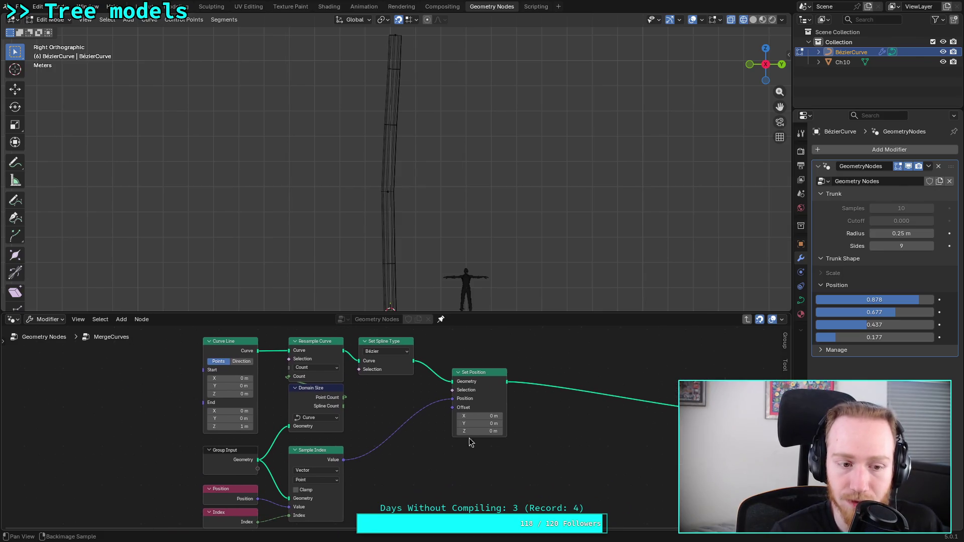
pyautogui.click(44, 337)
pyautogui.scroll(-2, 95, 394)
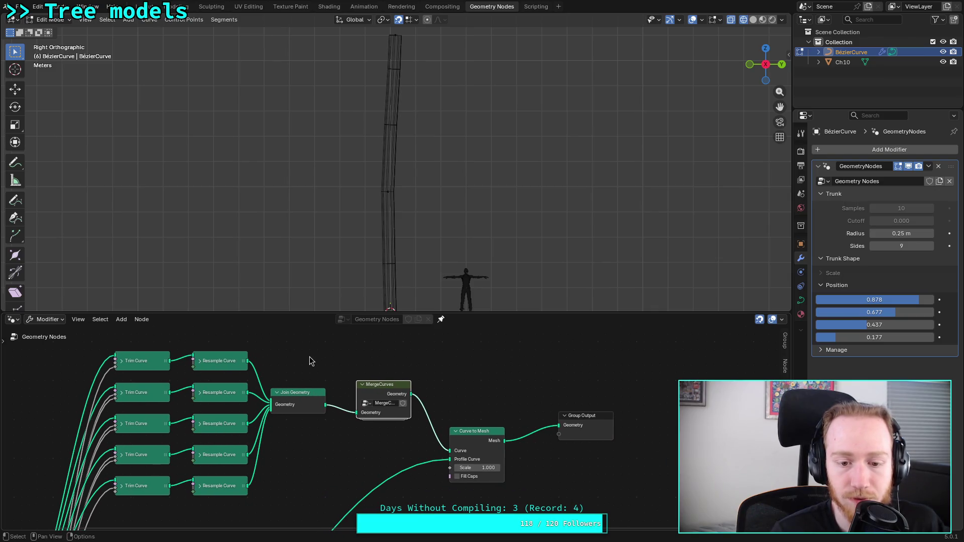
pyautogui.moveTo(330, 362); pyautogui.dragTo(419, 363, button='middle')
pyautogui.moveTo(209, 337); pyautogui.dragTo(337, 509)
pyautogui.moveTo(242, 361); pyautogui.dragTo(194, 358, button='middle')
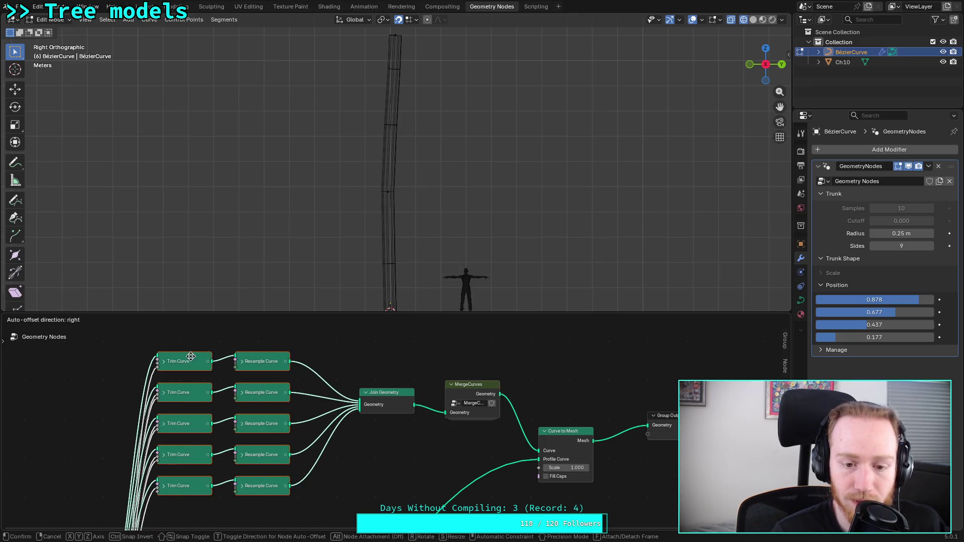
pyautogui.moveTo(427, 362)
pyautogui.mouseDown(button='middle')
pyautogui.moveTo(238, 350)
pyautogui.moveTo(317, 370)
pyautogui.moveTo(226, 339)
pyautogui.mouseUp(button='middle')
pyautogui.moveTo(233, 336); pyautogui.dragTo(442, 494)
pyautogui.moveTo(242, 369)
pyautogui.mouseDown()
pyautogui.moveTo(256, 368)
pyautogui.moveTo(222, 351)
pyautogui.moveTo(394, 357)
pyautogui.mouseUp()
pyautogui.moveTo(180, 360)
pyautogui.mouseDown(button='middle')
pyautogui.moveTo(235, 365)
pyautogui.moveTo(396, 428)
pyautogui.moveTo(383, 458)
pyautogui.mouseUp(button='middle')
# Step: Insert a Set Curve Radius node on the first Resample Curve to Join Geometry link
pyautogui.hotkey('shift', 'a')
pyautogui.write('s')
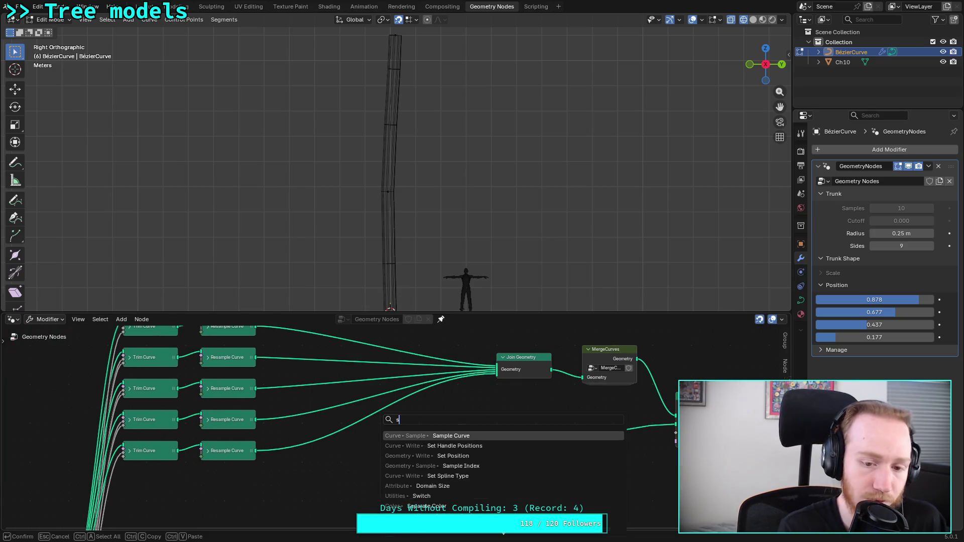
pyautogui.write('et rad')
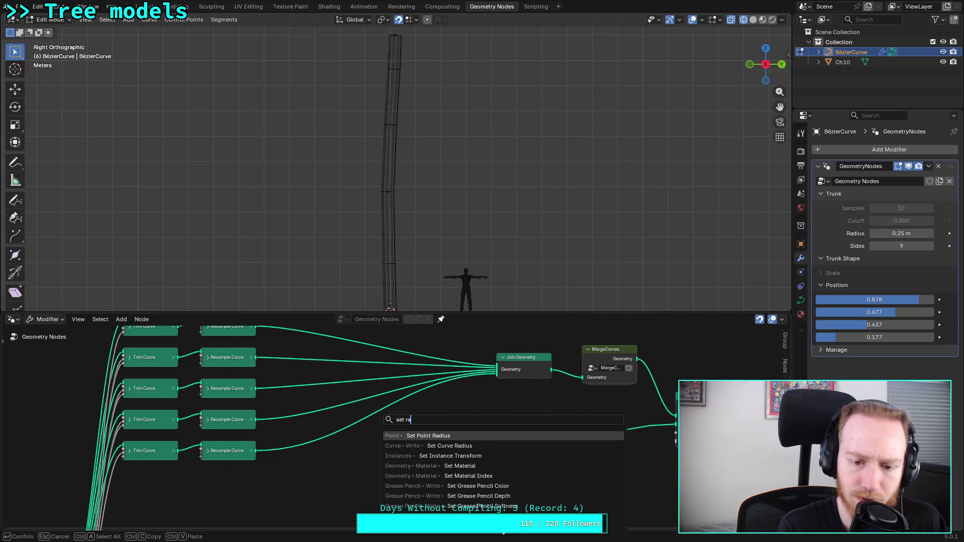
pyautogui.press('Return')
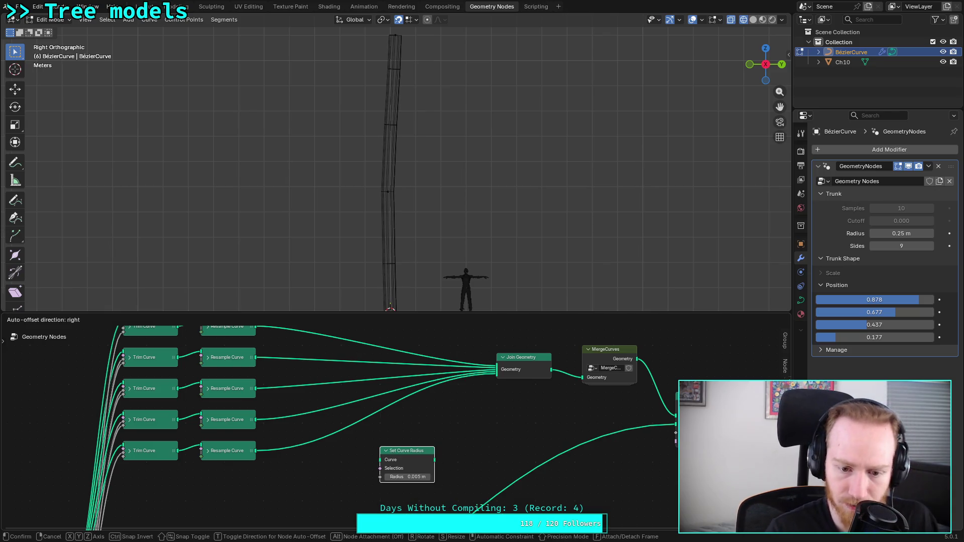
pyautogui.click(323, 362)
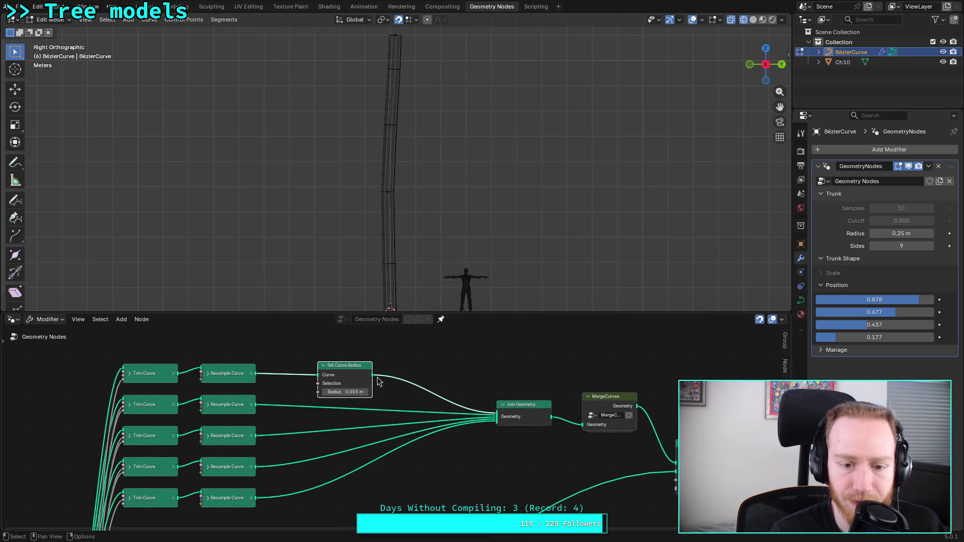
# Step: Feed a Group Input value into Set Curve Radius's Radius and set the fourth Trunk Shape Scale to 0.814
pyautogui.moveTo(407, 469); pyautogui.dragTo(418, 452, button='middle')
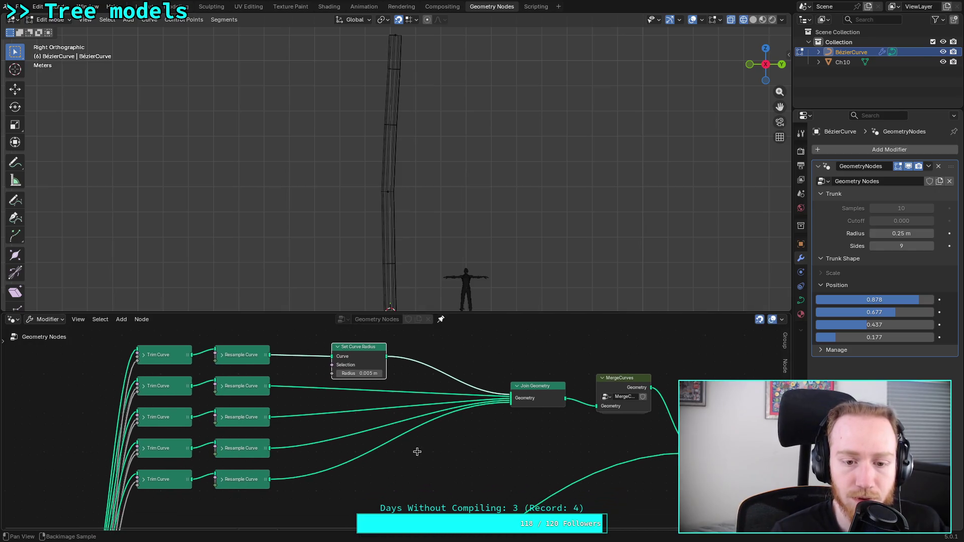
pyautogui.scroll(-1, 376, 453)
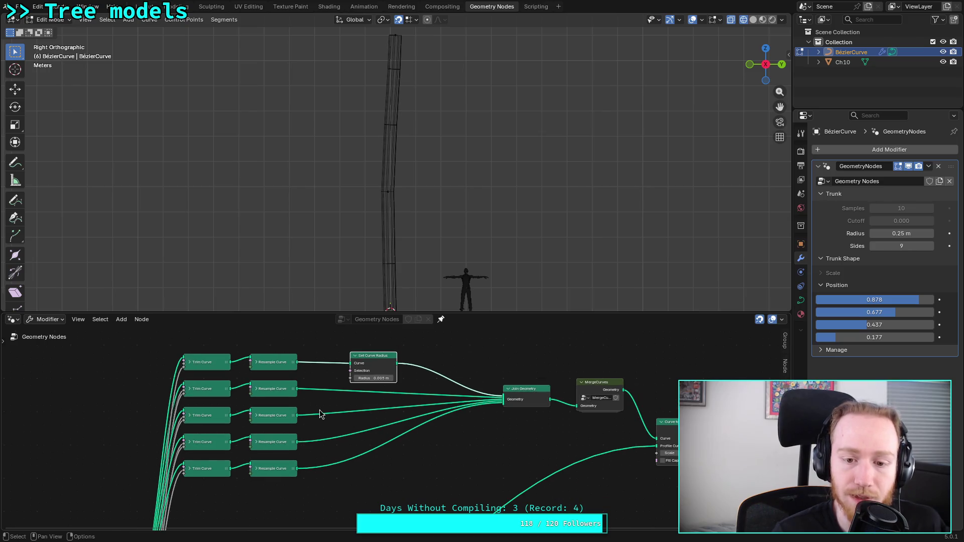
pyautogui.scroll(-1, 364, 264)
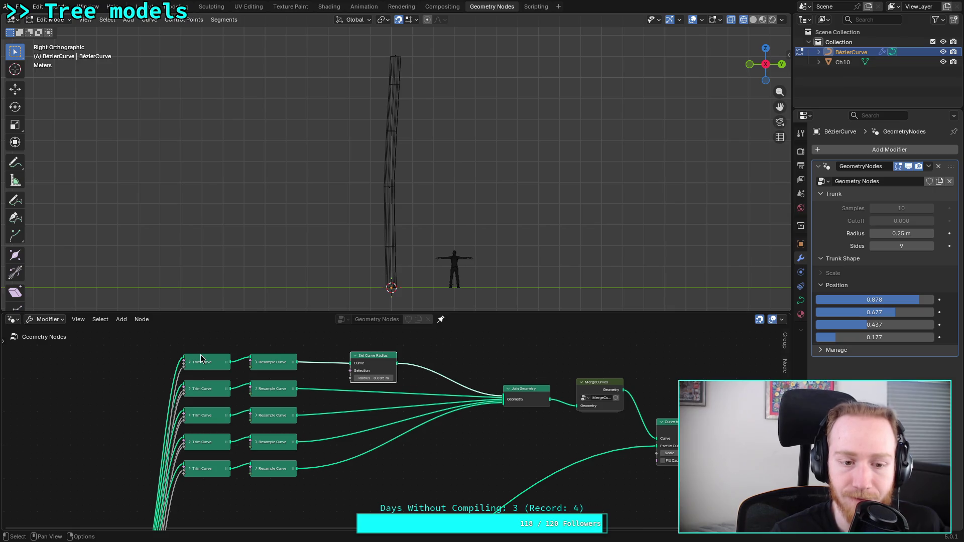
pyautogui.moveTo(185, 372)
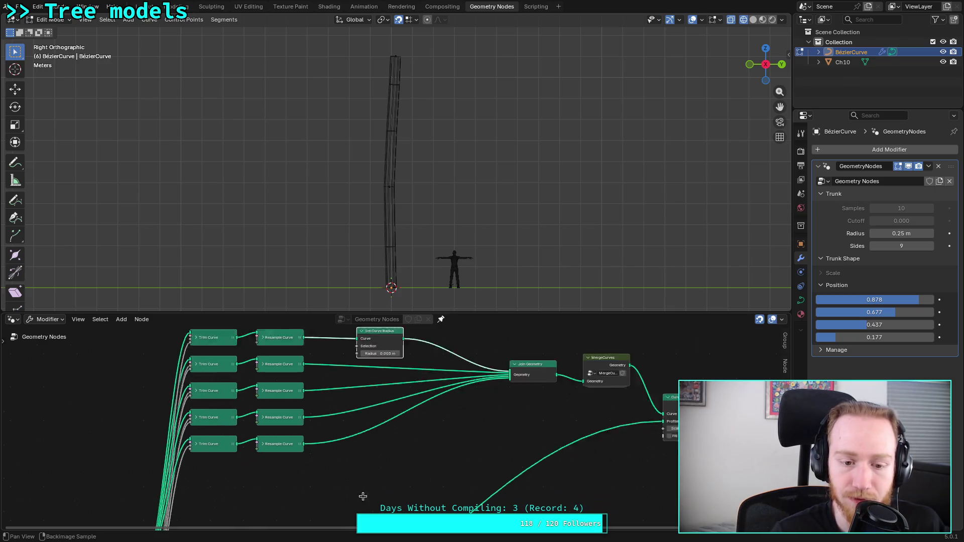
pyautogui.keyDown('shift'); pyautogui.scroll(-5, 383, 372); pyautogui.keyUp('shift')
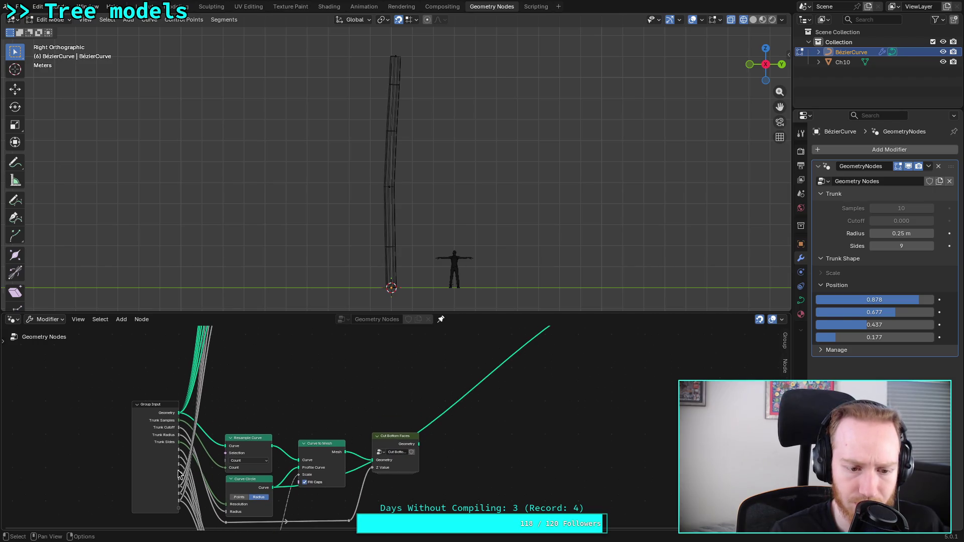
pyautogui.moveTo(179, 476)
pyautogui.moveTo(179, 475)
pyautogui.mouseDown()
pyautogui.moveTo(387, 318)
pyautogui.moveTo(442, 319)
pyautogui.moveTo(392, 334)
pyautogui.moveTo(387, 397)
pyautogui.mouseUp()
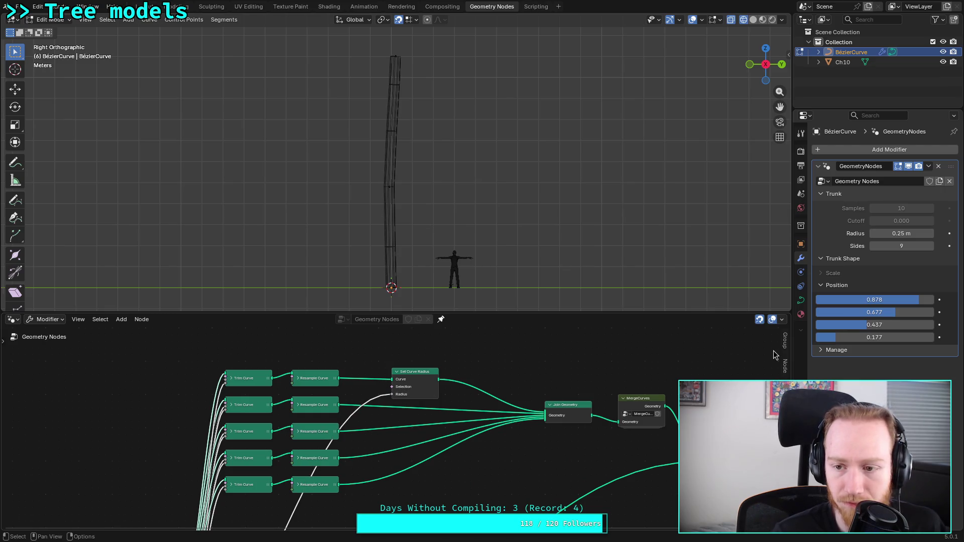
pyautogui.click(851, 273)
pyautogui.moveTo(881, 325); pyautogui.dragTo(912, 326)
# Step: Raise the fourth Trunk Shape Scale value to 0.848
pyautogui.scroll(1, 495, 381)
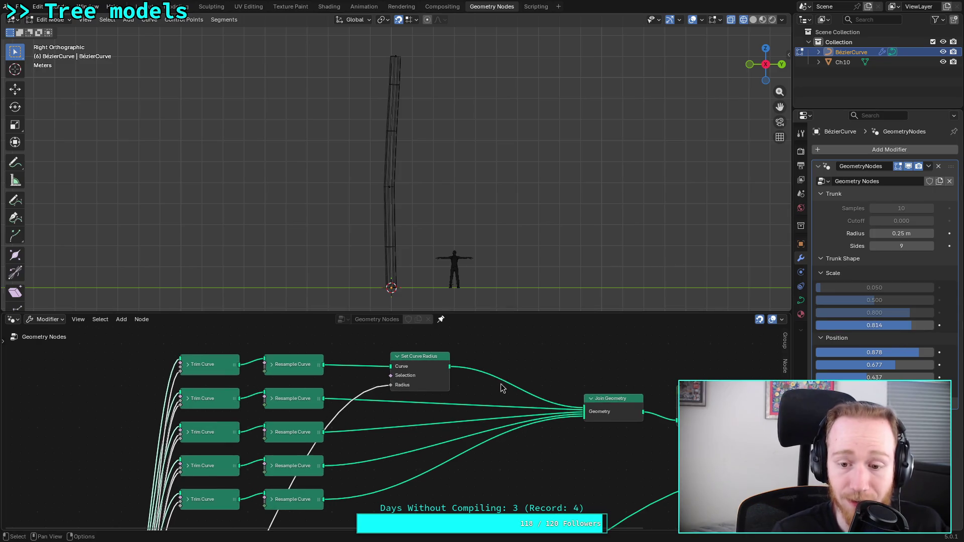
pyautogui.moveTo(535, 370)
pyautogui.mouseDown(button='middle')
pyautogui.moveTo(390, 355)
pyautogui.moveTo(411, 366)
pyautogui.mouseUp(button='middle')
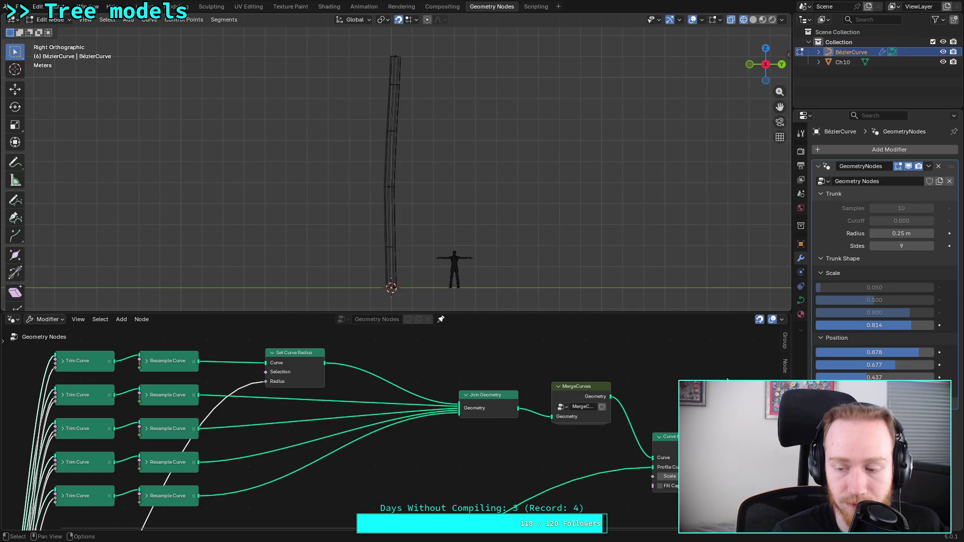
pyautogui.moveTo(906, 325)
pyautogui.mouseDown()
pyautogui.moveTo(879, 326)
pyautogui.moveTo(917, 325)
pyautogui.mouseUp()
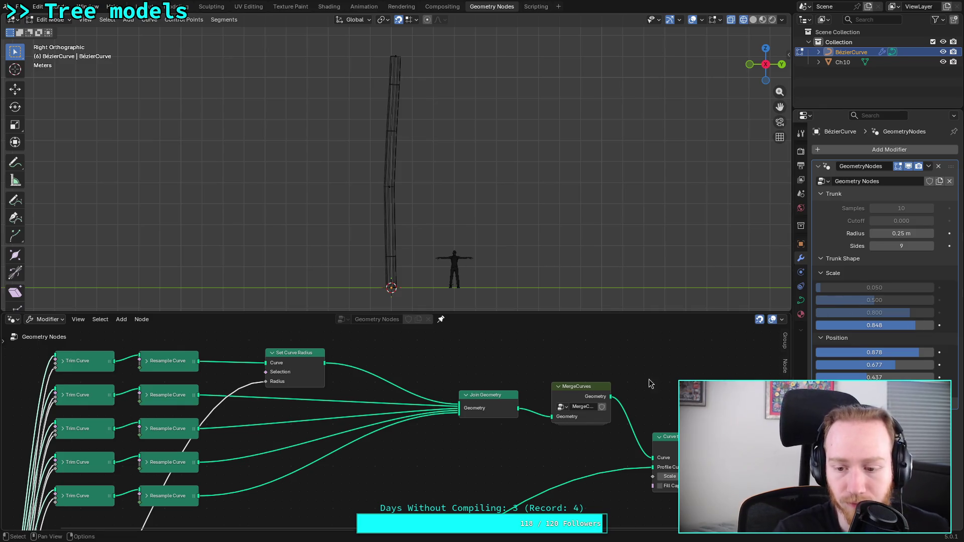
# Step: Delete Set Curve Radius, relink Resample Curve to Join Geometry, and place MergeCurves beside it
pyautogui.click(292, 362)
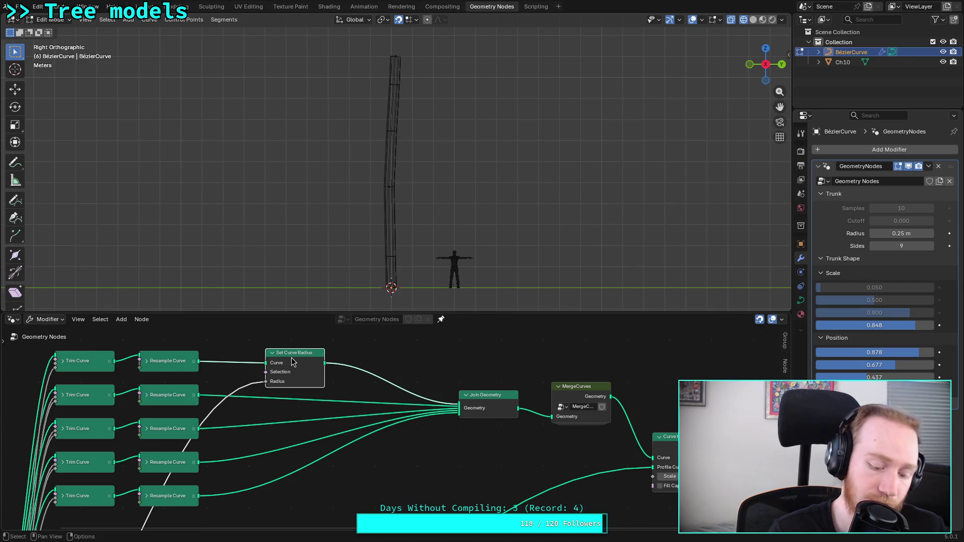
pyautogui.press('x')
pyautogui.moveTo(198, 361)
pyautogui.mouseDown()
pyautogui.moveTo(469, 405)
pyautogui.moveTo(392, 397)
pyautogui.moveTo(296, 371)
pyautogui.moveTo(296, 358)
pyautogui.mouseUp()
pyautogui.moveTo(578, 387)
pyautogui.mouseDown()
pyautogui.moveTo(367, 346)
pyautogui.moveTo(358, 379)
pyautogui.moveTo(376, 404)
pyautogui.moveTo(361, 376)
pyautogui.mouseUp()
pyautogui.moveTo(446, 441); pyautogui.dragTo(295, 374, button='middle')
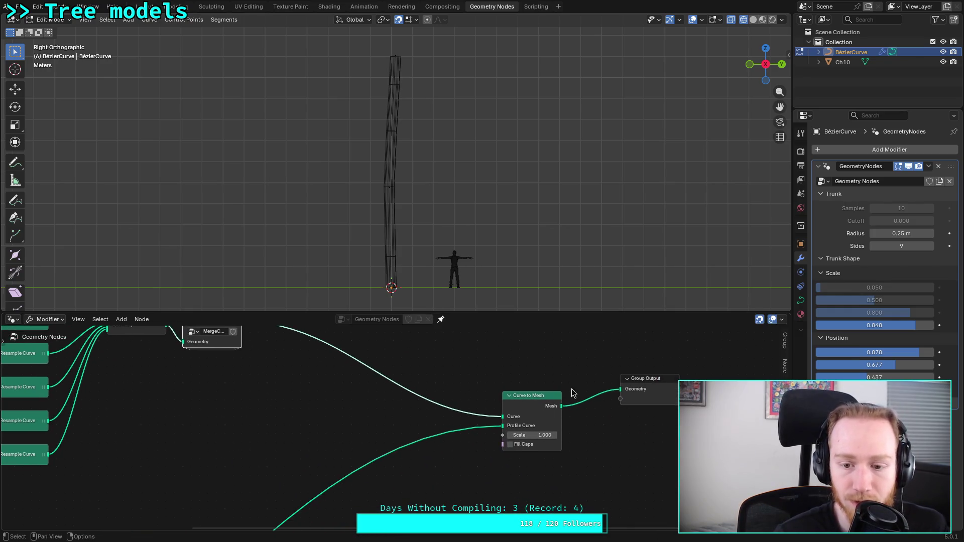
# Step: Link Mix Trunk's Result to the Curve to Mesh Scale input
pyautogui.scroll(-3, 357, 455)
pyautogui.moveTo(357, 455)
pyautogui.mouseDown(button='middle')
pyautogui.moveTo(394, 351)
pyautogui.moveTo(322, 482)
pyautogui.moveTo(314, 452)
pyautogui.moveTo(353, 420)
pyautogui.moveTo(389, 404)
pyautogui.moveTo(355, 448)
pyautogui.moveTo(428, 418)
pyautogui.moveTo(457, 353)
pyautogui.moveTo(394, 356)
pyautogui.moveTo(357, 376)
pyautogui.moveTo(353, 420)
pyautogui.moveTo(366, 455)
pyautogui.moveTo(335, 472)
pyautogui.mouseUp(button='middle')
pyautogui.moveTo(186, 524)
pyautogui.mouseDown()
pyautogui.moveTo(648, 261)
pyautogui.moveTo(564, 413)
pyautogui.moveTo(566, 394)
pyautogui.mouseUp()
# Step: Set the four Trunk Shape Scale values to 0.712, 0.475, 0.353 and 1.000
pyautogui.moveTo(849, 288)
pyautogui.mouseDown()
pyautogui.moveTo(876, 288)
pyautogui.moveTo(854, 287)
pyautogui.mouseUp()
pyautogui.scroll(2, 447, 204)
pyautogui.scroll(-1, 447, 204)
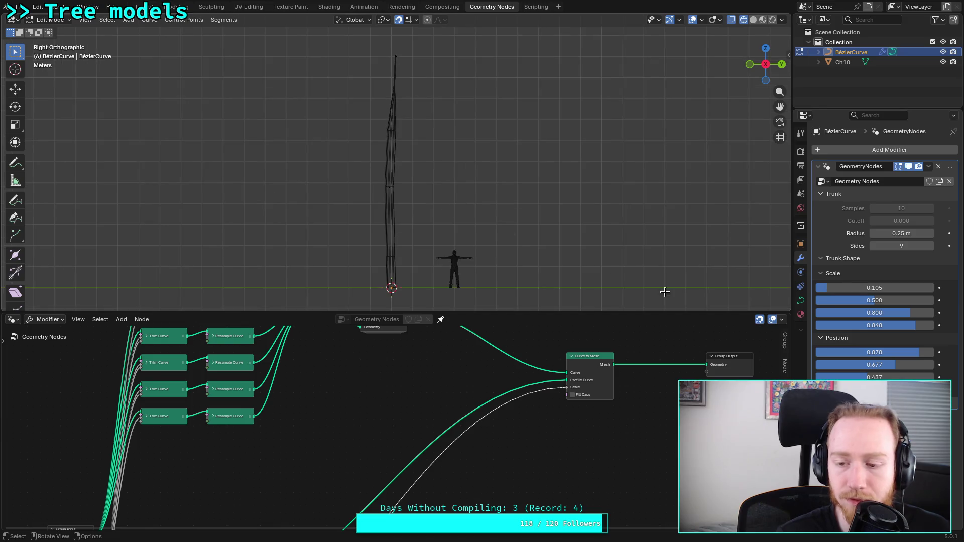
pyautogui.moveTo(889, 327)
pyautogui.mouseDown()
pyautogui.moveTo(829, 327)
pyautogui.moveTo(908, 327)
pyautogui.moveTo(878, 327)
pyautogui.mouseUp()
pyautogui.moveTo(875, 313)
pyautogui.mouseDown()
pyautogui.moveTo(901, 300)
pyautogui.moveTo(872, 300)
pyautogui.moveTo(858, 288)
pyautogui.moveTo(934, 287)
pyautogui.moveTo(893, 287)
pyautogui.mouseUp()
pyautogui.moveTo(904, 325)
pyautogui.mouseDown()
pyautogui.moveTo(934, 325)
pyautogui.moveTo(888, 348)
pyautogui.mouseUp()
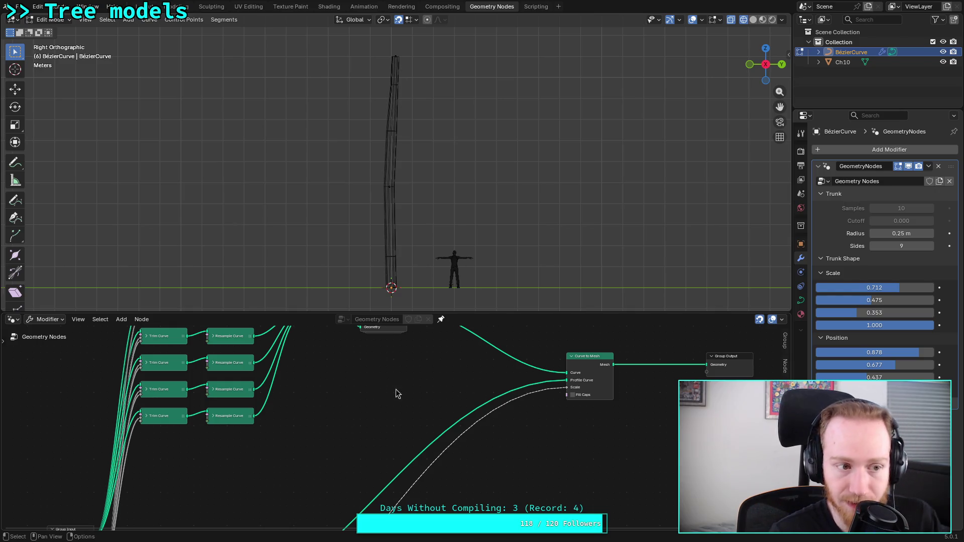
pyautogui.moveTo(350, 391)
pyautogui.mouseDown(button='middle')
pyautogui.moveTo(408, 432)
pyautogui.moveTo(399, 439)
pyautogui.moveTo(472, 435)
pyautogui.mouseUp(button='middle')
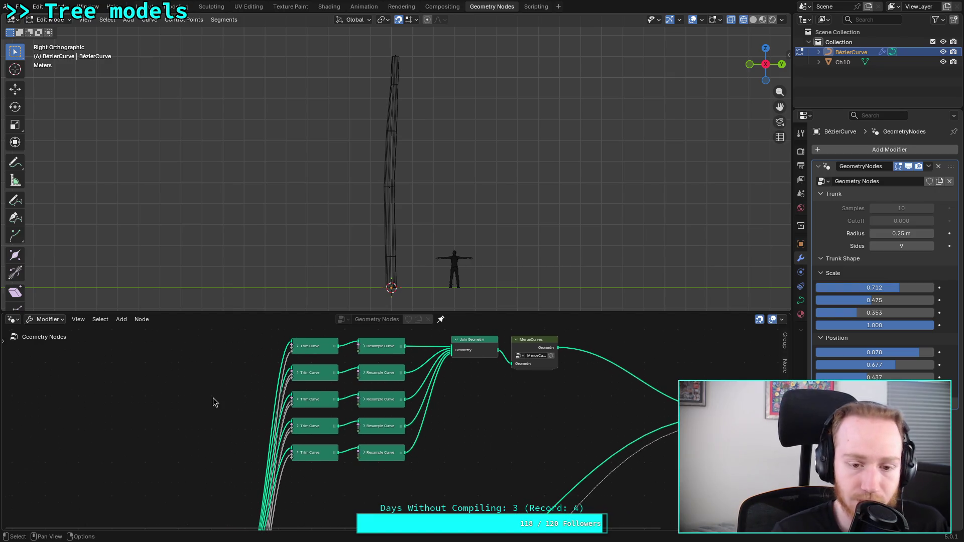
# Step: Add a Reverse Curve node fed by the Group Input Geometry
pyautogui.moveTo(220, 456); pyautogui.dragTo(216, 349, button='middle')
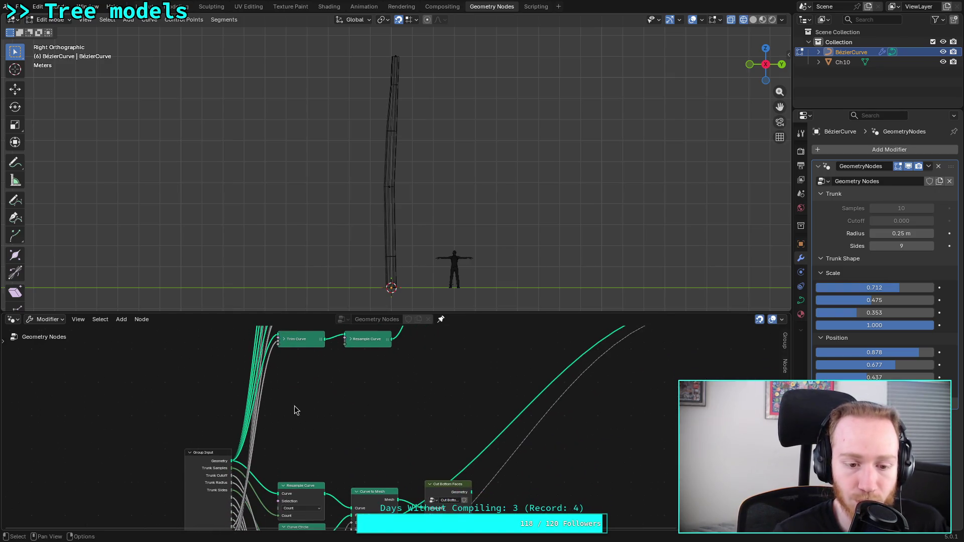
pyautogui.hotkey('shift', 'a')
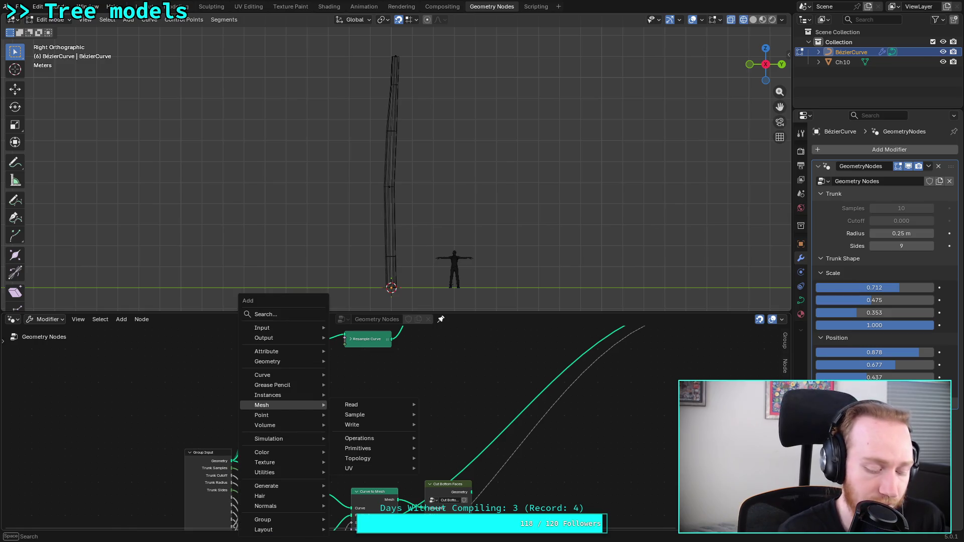
pyautogui.write('c')
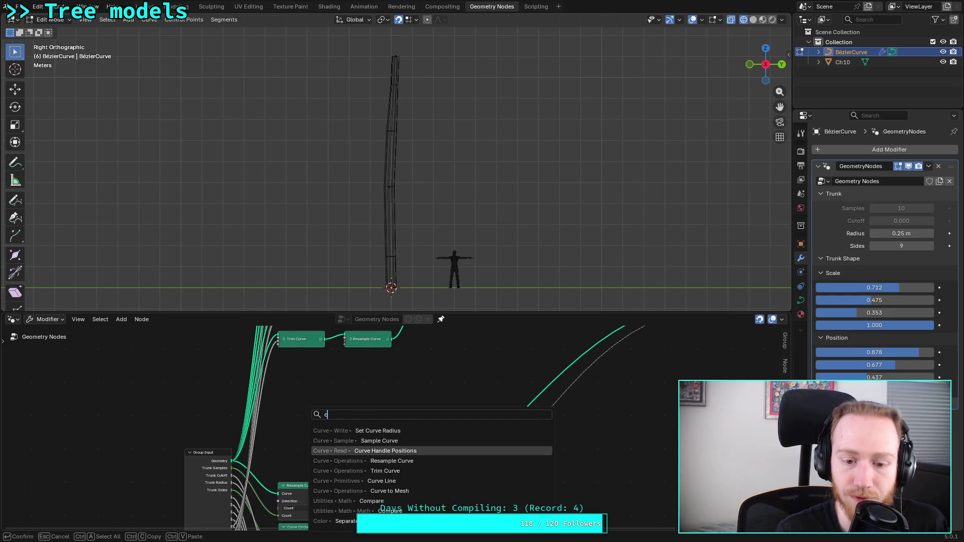
pyautogui.press('BackSpace')
pyautogui.write('inv')
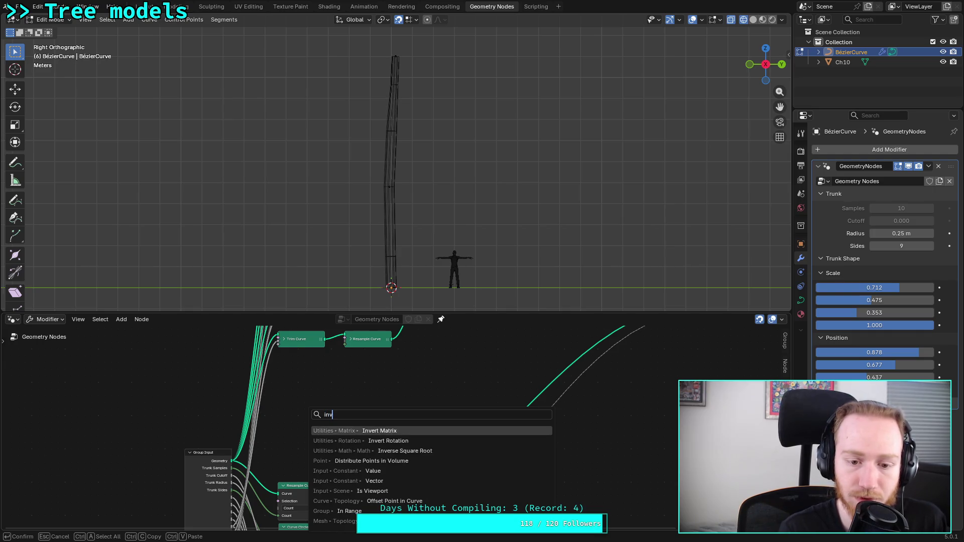
pyautogui.press('Down')
pyautogui.press('Down')
pyautogui.press('Down')
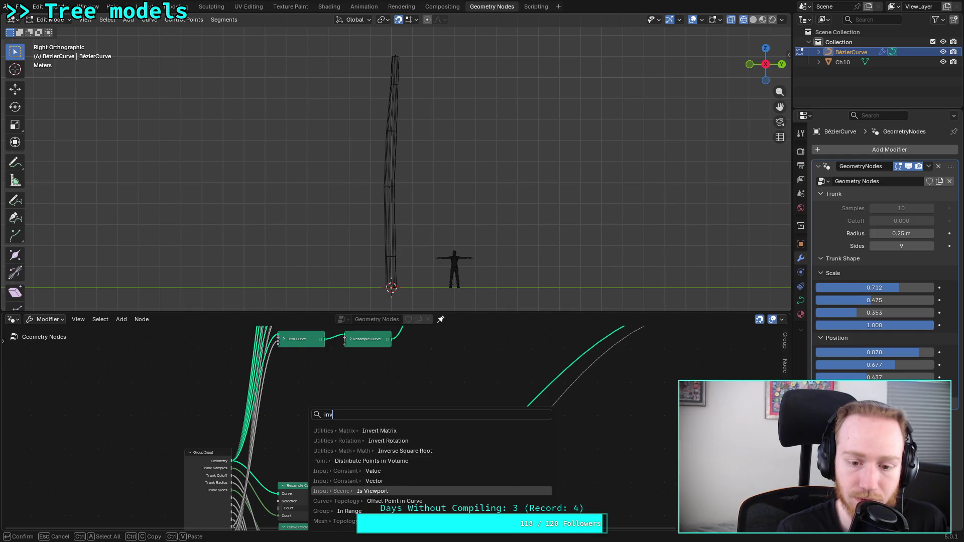
pyautogui.press('BackSpace')
pyautogui.press('BackSpace')
pyautogui.press('BackSpace')
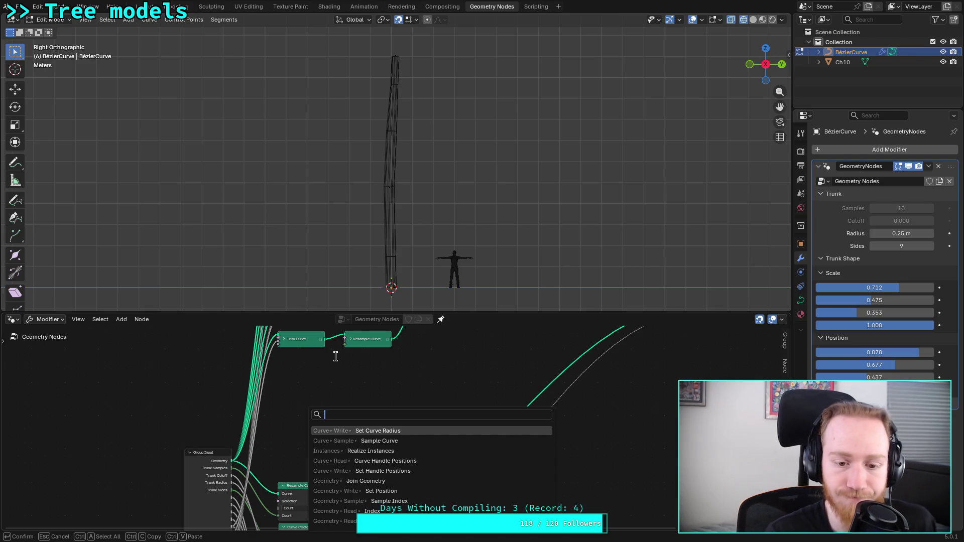
pyautogui.press('Escape')
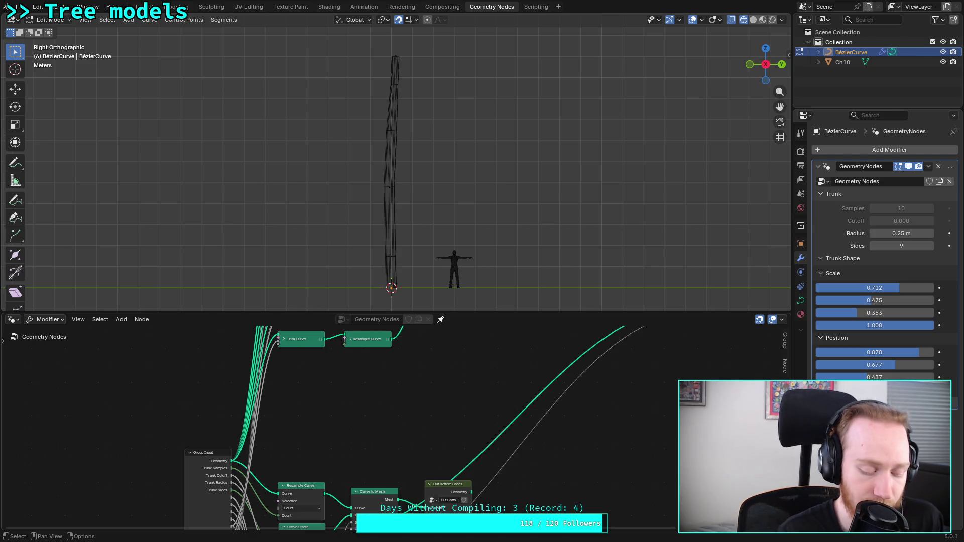
pyautogui.hotkey('shift', 'a')
pyautogui.write('reve')
pyautogui.press('Return')
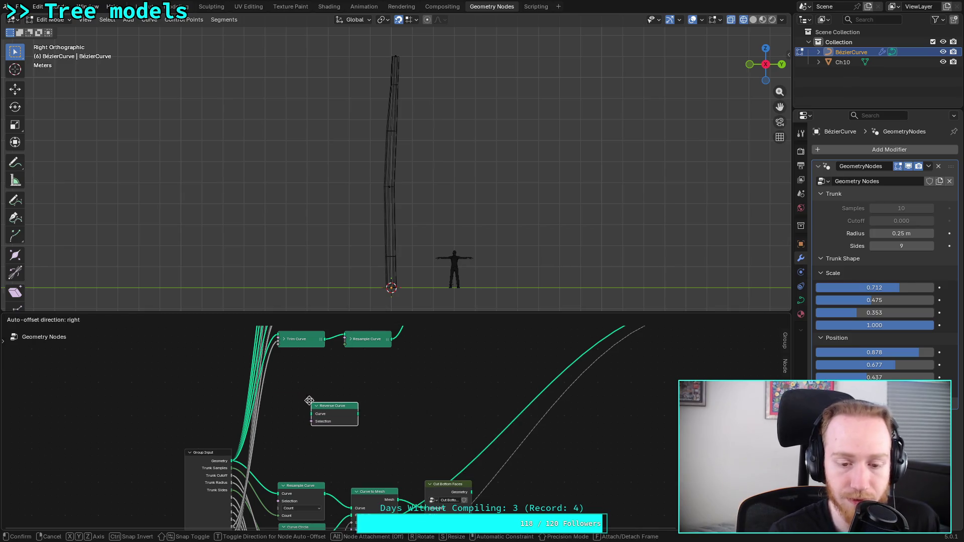
pyautogui.click(167, 361)
pyautogui.moveTo(233, 461); pyautogui.dragTo(172, 374)
# Step: Connect Reverse Curve's output to the Curve input of each Trim Curve node
pyautogui.scroll(3, 228, 360)
pyautogui.scroll(-2, 229, 358)
pyautogui.moveTo(230, 358)
pyautogui.mouseDown(button='middle')
pyautogui.moveTo(258, 436)
pyautogui.moveTo(297, 431)
pyautogui.mouseUp(button='middle')
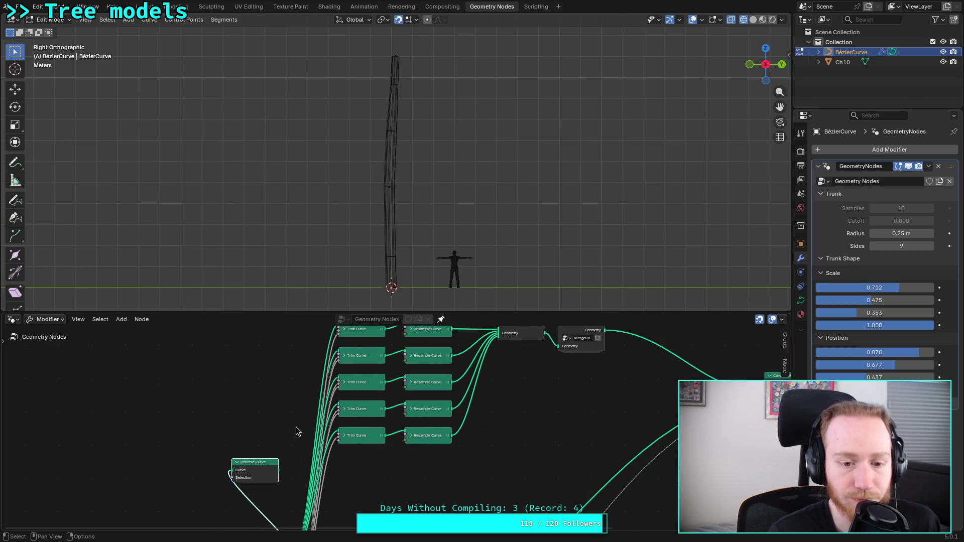
pyautogui.moveTo(288, 389); pyautogui.dragTo(250, 418, button='middle')
pyautogui.moveTo(240, 500)
pyautogui.mouseDown()
pyautogui.moveTo(300, 467)
pyautogui.moveTo(283, 475)
pyautogui.mouseUp()
pyautogui.moveTo(240, 503)
pyautogui.mouseDown()
pyautogui.moveTo(300, 440)
pyautogui.moveTo(243, 499)
pyautogui.moveTo(309, 385)
pyautogui.mouseUp()
pyautogui.moveTo(240, 504); pyautogui.dragTo(300, 360)
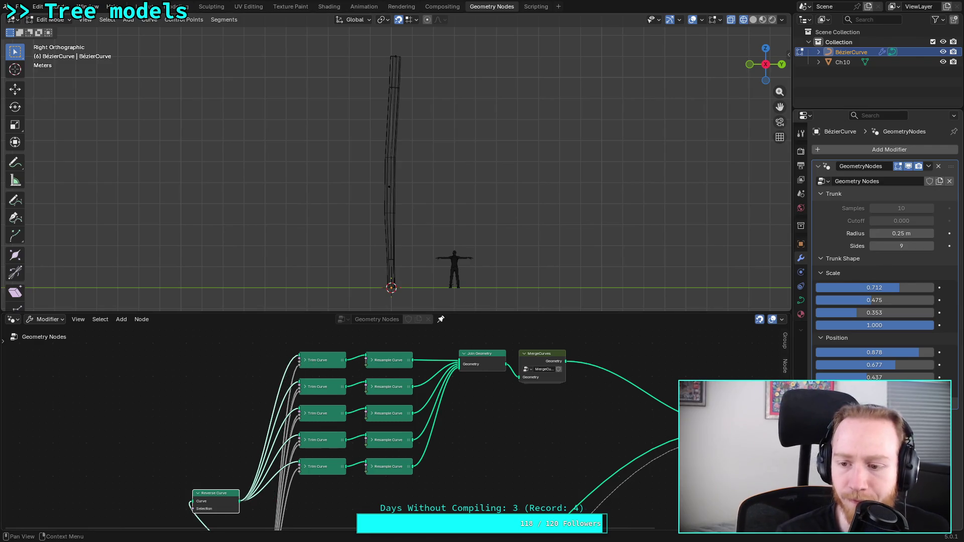
# Step: Lower a trunk Position value and check the top Trim Curve's settings
pyautogui.moveTo(899, 353)
pyautogui.mouseDown()
pyautogui.moveTo(829, 352)
pyautogui.moveTo(894, 374)
pyautogui.mouseUp()
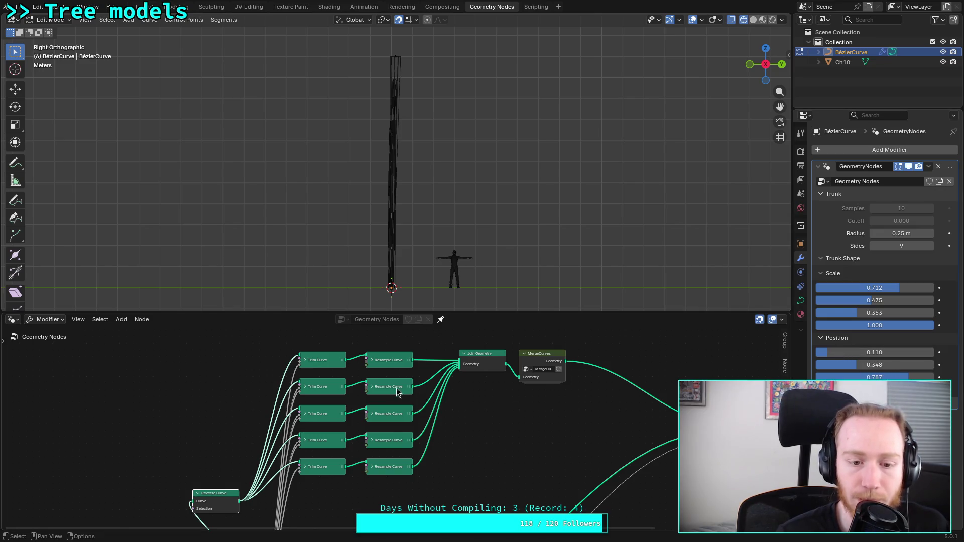
pyautogui.click(304, 361)
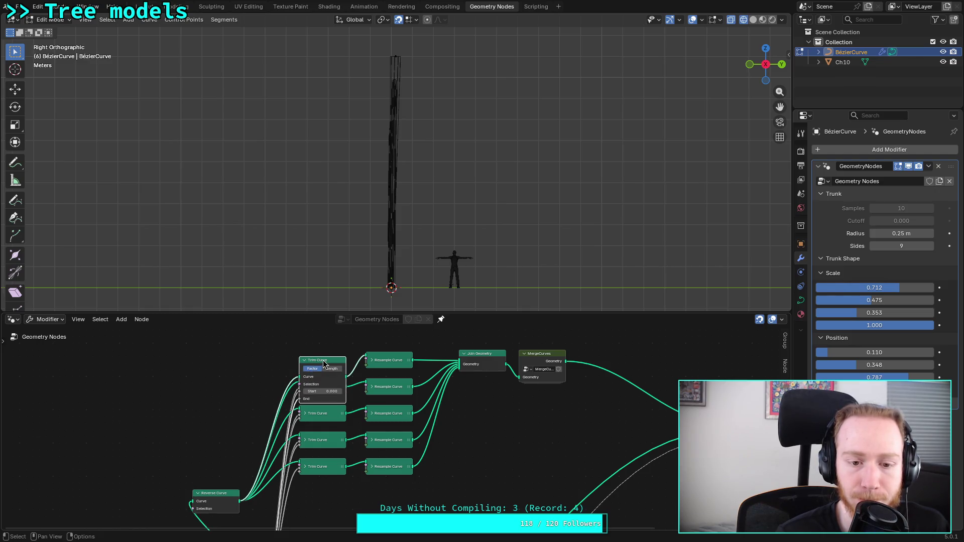
pyautogui.click(304, 361)
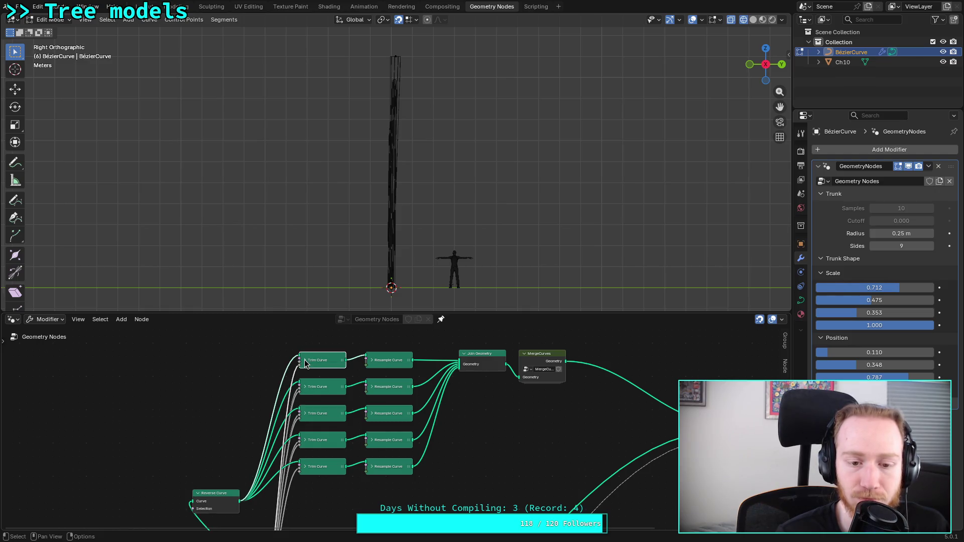
# Step: Delete the Reverse Curve node from the trunk tree
pyautogui.click(221, 503)
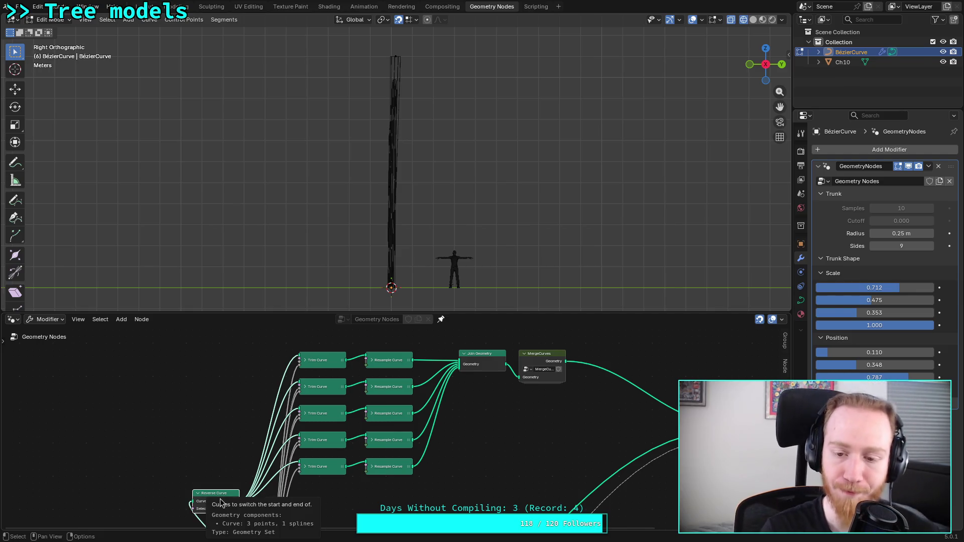
pyautogui.press('x')
pyautogui.scroll(-2, 436, 434)
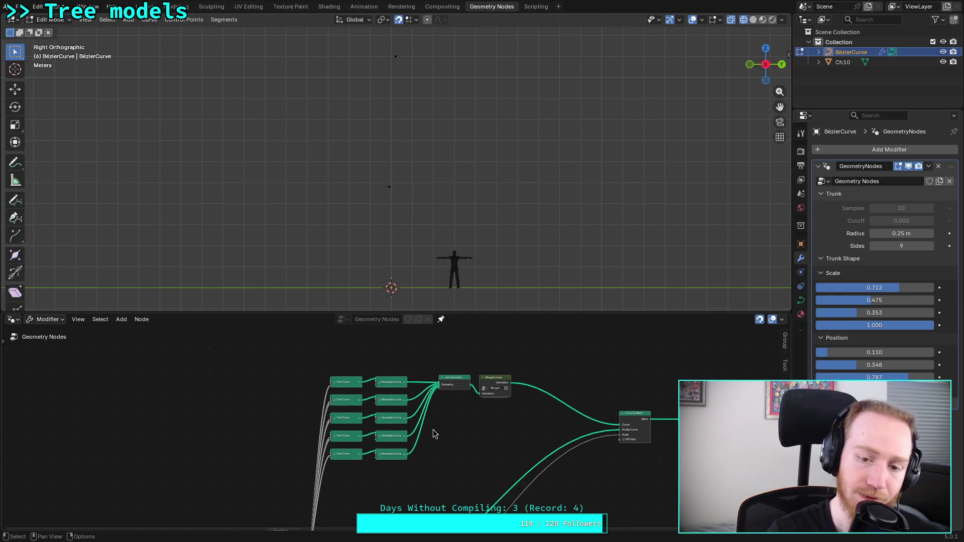
# Step: Enlarge the node editor and save plants.blend
pyautogui.moveTo(442, 312); pyautogui.dragTo(442, 184)
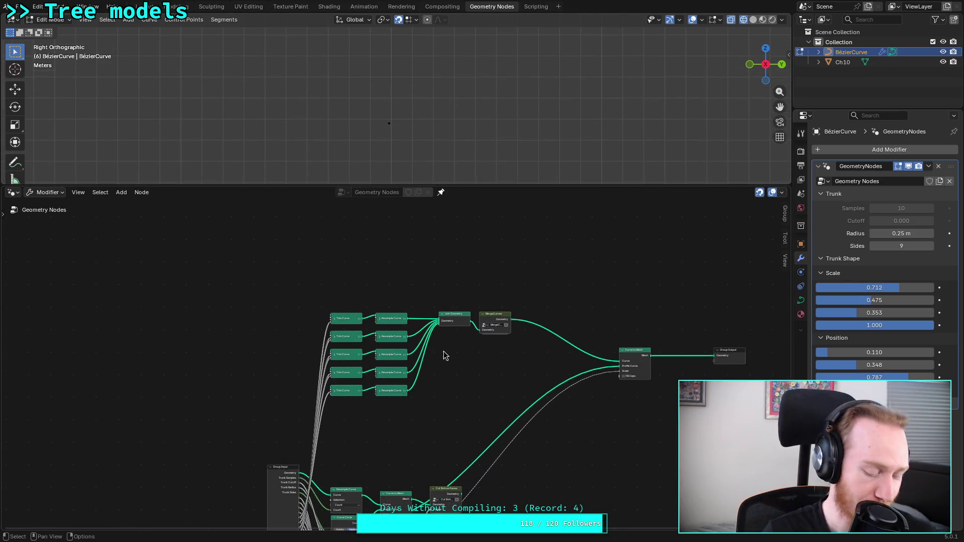
pyautogui.moveTo(435, 390); pyautogui.dragTo(392, 335, button='middle')
pyautogui.hotkey('ctrl', 's')
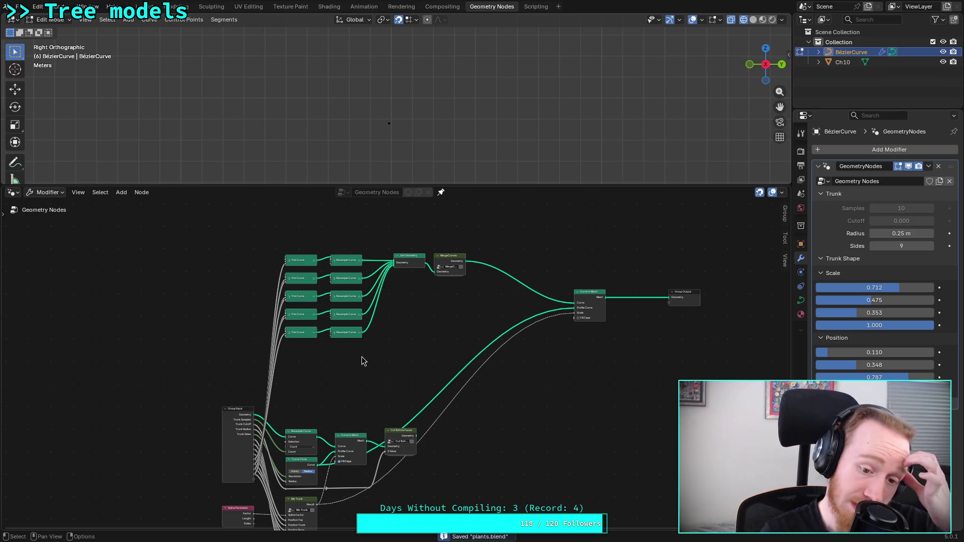
# Step: Connect Group Input Geometry directly to the Curve inputs of the Trim Curve nodes
pyautogui.moveTo(321, 384); pyautogui.dragTo(314, 333, button='middle')
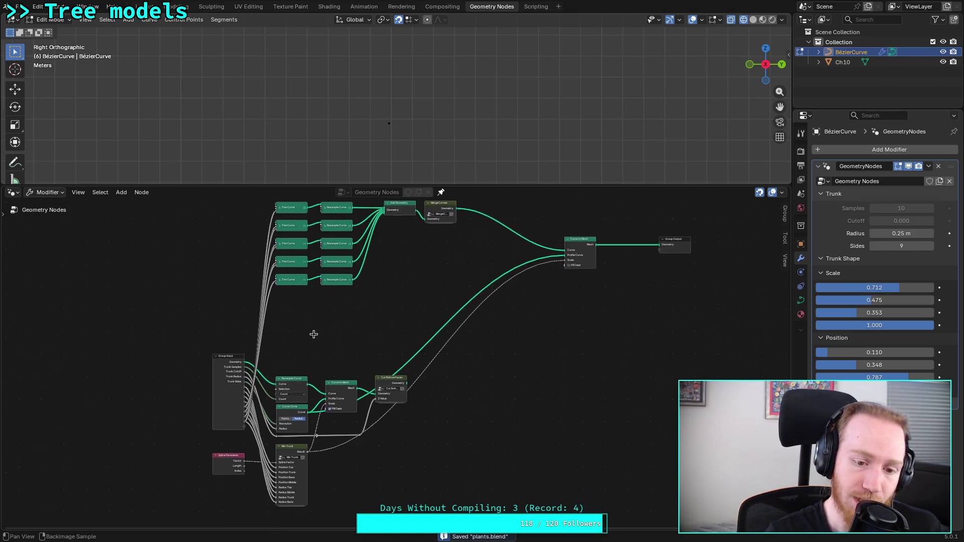
pyautogui.scroll(3, 314, 334)
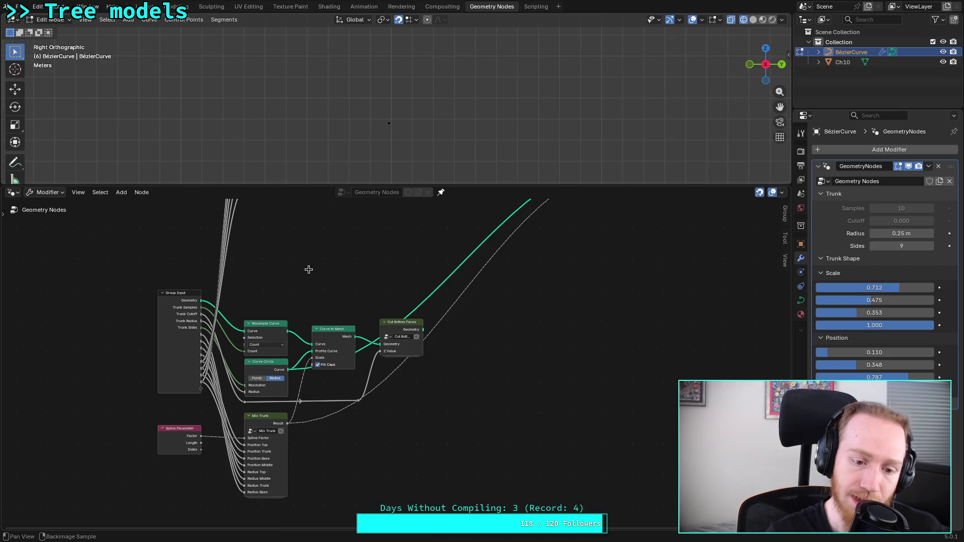
pyautogui.moveTo(307, 269); pyautogui.dragTo(353, 396, button='middle')
pyautogui.moveTo(246, 430); pyautogui.dragTo(289, 320)
pyautogui.moveTo(248, 442); pyautogui.dragTo(254, 471, button='middle')
pyautogui.moveTo(252, 459); pyautogui.dragTo(300, 295)
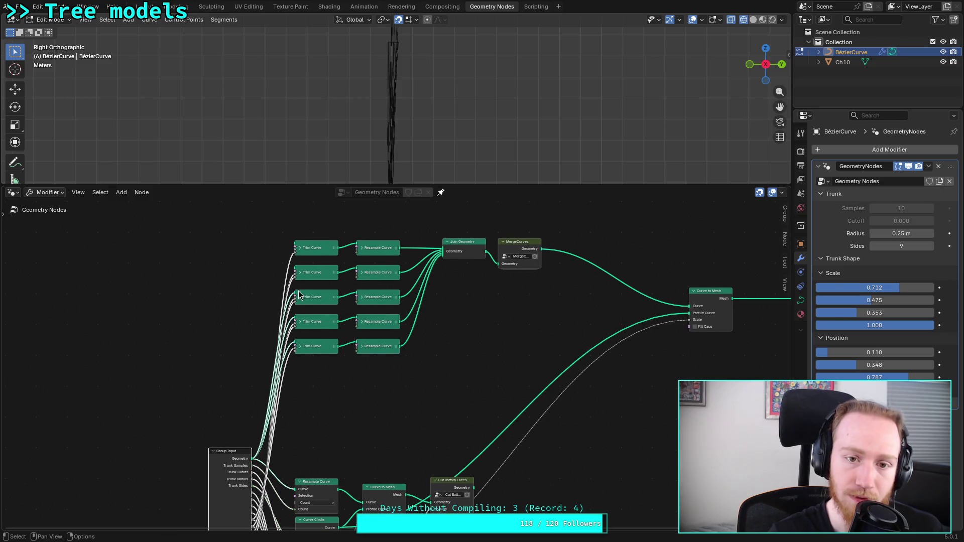
pyautogui.moveTo(252, 455); pyautogui.dragTo(301, 246)
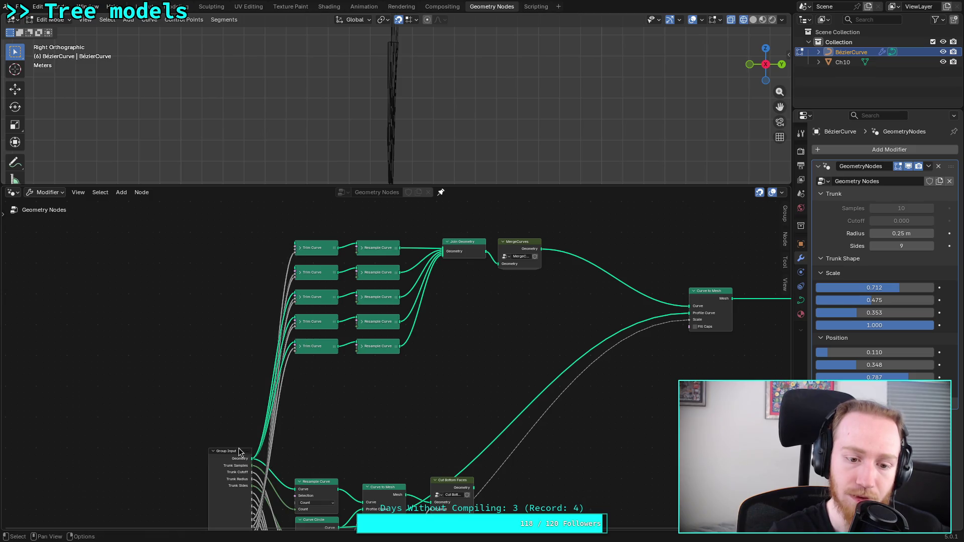
pyautogui.moveTo(254, 467); pyautogui.dragTo(297, 249)
pyautogui.moveTo(436, 319); pyautogui.dragTo(384, 391, button='middle')
# Step: Set the Trunk Shape Position values to 1.000, 0.694 and 0.386, enlarging the 3D view
pyautogui.moveTo(875, 353)
pyautogui.mouseDown()
pyautogui.moveTo(897, 374)
pyautogui.moveTo(861, 377)
pyautogui.mouseUp()
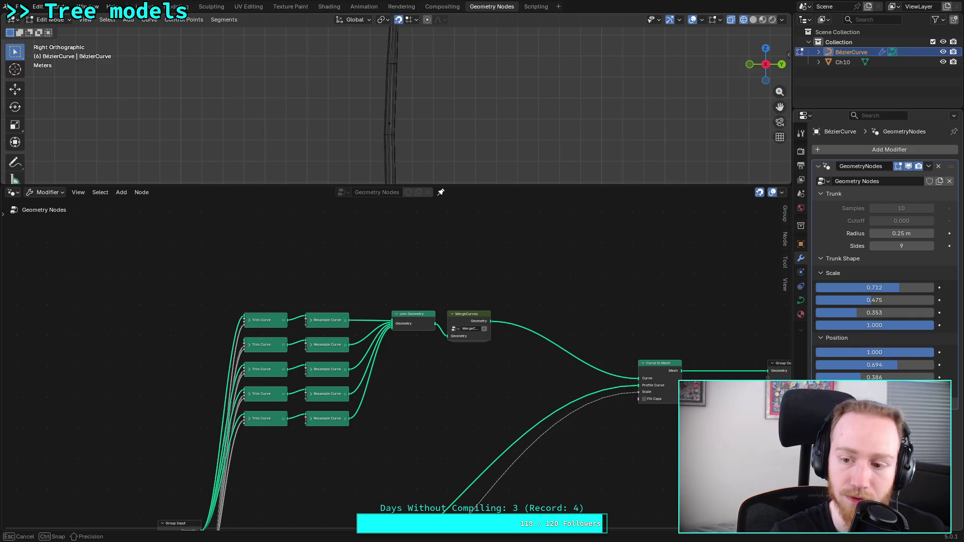
pyautogui.moveTo(455, 185); pyautogui.dragTo(455, 276)
pyautogui.moveTo(463, 419)
pyautogui.mouseDown(button='middle')
pyautogui.moveTo(388, 396)
pyautogui.moveTo(349, 272)
pyautogui.mouseUp(button='middle')
pyautogui.moveTo(281, 453); pyautogui.dragTo(301, 402, button='middle')
pyautogui.scroll(-3, 296, 434)
# Step: Rearrange the graph, moving Mix Trunk to the lower left and Cut Bottom Faces higher
pyautogui.press('g')
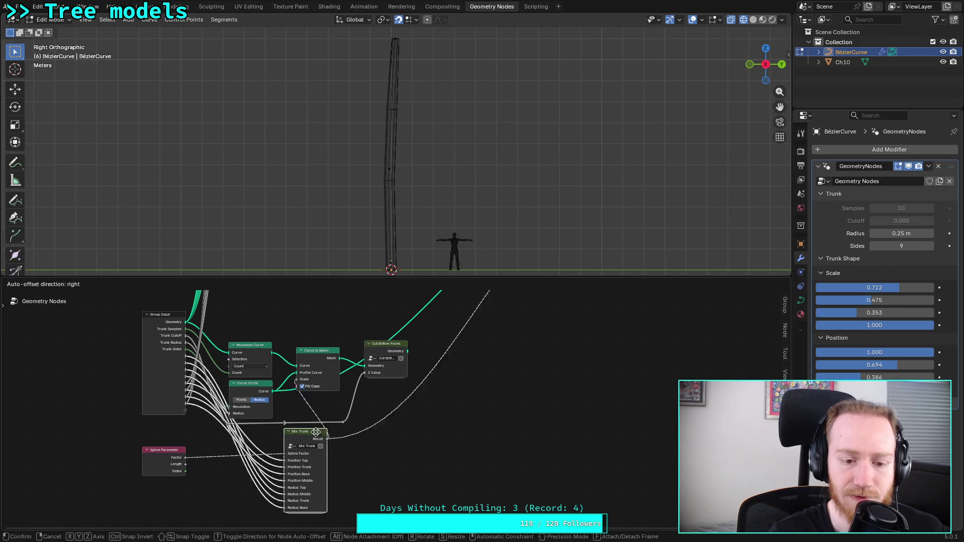
pyautogui.click(442, 302)
pyautogui.moveTo(517, 351); pyautogui.dragTo(510, 461, button='middle')
pyautogui.moveTo(424, 406); pyautogui.dragTo(404, 341)
pyautogui.moveTo(427, 414); pyautogui.dragTo(383, 335)
pyautogui.moveTo(438, 441); pyautogui.dragTo(447, 402, button='middle')
pyautogui.click(336, 428)
pyautogui.moveTo(390, 415)
pyautogui.mouseDown()
pyautogui.moveTo(477, 406)
pyautogui.moveTo(394, 406)
pyautogui.mouseUp()
pyautogui.click(159, 393)
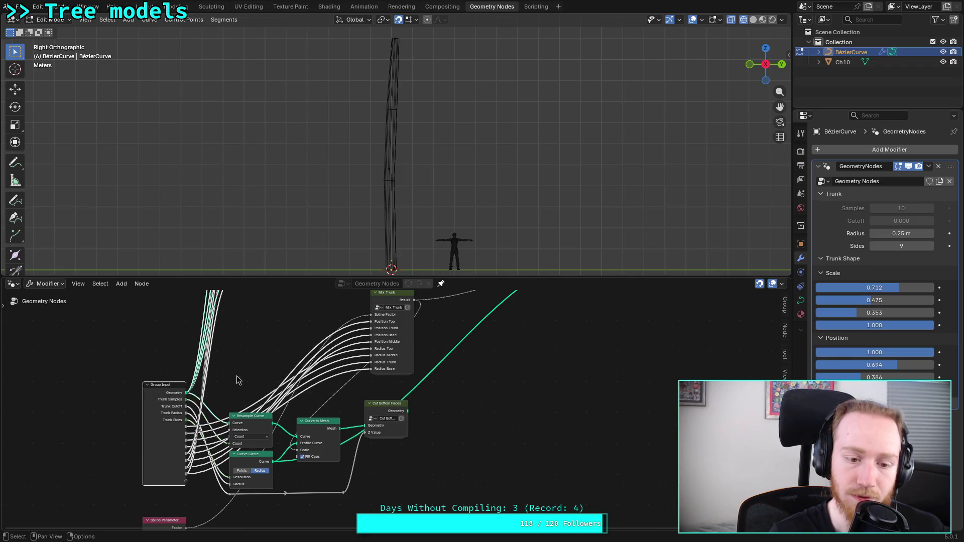
pyautogui.scroll(-2, 236, 381)
pyautogui.moveTo(345, 378); pyautogui.dragTo(215, 409, button='middle')
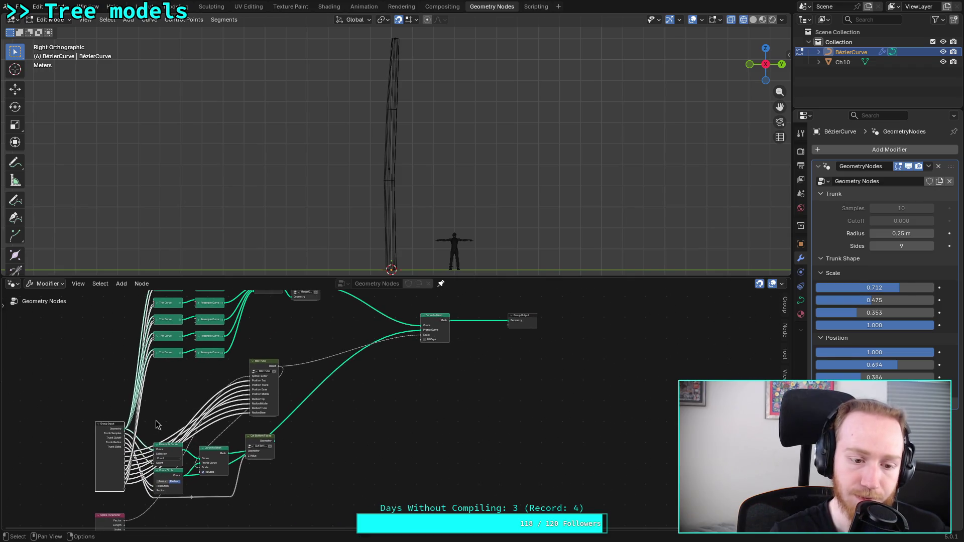
pyautogui.moveTo(276, 361)
pyautogui.mouseDown()
pyautogui.moveTo(173, 482)
pyautogui.moveTo(167, 507)
pyautogui.mouseUp()
pyautogui.scroll(3, 171, 497)
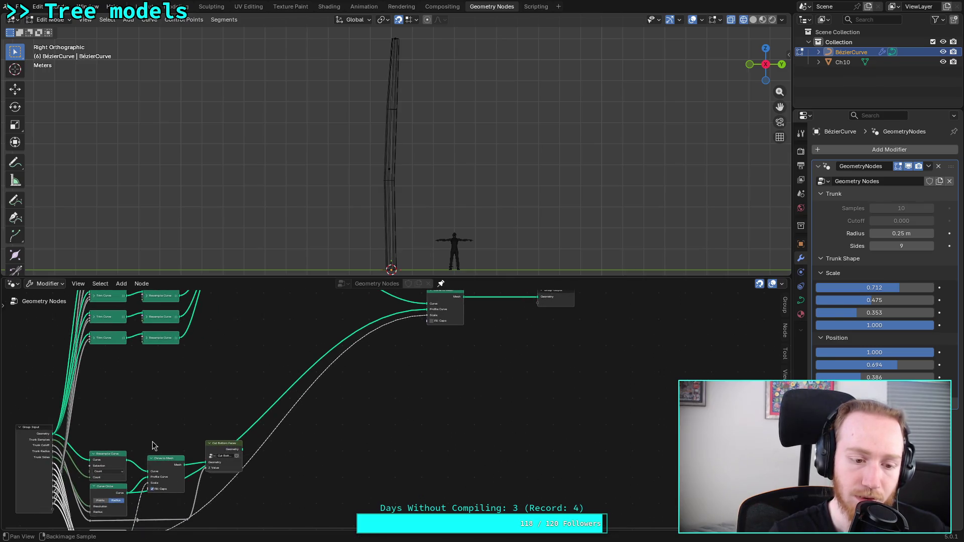
pyautogui.moveTo(255, 434); pyautogui.dragTo(154, 391, button='middle')
# Step: Delete the extra lower Resample Curve node
pyautogui.click(153, 393)
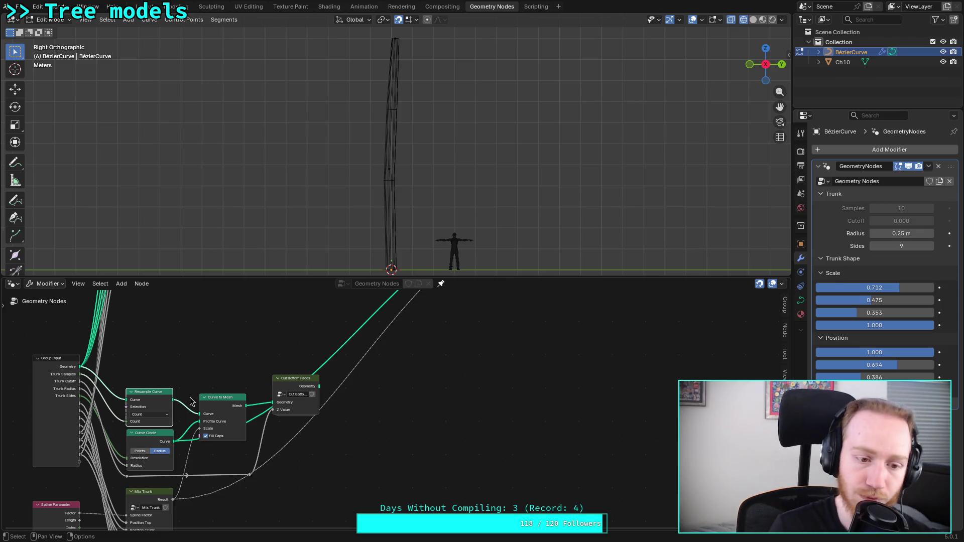
pyautogui.press('x')
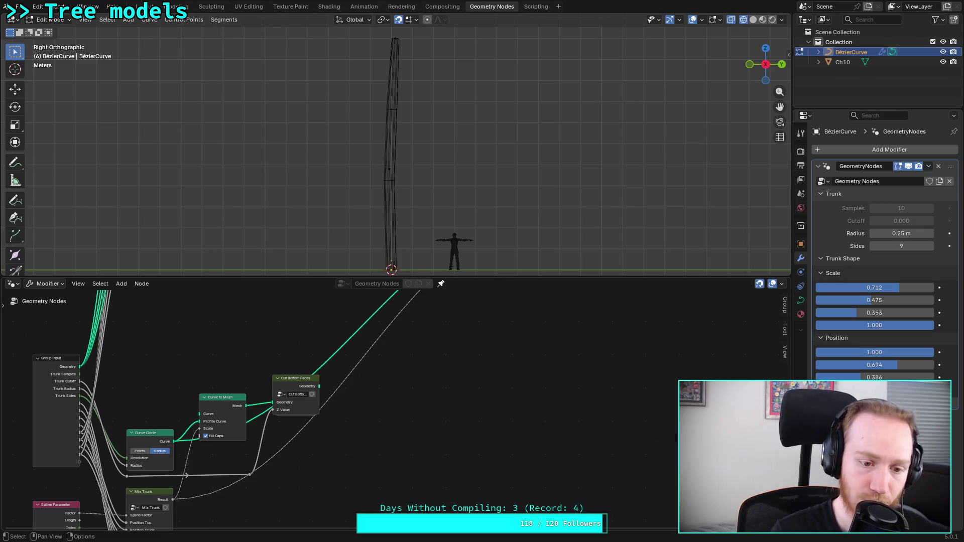
pyautogui.moveTo(142, 357); pyautogui.dragTo(306, 456)
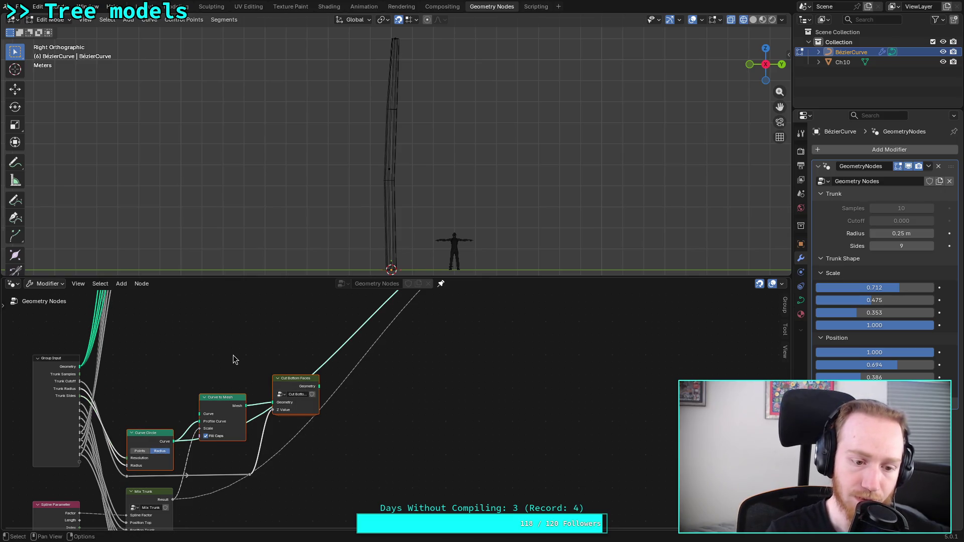
pyautogui.scroll(-2, 233, 354)
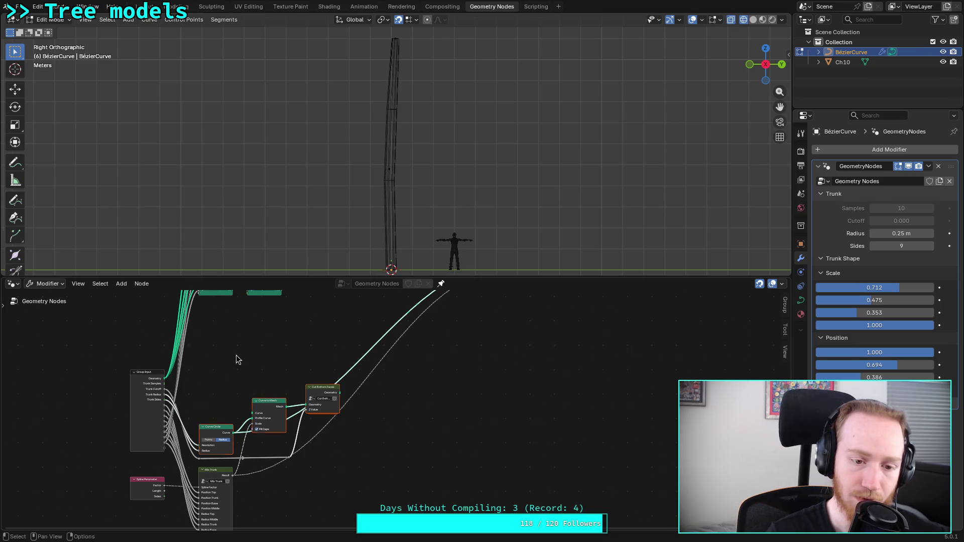
pyautogui.moveTo(243, 346); pyautogui.dragTo(248, 417, button='middle')
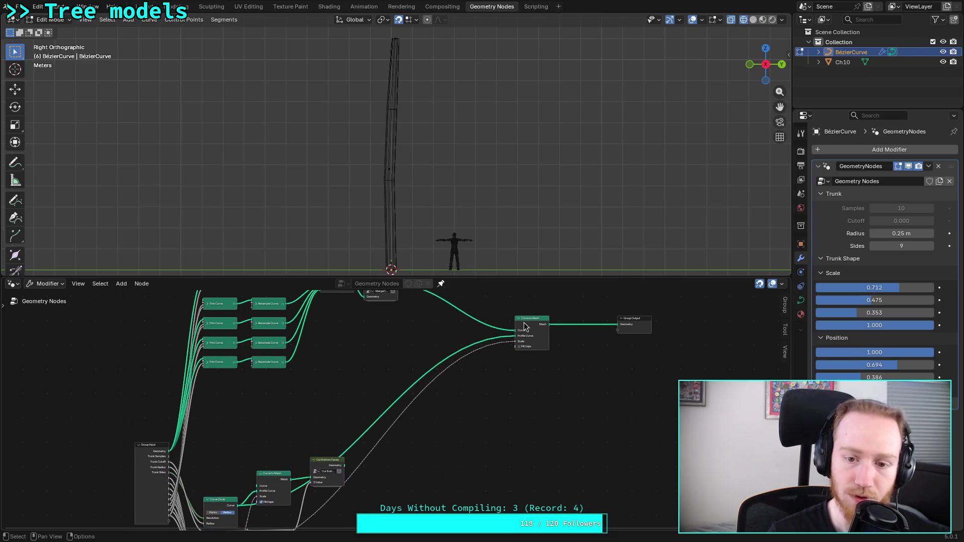
# Step: Route MergeCurves into the lower Curve to Mesh, Cut Bottom Faces to Group Output, and delete the upper Curve to Mesh
pyautogui.moveTo(535, 322); pyautogui.dragTo(548, 354, button='middle')
pyautogui.moveTo(410, 317)
pyautogui.mouseDown()
pyautogui.moveTo(270, 522)
pyautogui.moveTo(272, 508)
pyautogui.mouseUp()
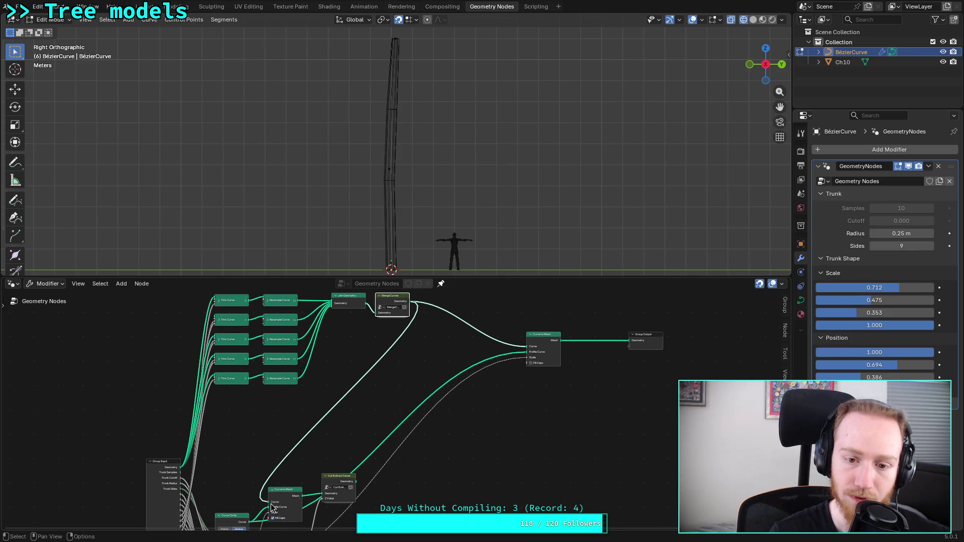
pyautogui.moveTo(357, 483)
pyautogui.mouseDown()
pyautogui.moveTo(614, 359)
pyautogui.moveTo(630, 341)
pyautogui.mouseUp()
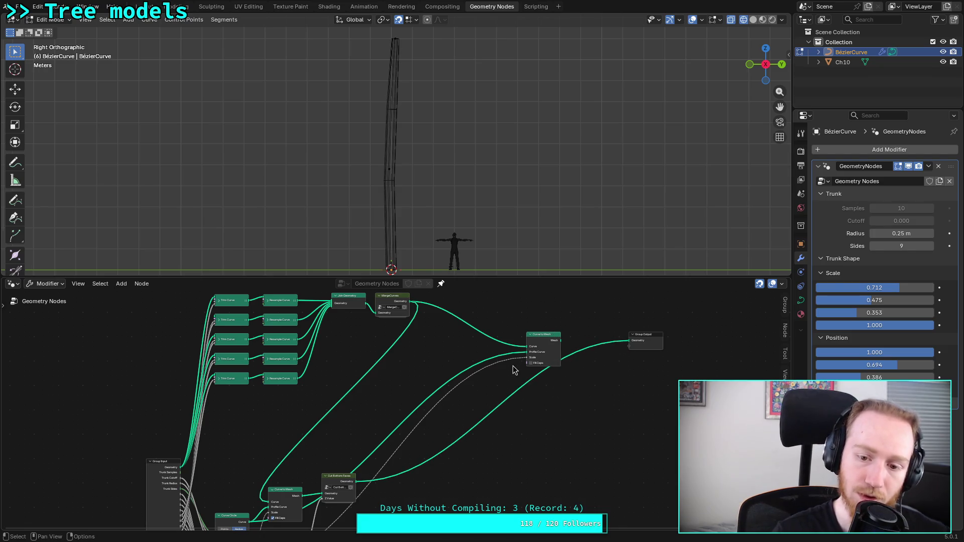
pyautogui.click(539, 340)
pyautogui.press('x')
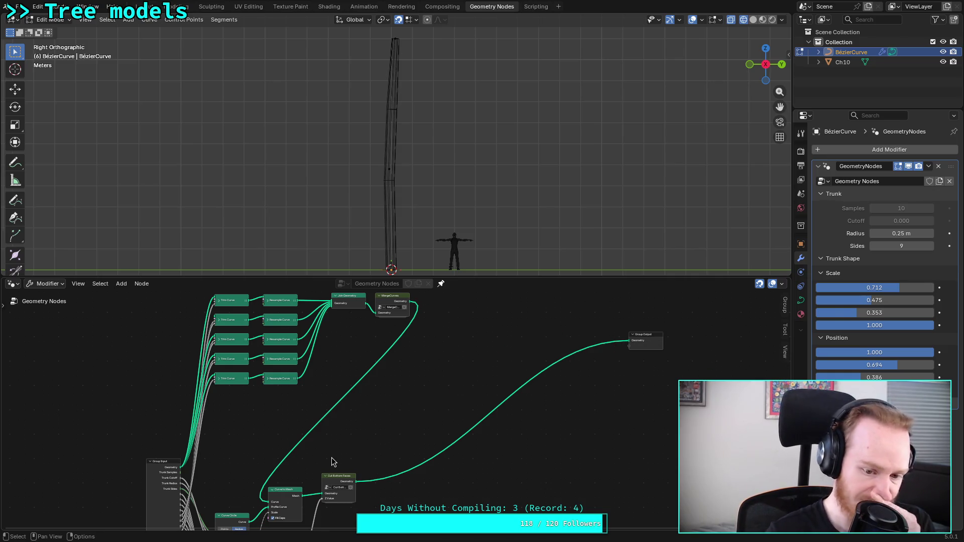
# Step: Step inside the Mix Trunk node group
pyautogui.moveTo(331, 462); pyautogui.dragTo(381, 355, button='middle')
pyautogui.click(301, 443)
pyautogui.press('Tab')
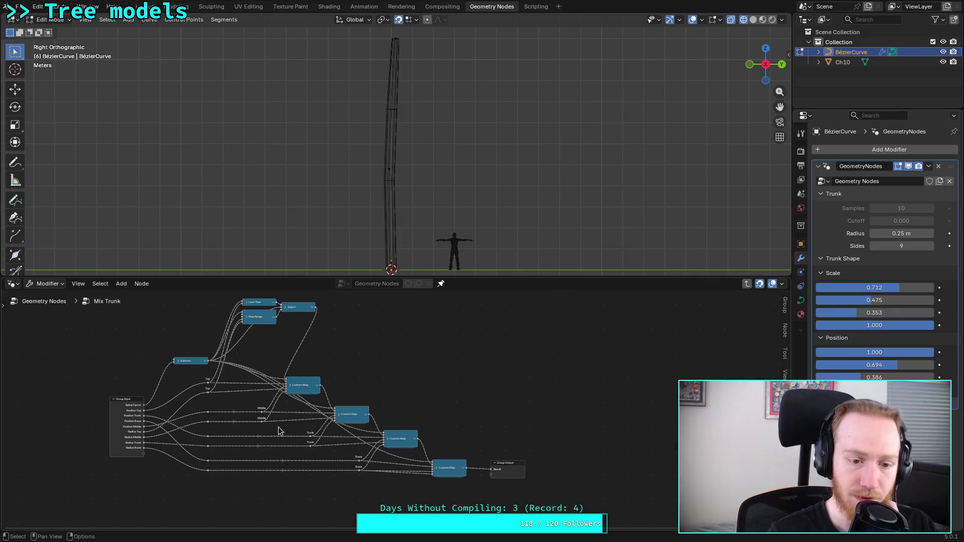
# Step: Add a reroute on the Subtract node's output links, then delete the Subtract node
pyautogui.click(115, 345)
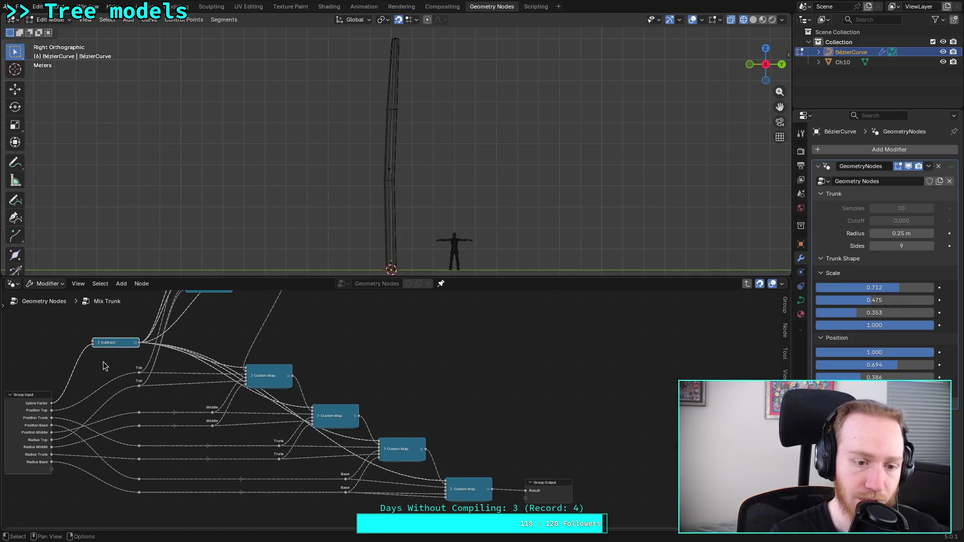
pyautogui.scroll(2, 104, 366)
pyautogui.moveTo(129, 401); pyautogui.dragTo(231, 406, button='middle')
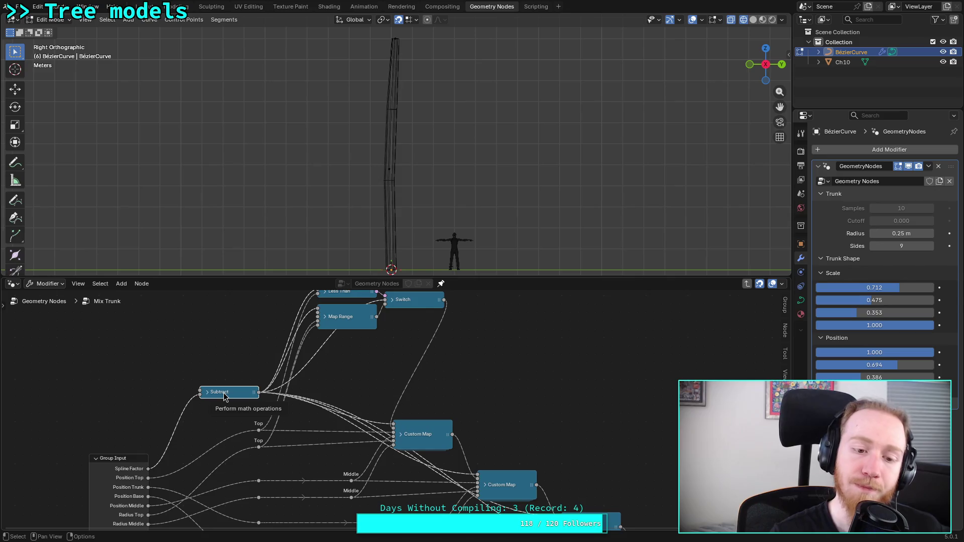
pyautogui.moveTo(234, 392); pyautogui.dragTo(225, 393, button='middle')
pyautogui.moveTo(216, 393); pyautogui.dragTo(182, 392)
pyautogui.keyDown('shift'); pyautogui.moveTo(231, 366); pyautogui.dragTo(236, 409, button='right'); pyautogui.keyUp('shift')
pyautogui.click(192, 389)
pyautogui.press('x')
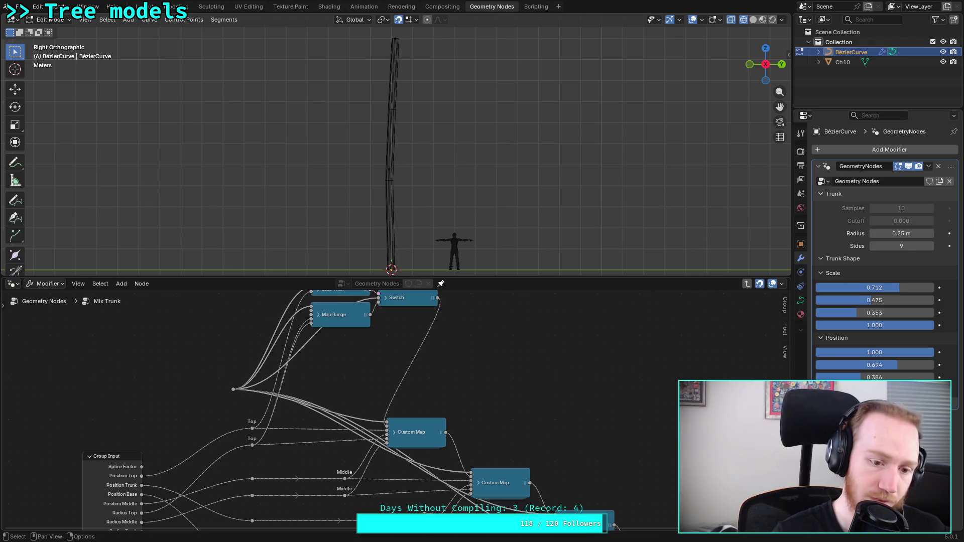
# Step: Feed Spline Factor into the reroute point and move it down and left
pyautogui.moveTo(142, 467); pyautogui.dragTo(236, 390)
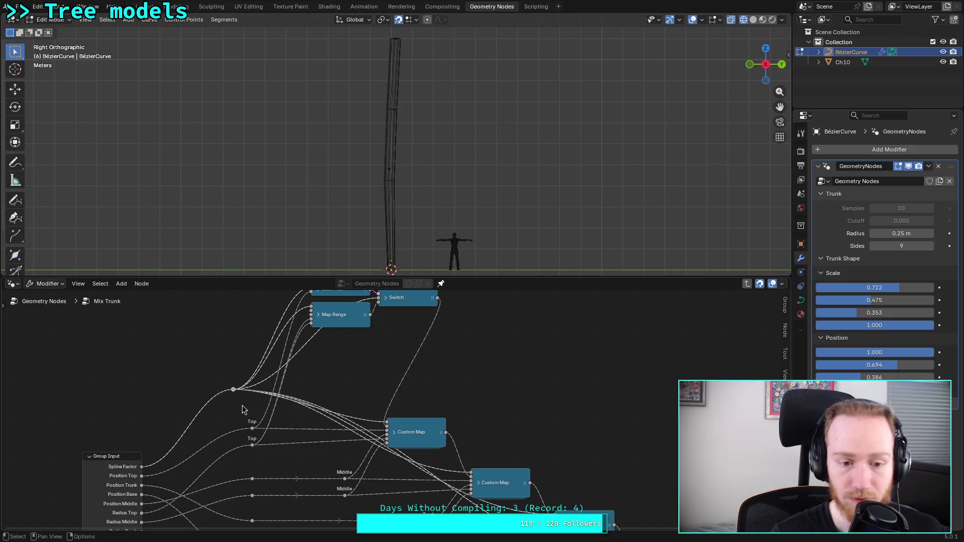
pyautogui.press('g')
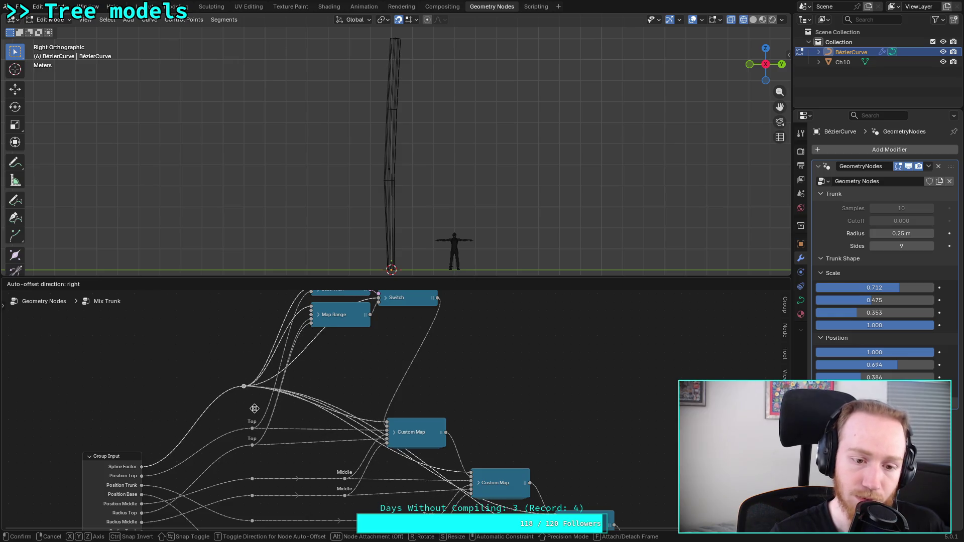
pyautogui.click(256, 435)
pyautogui.scroll(-3, 278, 409)
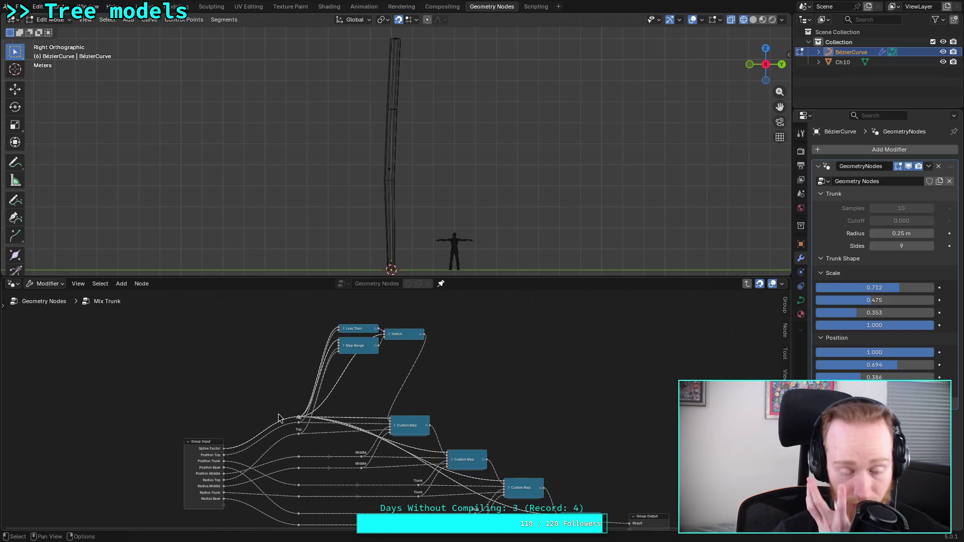
pyautogui.scroll(1, 278, 409)
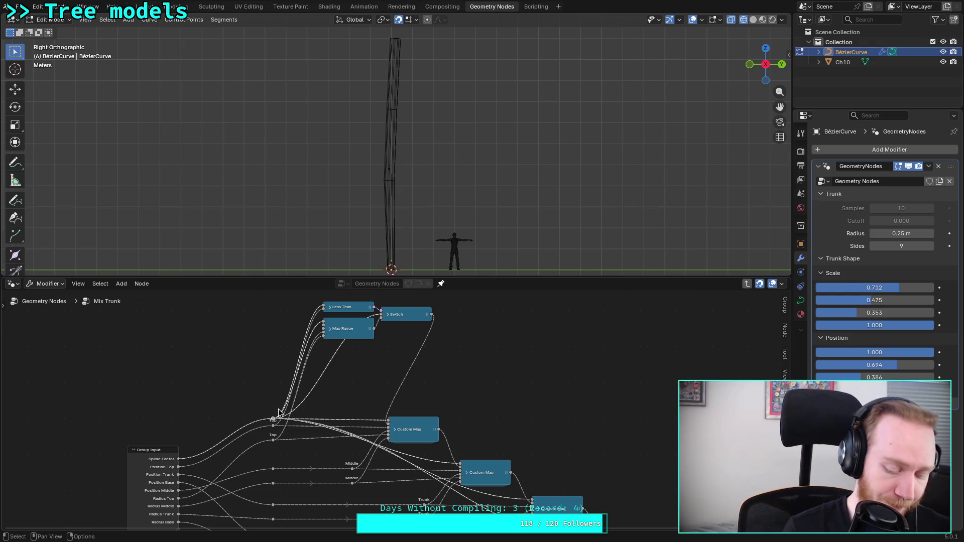
# Step: Save, set Trunk Shape scale to 0.805, 0.432, 0.690, 0.646, and exit to the top-level tree
pyautogui.hotkey('ctrl', 's')
pyautogui.moveTo(882, 329)
pyautogui.mouseDown()
pyautogui.moveTo(844, 329)
pyautogui.moveTo(892, 325)
pyautogui.moveTo(857, 313)
pyautogui.moveTo(898, 316)
pyautogui.moveTo(895, 300)
pyautogui.moveTo(850, 288)
pyautogui.moveTo(910, 288)
pyautogui.mouseUp()
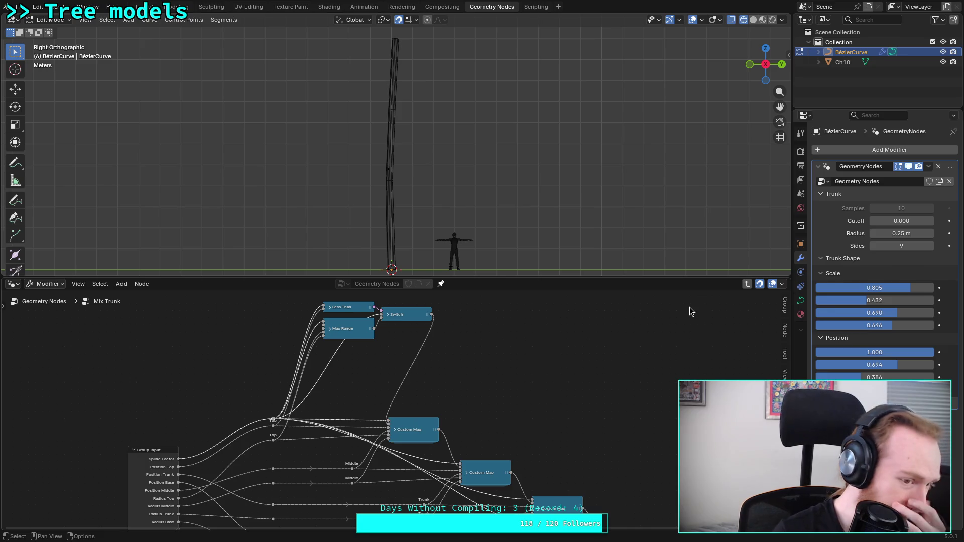
pyautogui.click(45, 303)
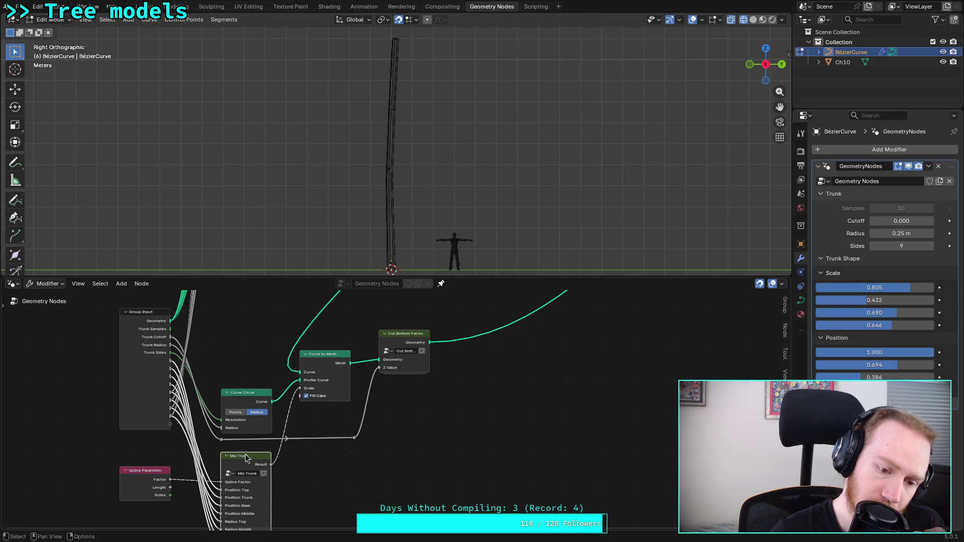
# Step: Add a Viewer node on Spline Parameter's Factor output to preview it
pyautogui.moveTo(325, 474); pyautogui.dragTo(365, 400, button='middle')
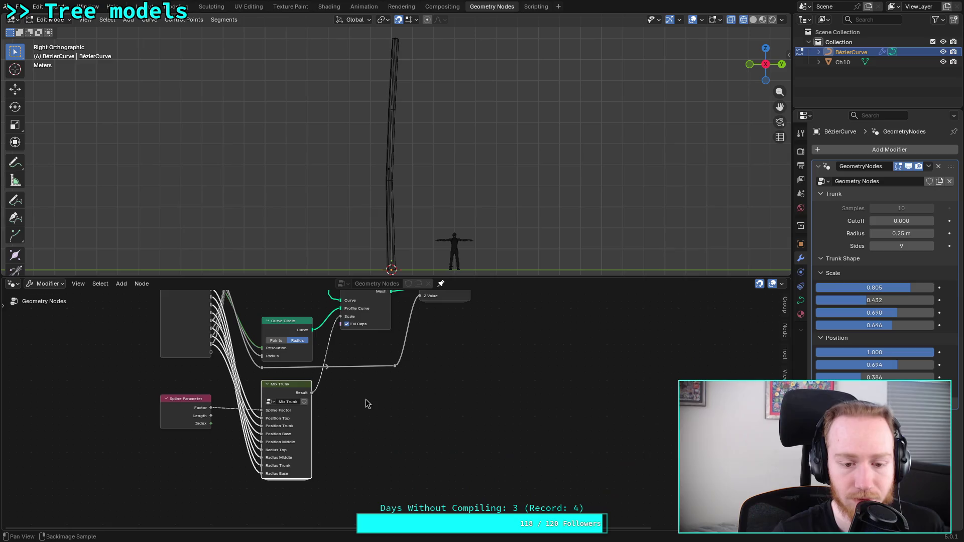
pyautogui.scroll(2, 372, 397)
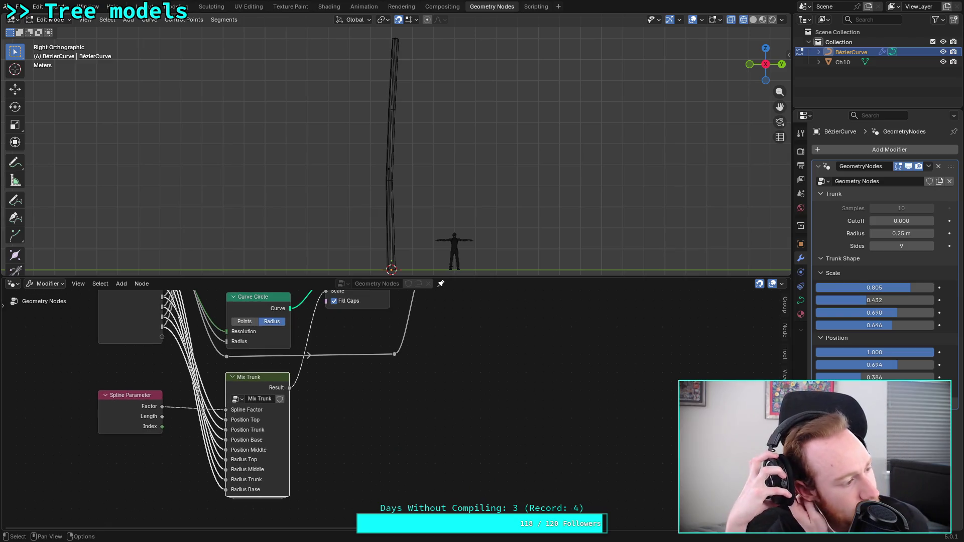
pyautogui.moveTo(382, 373); pyautogui.dragTo(439, 479, button='middle')
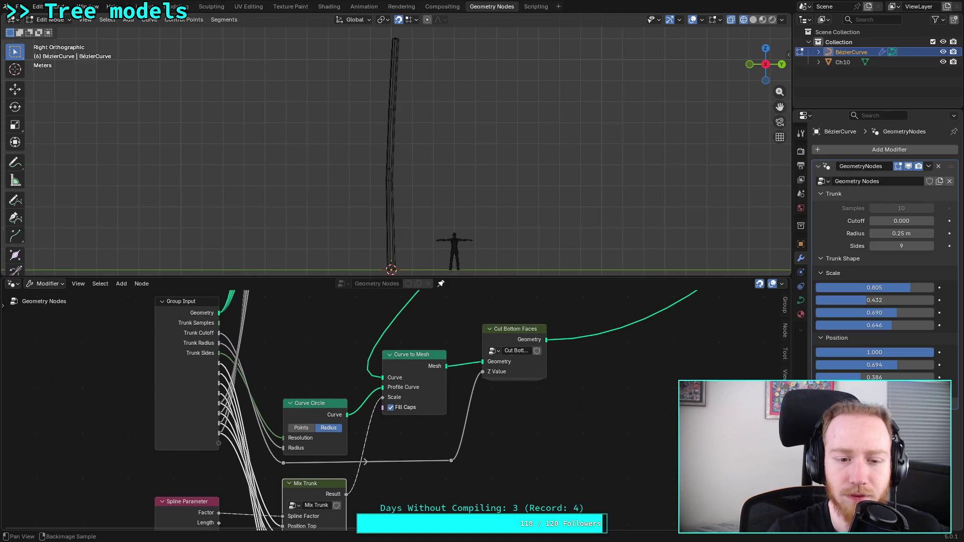
pyautogui.moveTo(417, 440); pyautogui.dragTo(394, 397, button='middle')
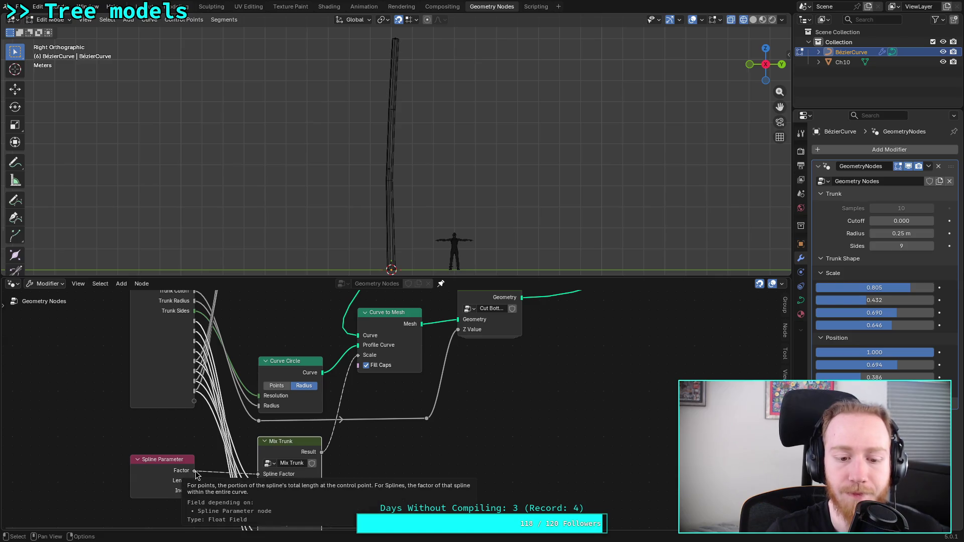
pyautogui.moveTo(425, 405); pyautogui.dragTo(408, 430, button='middle')
pyautogui.moveTo(302, 457); pyautogui.dragTo(321, 409, button='middle')
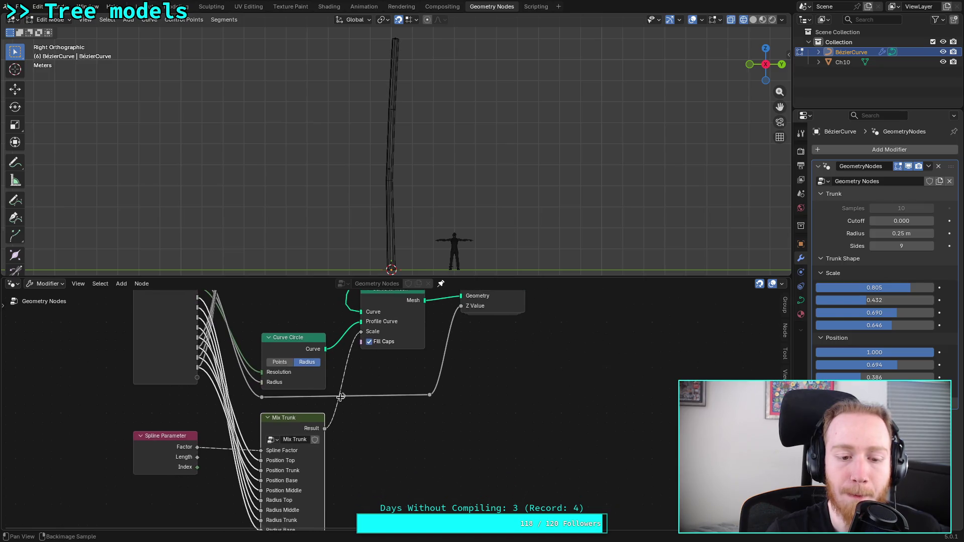
pyautogui.moveTo(193, 455); pyautogui.dragTo(412, 456)
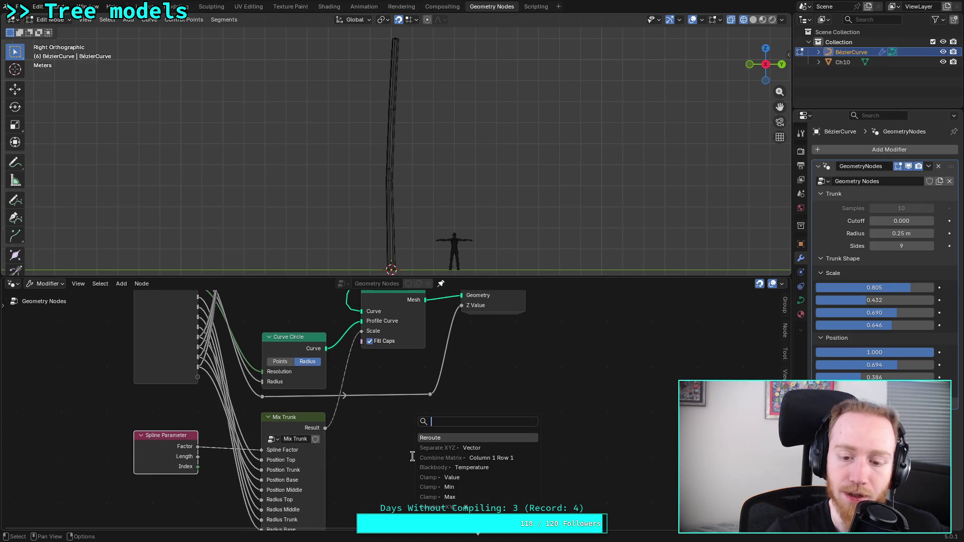
pyautogui.write('vie')
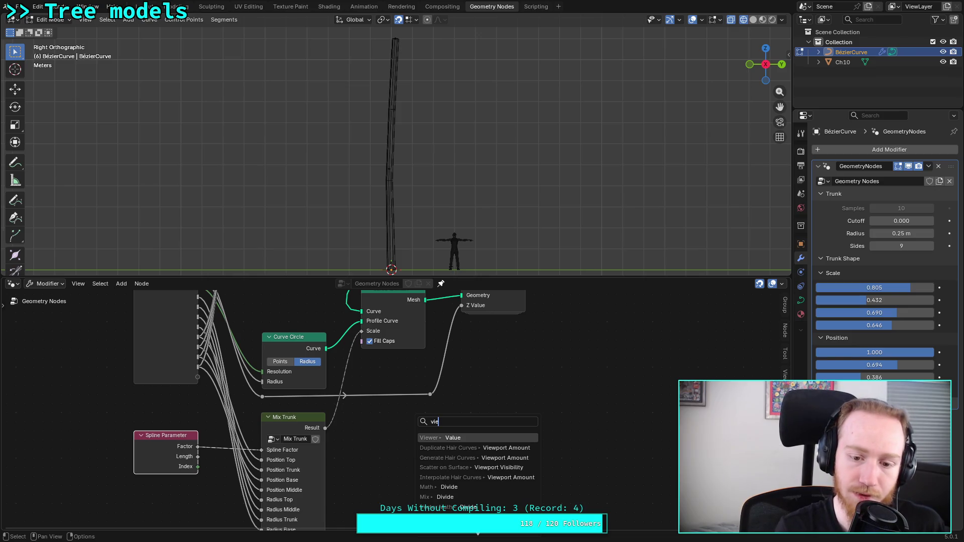
pyautogui.press('Return')
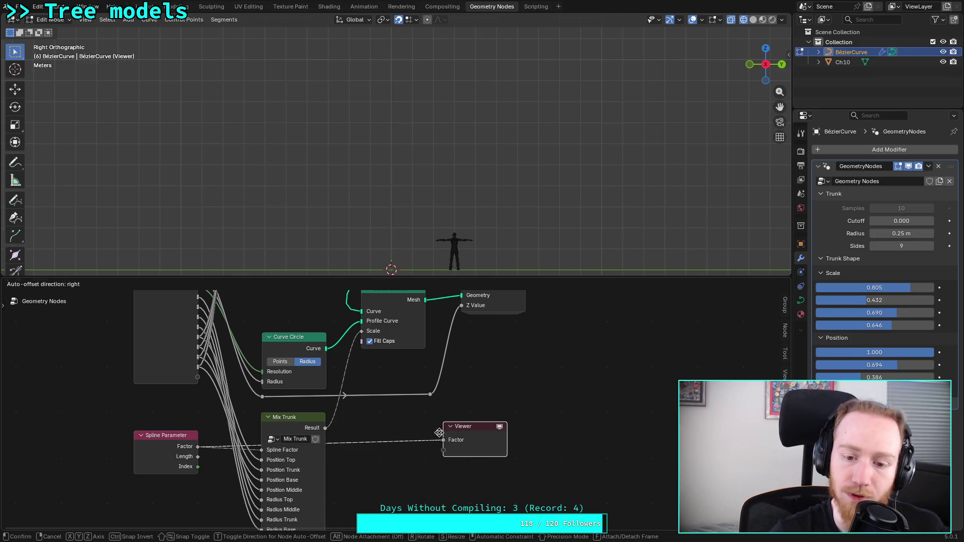
pyautogui.click(476, 419)
pyautogui.moveTo(478, 426)
pyautogui.mouseDown()
pyautogui.moveTo(489, 460)
pyautogui.moveTo(485, 451)
pyautogui.mouseUp()
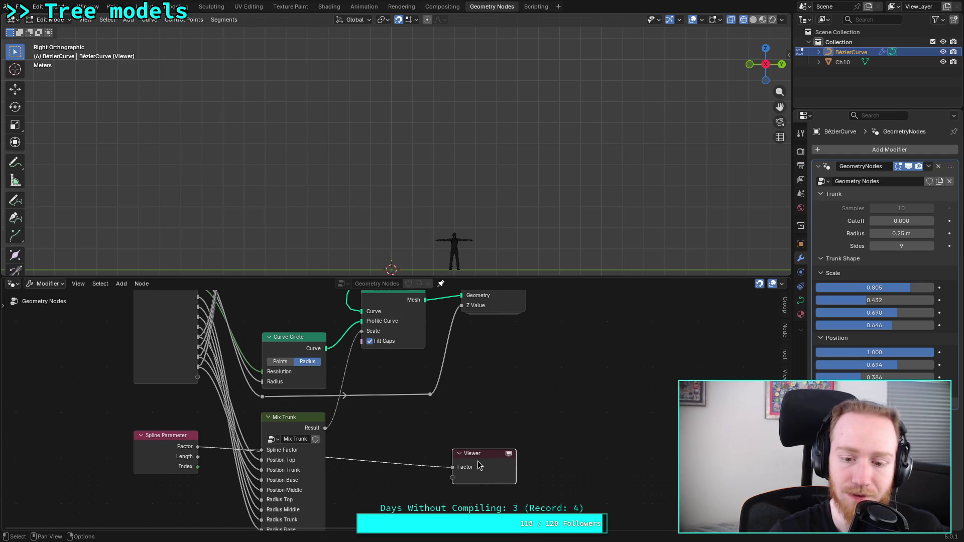
# Step: Link Spline Parameter Factor to Curve to Mesh Scale, remove the Viewer, and enter Mix Trunk
pyautogui.moveTo(198, 446)
pyautogui.mouseDown()
pyautogui.moveTo(299, 367)
pyautogui.moveTo(362, 334)
pyautogui.mouseUp()
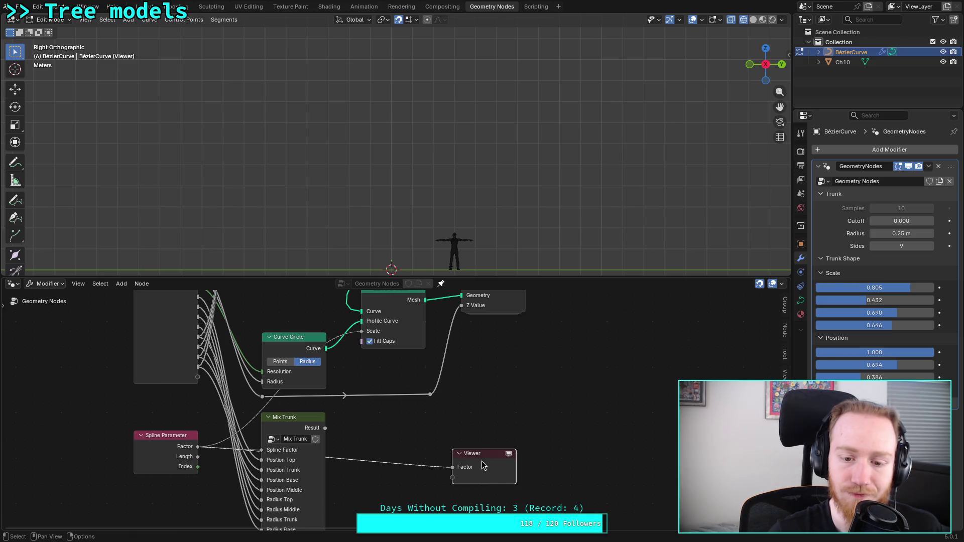
pyautogui.press('x')
pyautogui.moveTo(363, 334)
pyautogui.mouseDown(button='middle')
pyautogui.moveTo(370, 395)
pyautogui.moveTo(300, 449)
pyautogui.moveTo(349, 334)
pyautogui.mouseUp(button='middle')
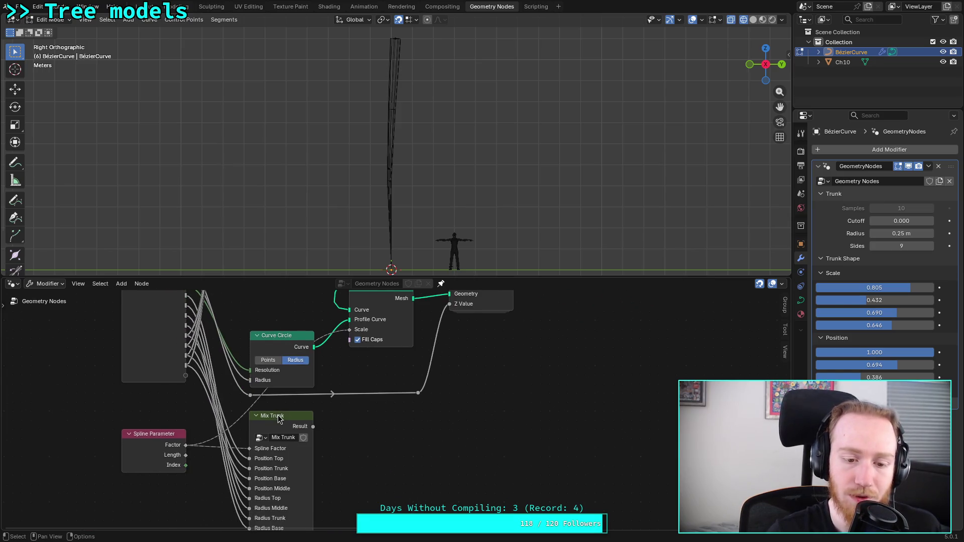
pyautogui.press('Tab')
pyautogui.moveTo(435, 397)
pyautogui.mouseDown(button='middle')
pyautogui.moveTo(303, 310)
pyautogui.moveTo(311, 323)
pyautogui.moveTo(420, 351)
pyautogui.moveTo(280, 378)
pyautogui.moveTo(285, 412)
pyautogui.mouseUp(button='middle')
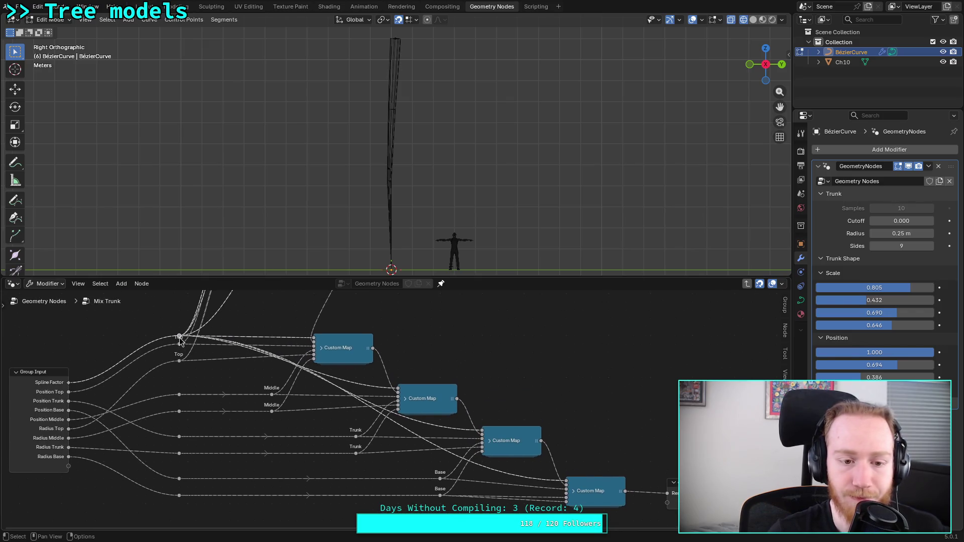
# Step: Feed the last Custom Map into the group output and link Mix Trunk Result to mesh Scale
pyautogui.moveTo(668, 494); pyautogui.dragTo(665, 454)
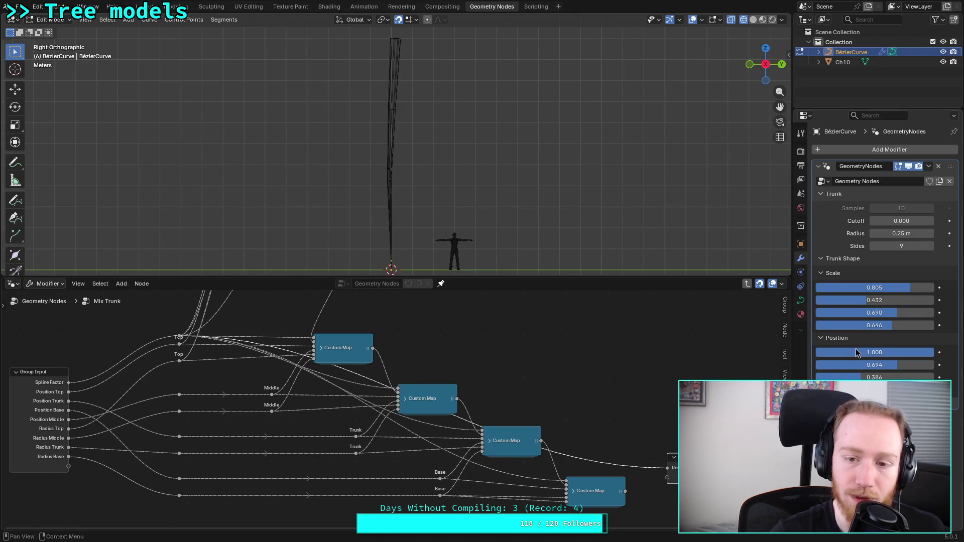
pyautogui.moveTo(420, 190); pyautogui.dragTo(409, 194, button='middle')
pyautogui.click(765, 64)
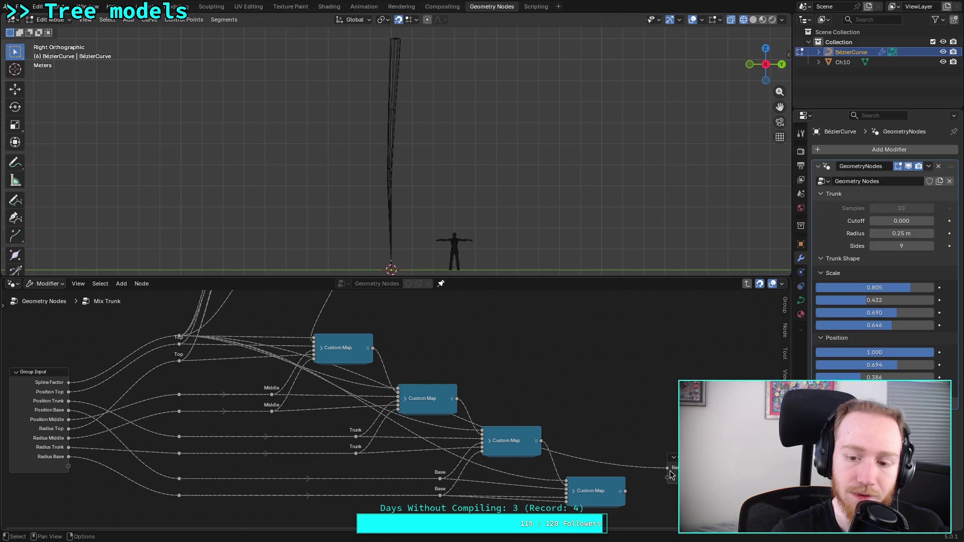
pyautogui.moveTo(625, 491); pyautogui.dragTo(668, 468)
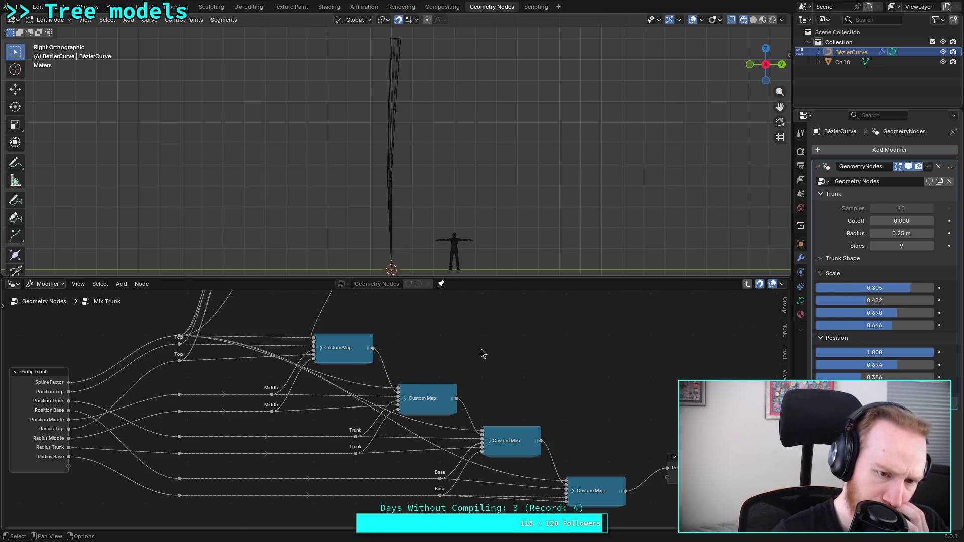
pyautogui.click(39, 303)
pyautogui.moveTo(319, 426); pyautogui.dragTo(351, 347)
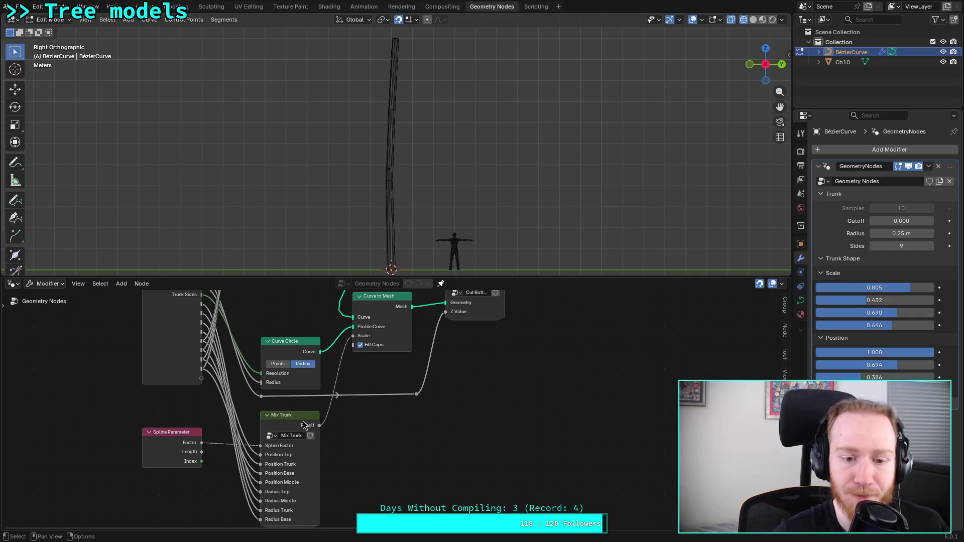
pyautogui.press('Tab')
# Step: Add a Subtract color mix node on the Top links, then remove it as the wrong type
pyautogui.moveTo(179, 336)
pyautogui.mouseDown()
pyautogui.moveTo(382, 417)
pyautogui.moveTo(663, 475)
pyautogui.mouseUp()
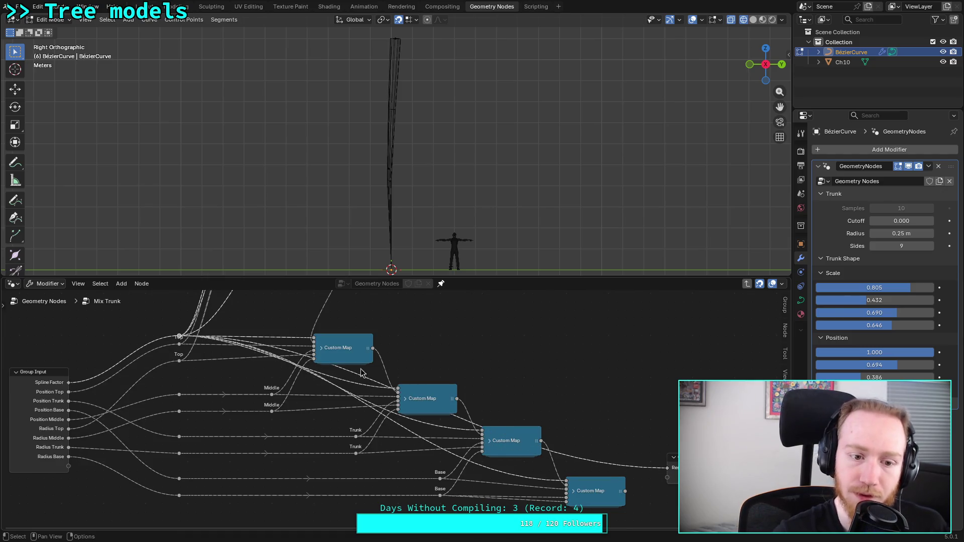
pyautogui.click(127, 332)
pyautogui.hotkey('shift', 'a')
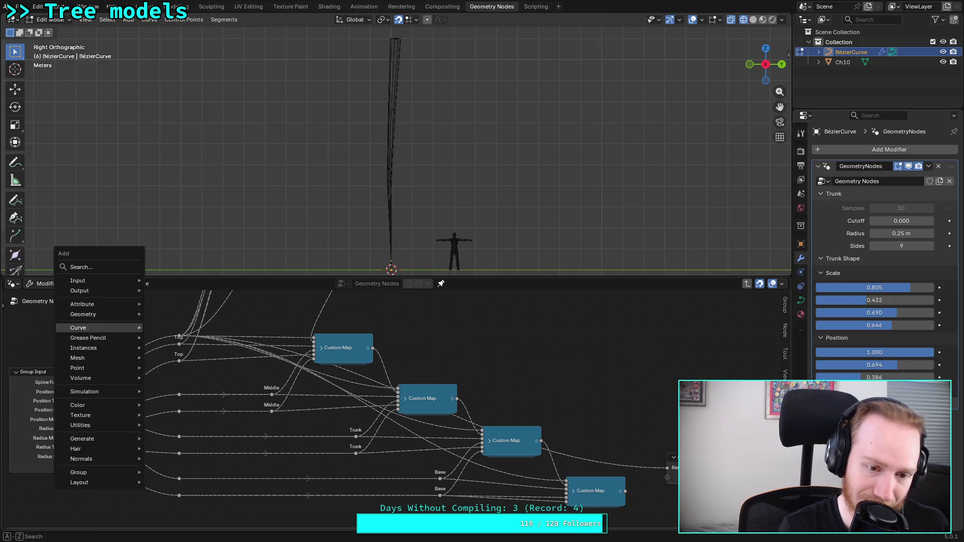
pyautogui.write('sub')
pyautogui.press('Return')
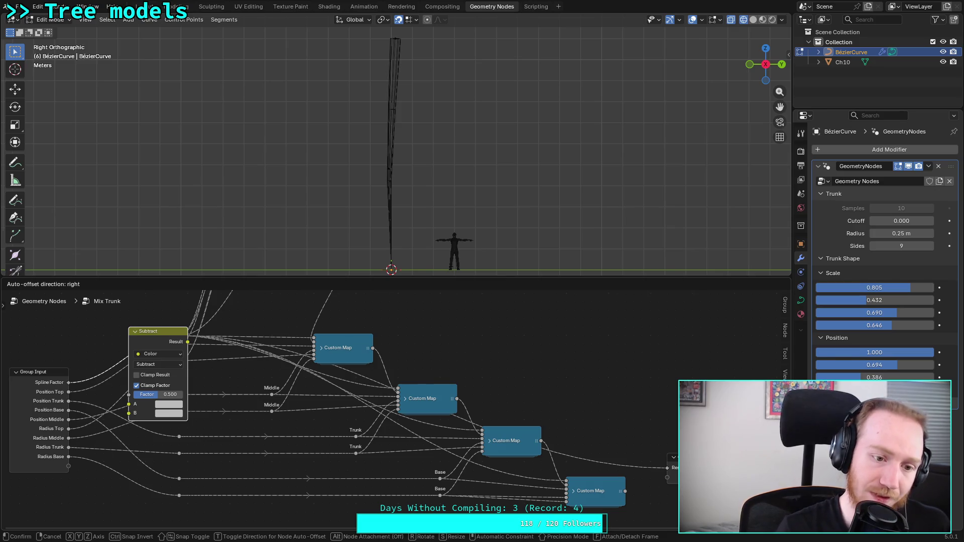
pyautogui.click(118, 326)
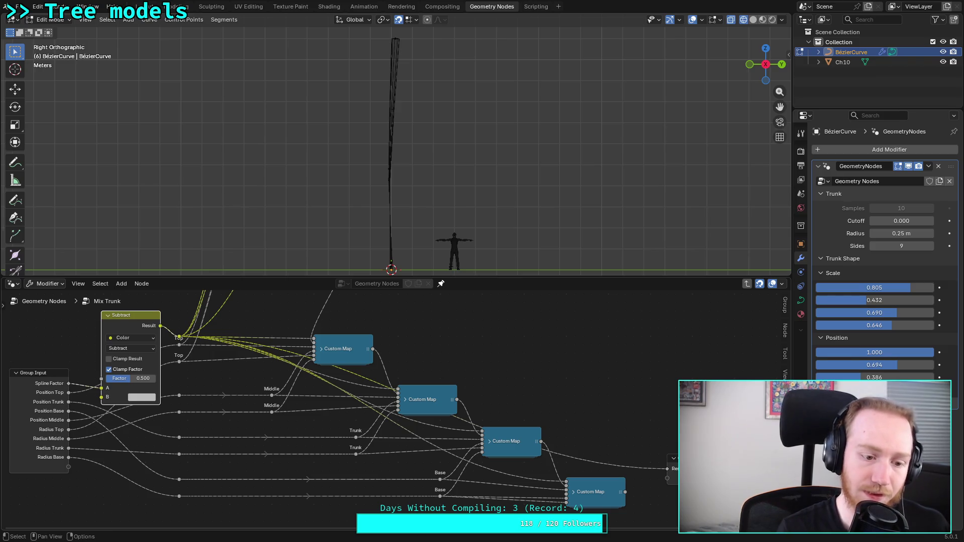
pyautogui.hotkey('ctrl', 'x')
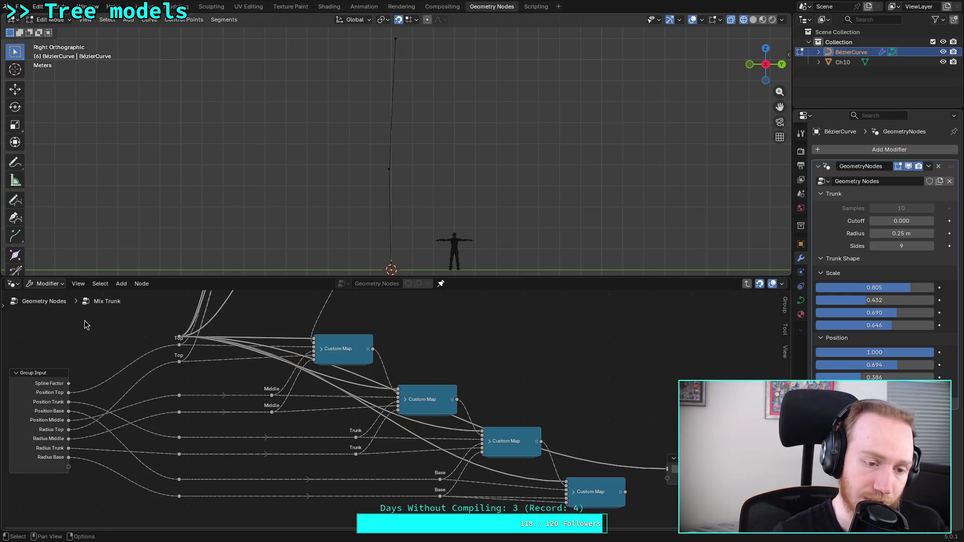
pyautogui.moveTo(85, 320); pyautogui.dragTo(122, 353, button='middle')
# Step: Add a math Subtract node computing 1 minus Spline Factor
pyautogui.hotkey('shift', 'a')
pyautogui.write('sub')
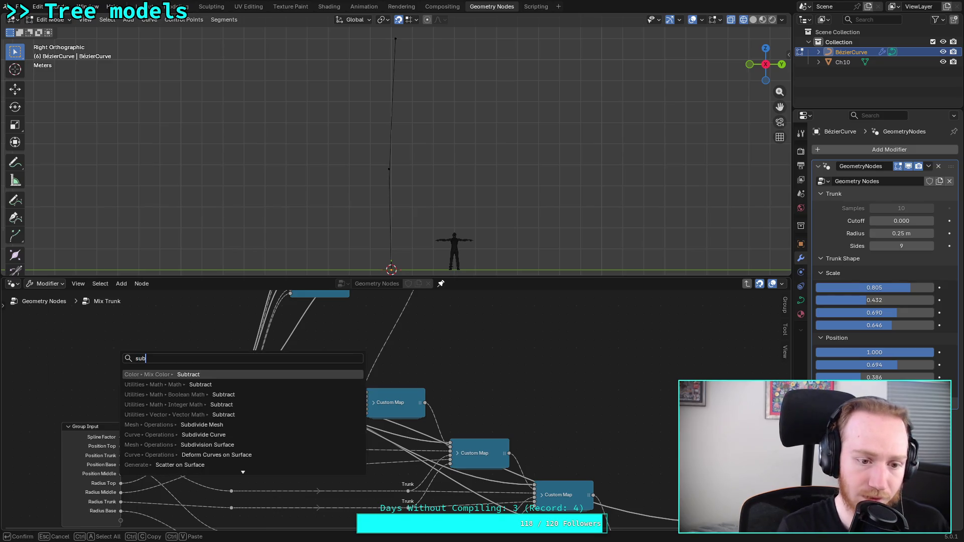
pyautogui.press('Down')
pyautogui.press('Return')
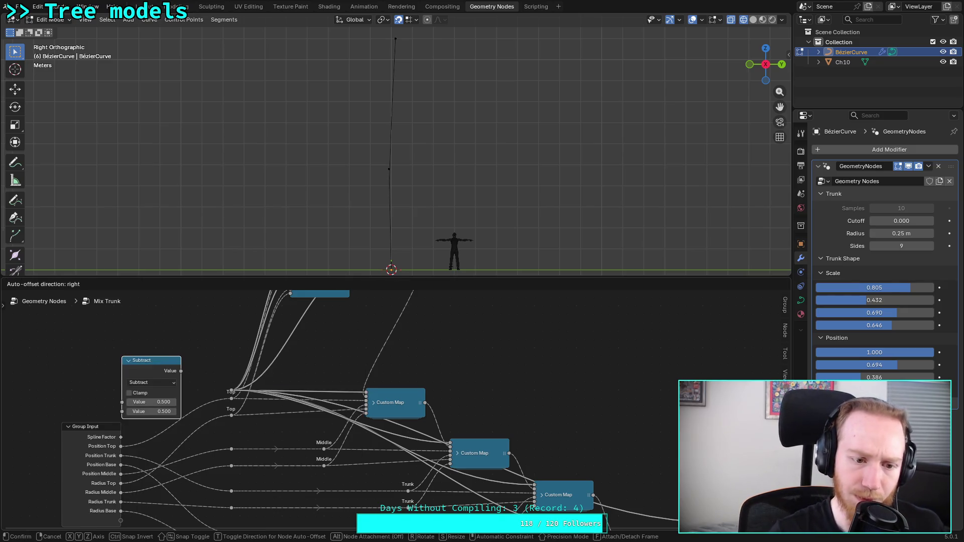
pyautogui.click(144, 328)
pyautogui.moveTo(120, 437)
pyautogui.mouseDown()
pyautogui.moveTo(136, 390)
pyautogui.moveTo(147, 378)
pyautogui.moveTo(147, 386)
pyautogui.mouseUp()
pyautogui.click(176, 377)
pyautogui.write('1')
pyautogui.press('Return')
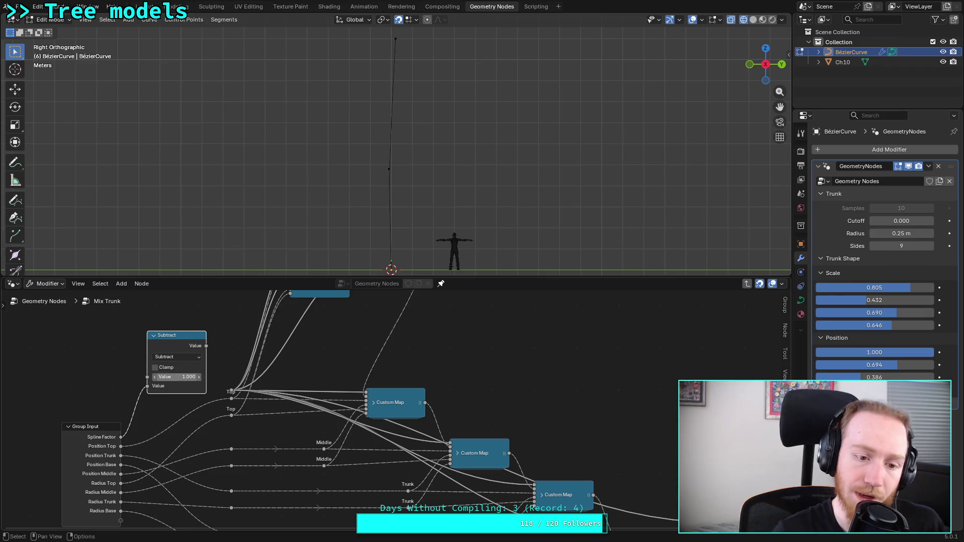
# Step: Enable Clamp on the Subtract node and reposition it beside the Custom Map chain
pyautogui.moveTo(206, 346)
pyautogui.mouseDown()
pyautogui.moveTo(366, 397)
pyautogui.moveTo(603, 498)
pyautogui.moveTo(699, 522)
pyautogui.mouseUp()
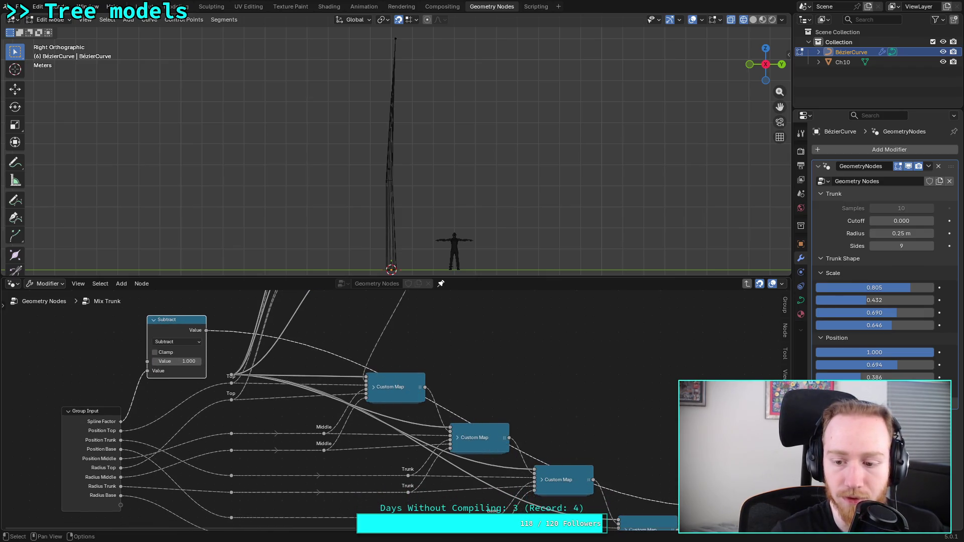
pyautogui.click(157, 353)
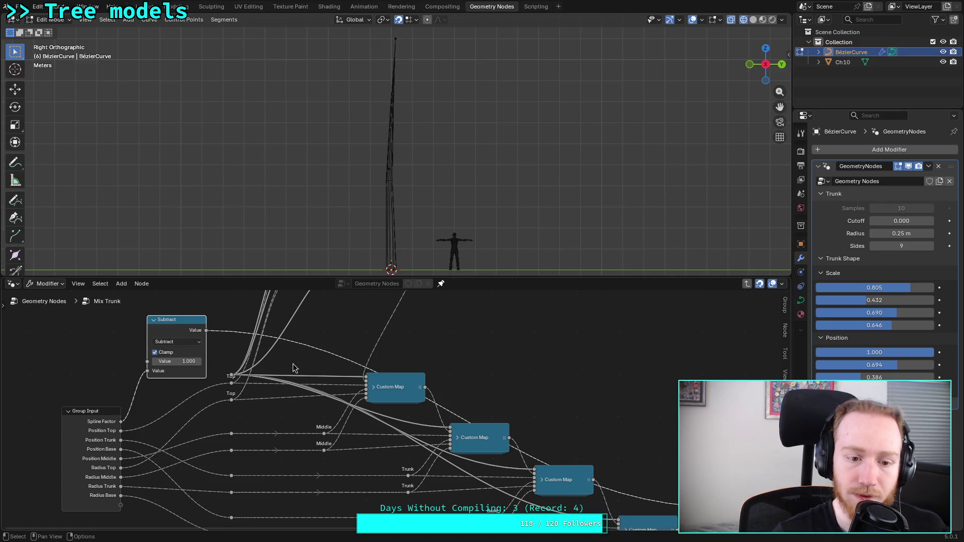
pyautogui.moveTo(205, 331); pyautogui.dragTo(227, 380)
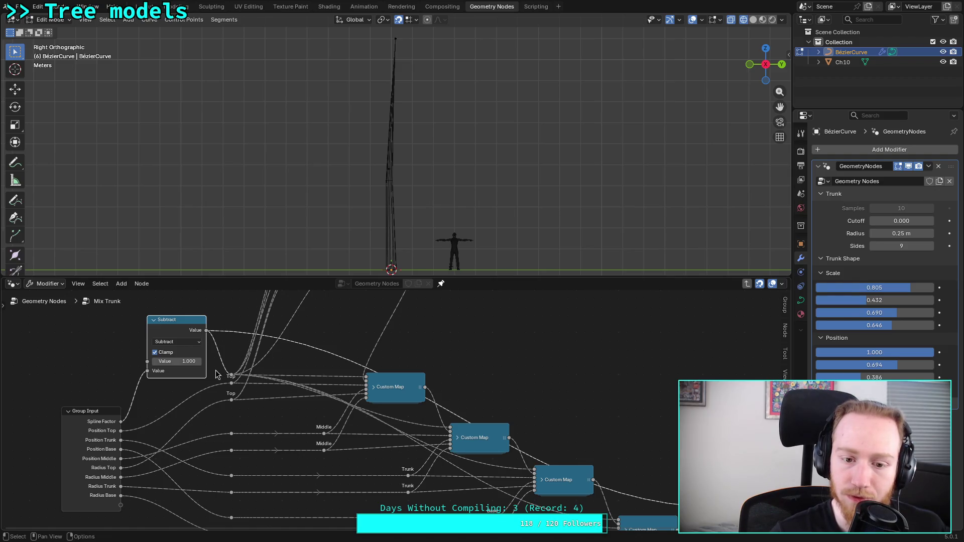
pyautogui.moveTo(183, 320); pyautogui.dragTo(149, 312)
pyautogui.moveTo(542, 387); pyautogui.dragTo(361, 327, button='middle')
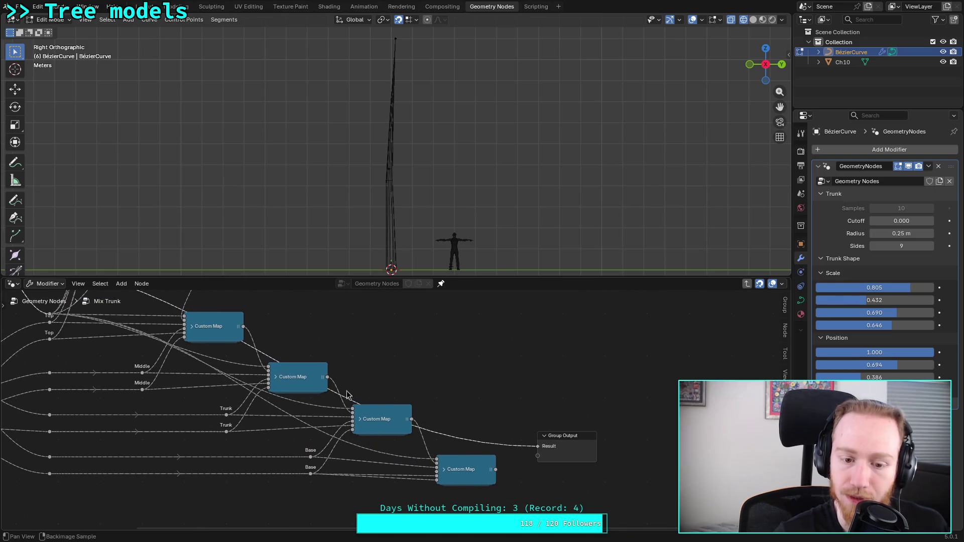
pyautogui.scroll(-2, 498, 474)
pyautogui.moveTo(500, 403); pyautogui.dragTo(502, 422, button='middle')
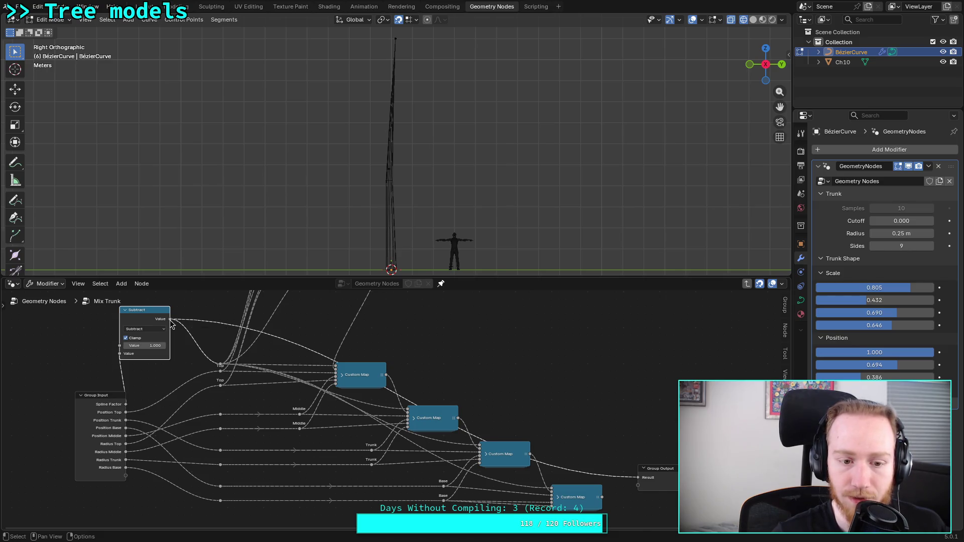
# Step: Connect the Subtract result to the bottom Custom Map and retune the Trunk Shape Scale and Position sliders
pyautogui.moveTo(170, 324)
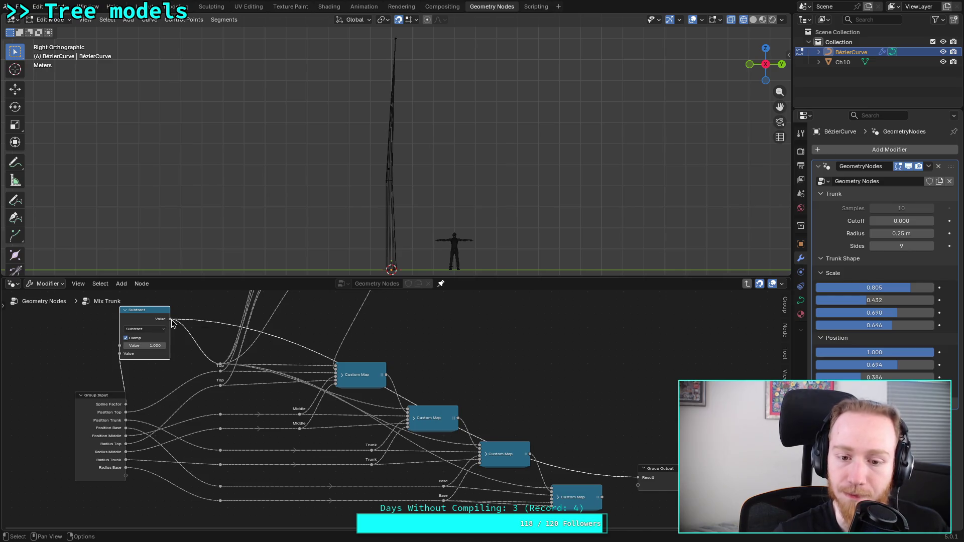
pyautogui.moveTo(171, 319)
pyautogui.mouseDown()
pyautogui.moveTo(409, 442)
pyautogui.moveTo(548, 499)
pyautogui.moveTo(647, 481)
pyautogui.mouseUp()
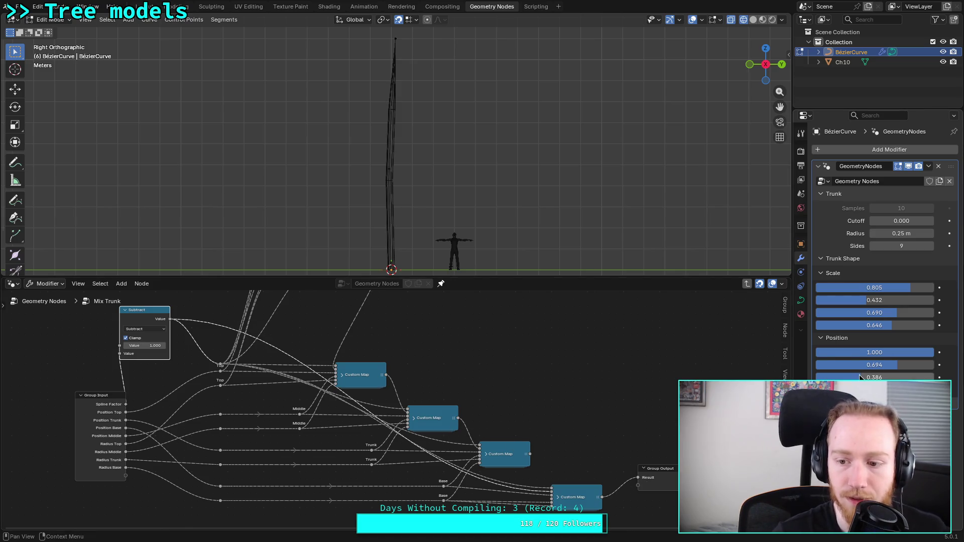
pyautogui.moveTo(861, 321)
pyautogui.mouseDown()
pyautogui.moveTo(882, 321)
pyautogui.moveTo(826, 322)
pyautogui.moveTo(916, 326)
pyautogui.moveTo(885, 326)
pyautogui.mouseUp()
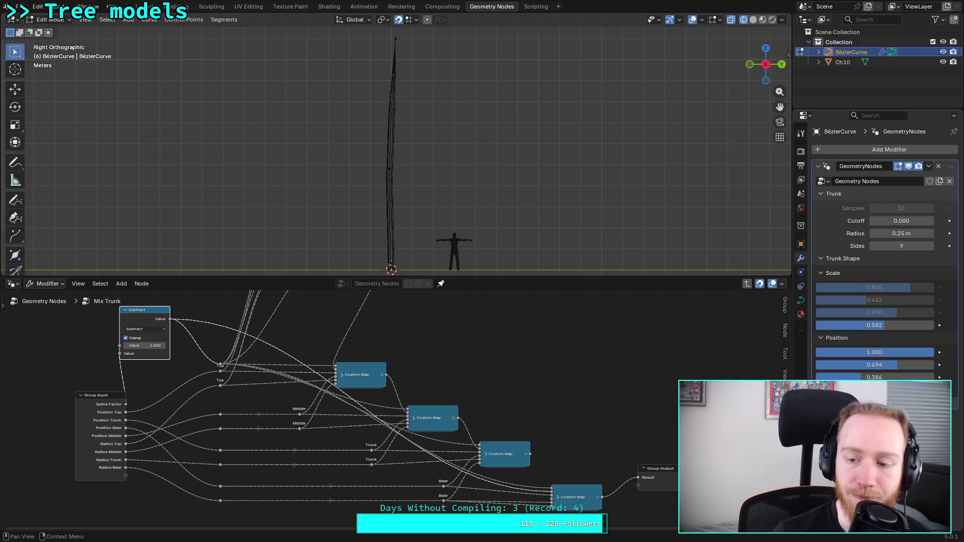
pyautogui.moveTo(885, 326); pyautogui.dragTo(886, 326)
pyautogui.moveTo(862, 377)
pyautogui.mouseDown()
pyautogui.moveTo(934, 377)
pyautogui.moveTo(907, 377)
pyautogui.moveTo(918, 352)
pyautogui.moveTo(833, 353)
pyautogui.moveTo(889, 378)
pyautogui.mouseUp()
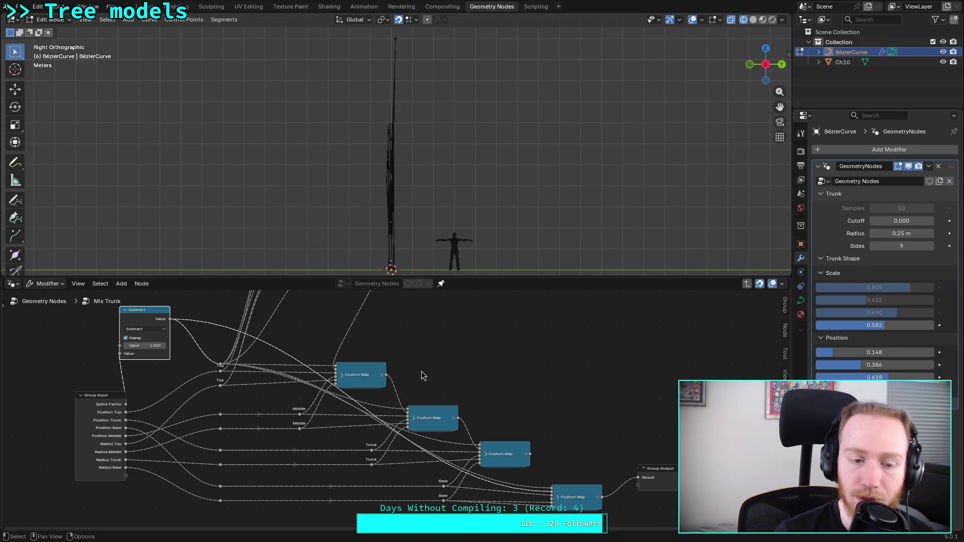
# Step: Return to the main node tree and enter the NodeGroup.002 group
pyautogui.click(50, 305)
pyautogui.moveTo(294, 331)
pyautogui.mouseDown(button='middle')
pyautogui.moveTo(320, 375)
pyautogui.moveTo(348, 466)
pyautogui.moveTo(377, 476)
pyautogui.mouseUp(button='middle')
pyautogui.press('Tab')
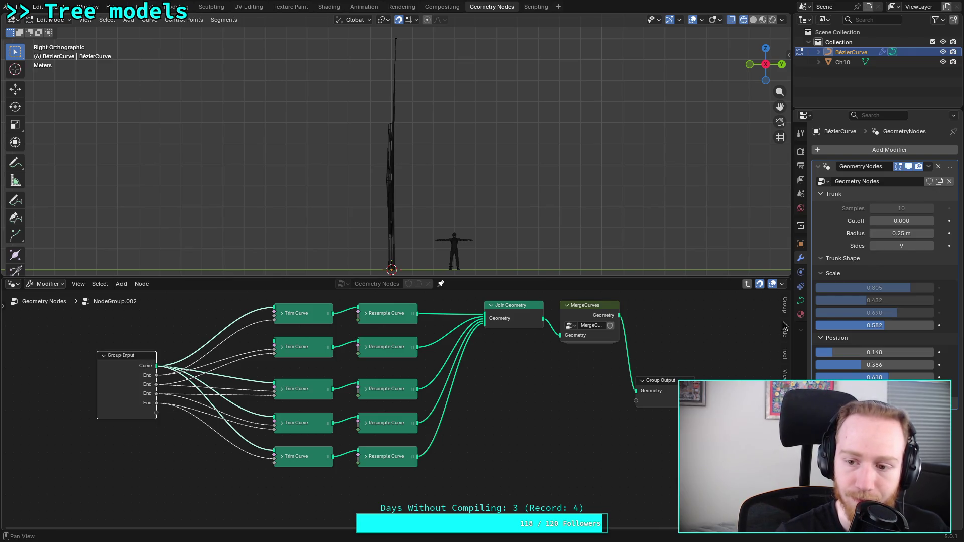
# Step: Rename the first Group Input trim sockets to Trunk and Base
pyautogui.press('n')
pyautogui.press('F2')
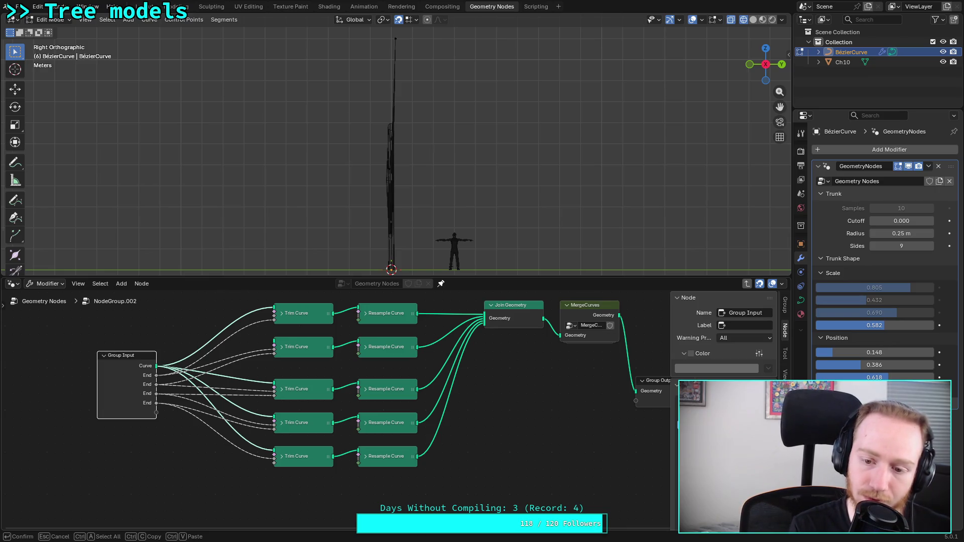
pyautogui.press('Return')
pyautogui.doubleClick(147, 384)
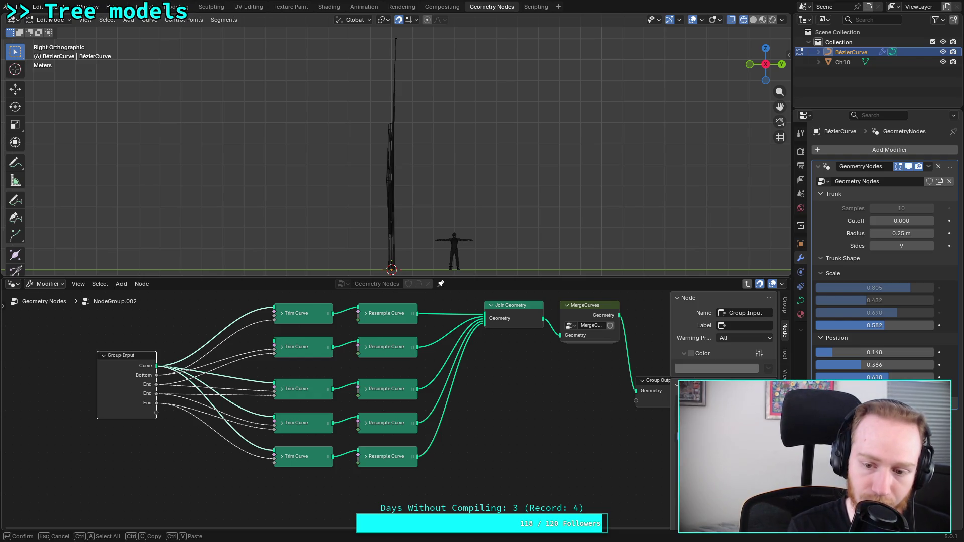
pyautogui.write('Trunk')
pyautogui.press('Return')
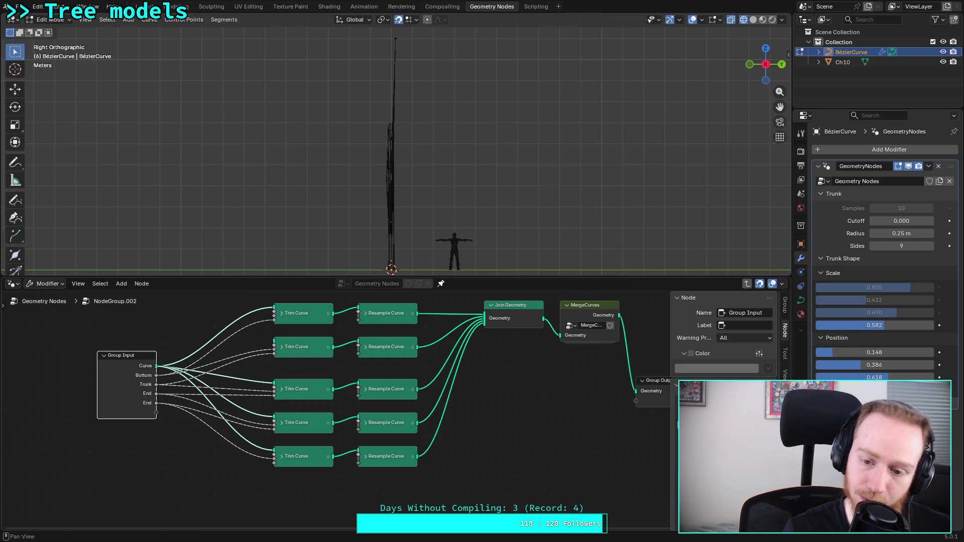
pyautogui.doubleClick(147, 394)
pyautogui.write('Base')
pyautogui.press('Return')
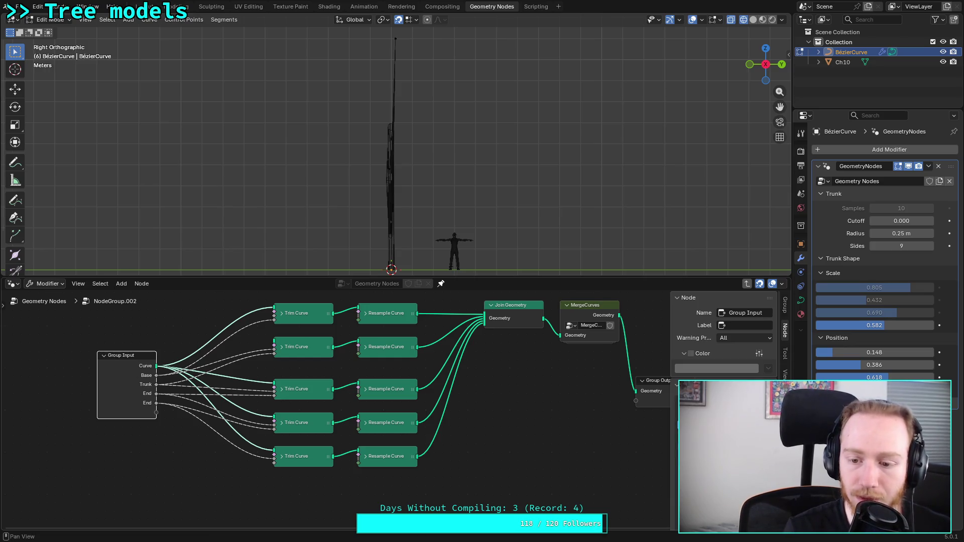
# Step: Rename the remaining Group Input sockets to Middle and Top
pyautogui.doubleClick(147, 393)
pyautogui.write('Middle')
pyautogui.press('Return')
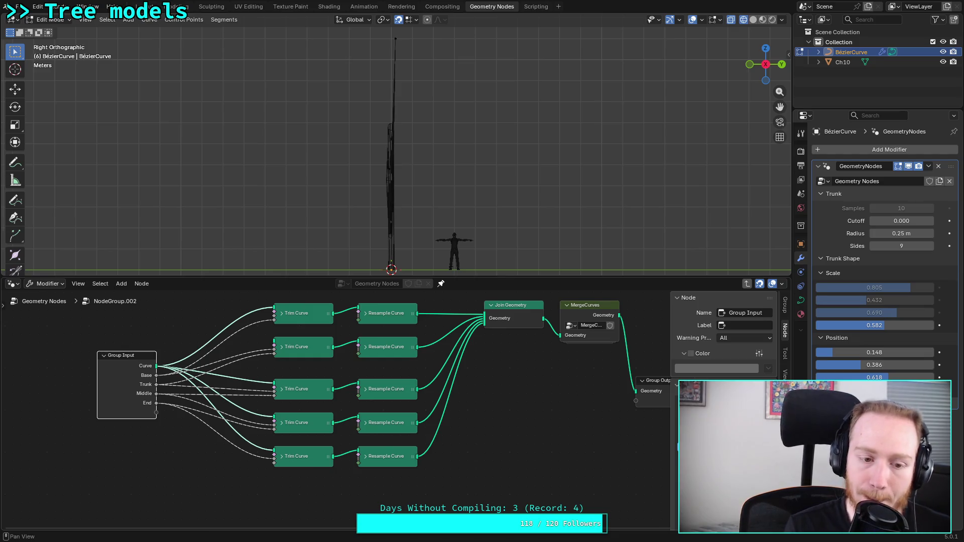
pyautogui.doubleClick(147, 403)
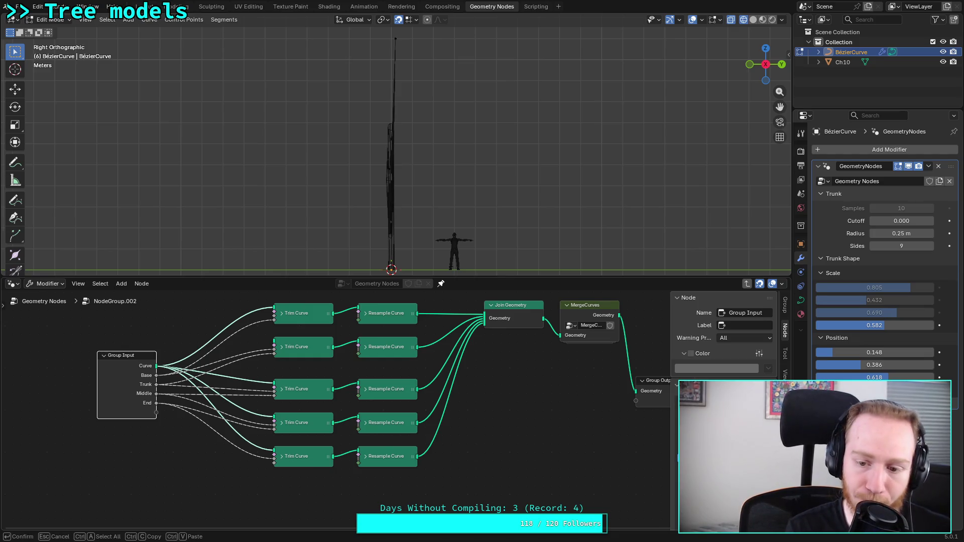
pyautogui.write('Top')
pyautogui.press('Return')
# Step: Move the Group Input left, then expand and reposition the first Trim Curve node
pyautogui.moveTo(141, 352)
pyautogui.mouseDown()
pyautogui.moveTo(88, 362)
pyautogui.moveTo(96, 353)
pyautogui.mouseUp()
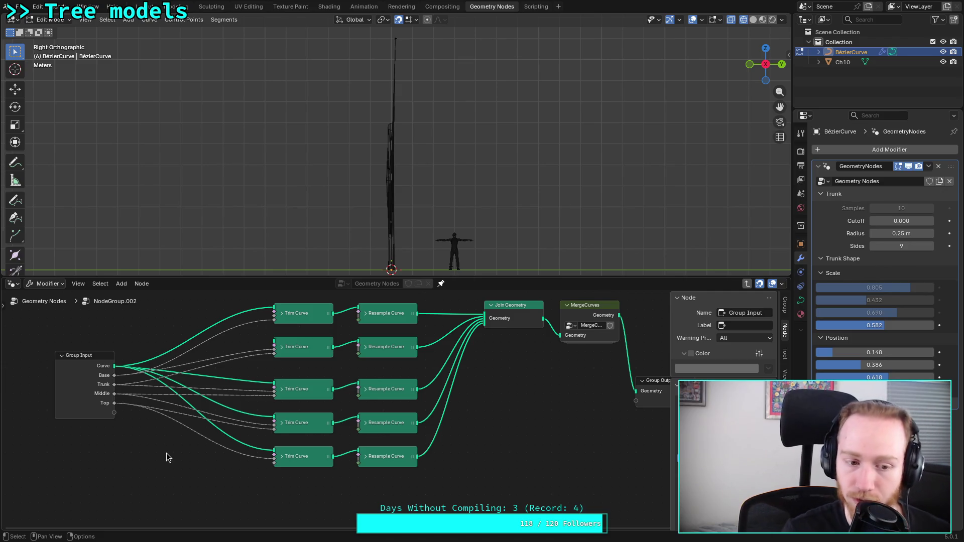
pyautogui.click(282, 313)
pyautogui.moveTo(282, 312)
pyautogui.mouseDown()
pyautogui.moveTo(298, 295)
pyautogui.moveTo(295, 324)
pyautogui.mouseUp()
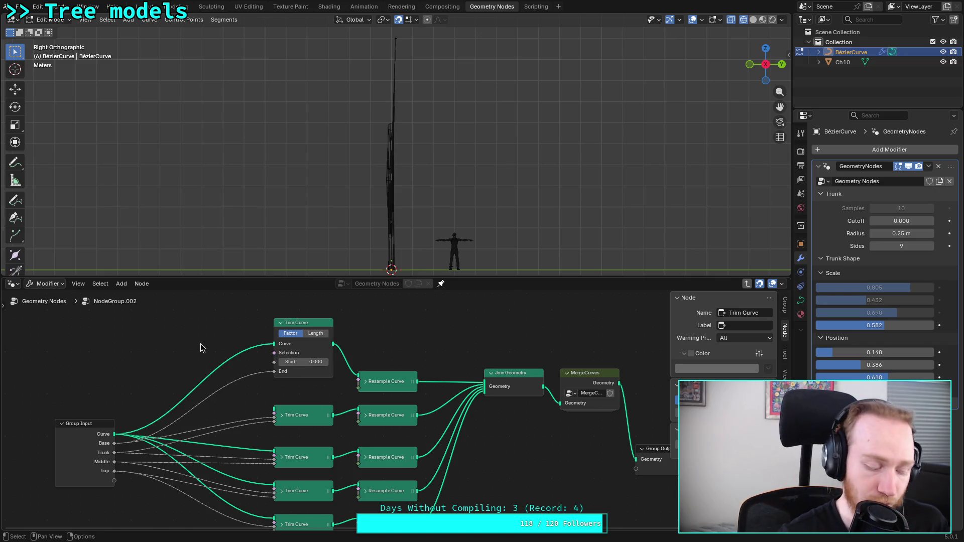
# Step: Add a math Subtract node with its first value set to 1.000
pyautogui.hotkey('shift', 'a')
pyautogui.moveTo(171, 344)
pyautogui.write('sub')
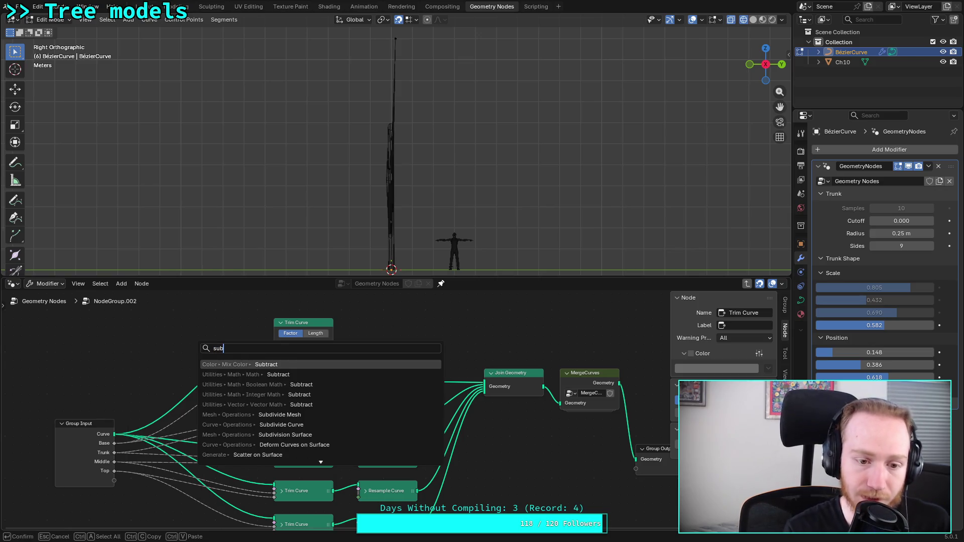
pyautogui.press('Down')
pyautogui.press('Return')
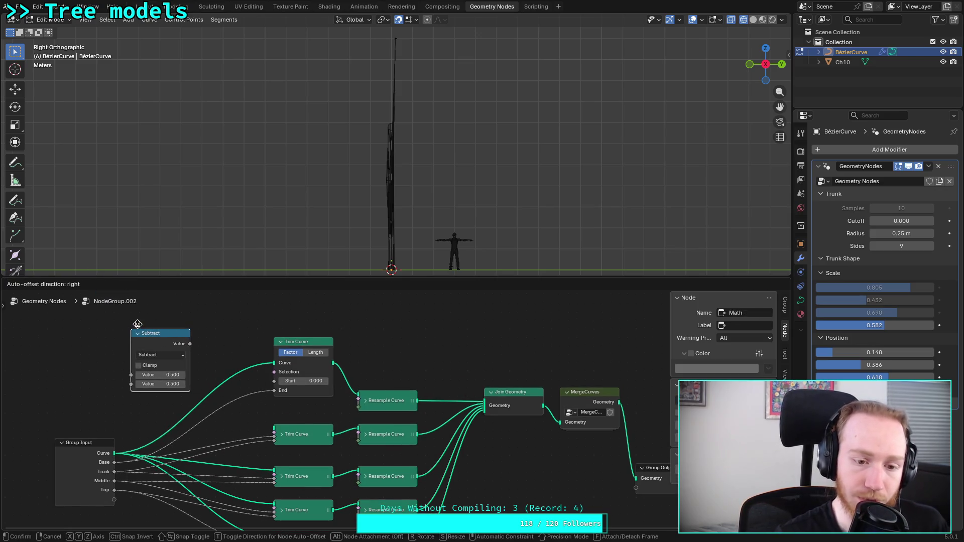
pyautogui.click(137, 324)
pyautogui.click(159, 374)
pyautogui.write('1')
pyautogui.press('Return')
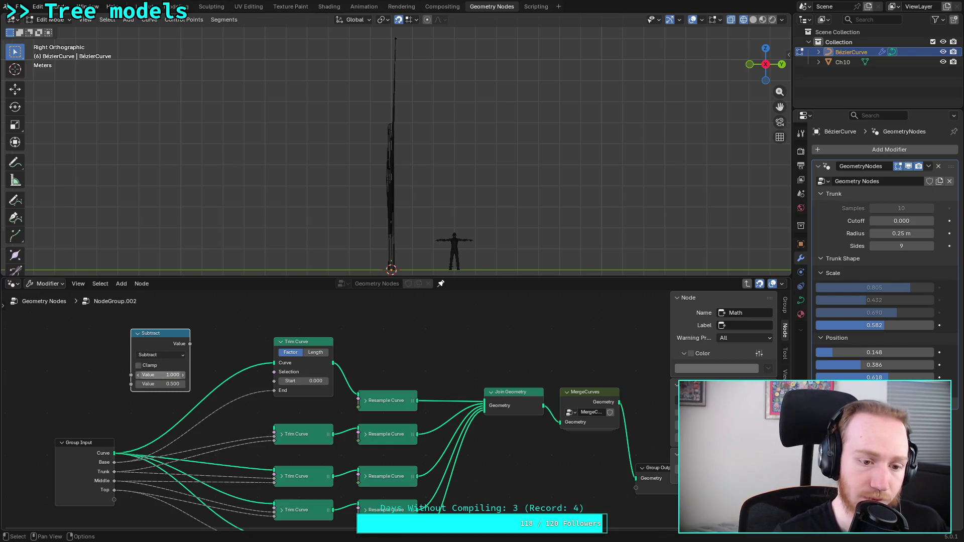
# Step: Feed Base into the Subtract, drive the top Trim Curve's End, and collapse the node
pyautogui.moveTo(115, 462); pyautogui.dragTo(131, 384)
pyautogui.moveTo(190, 344); pyautogui.dragTo(278, 394)
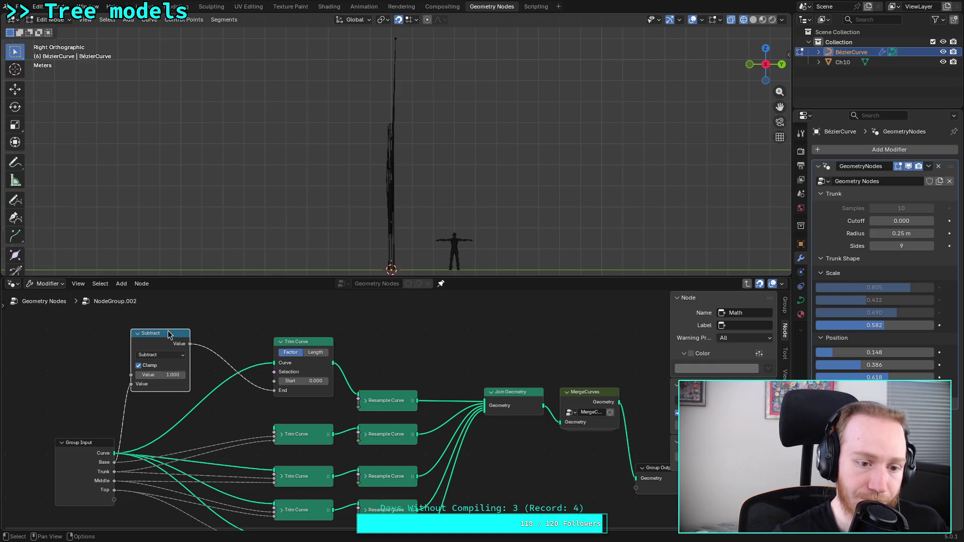
pyautogui.moveTo(163, 335); pyautogui.dragTo(203, 317)
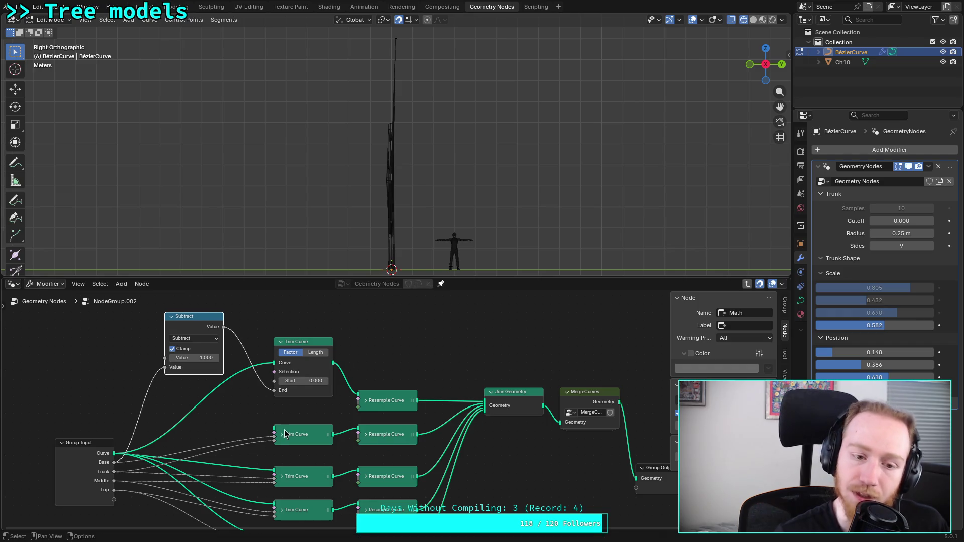
pyautogui.click(101, 446)
pyautogui.moveTo(100, 447); pyautogui.dragTo(67, 446)
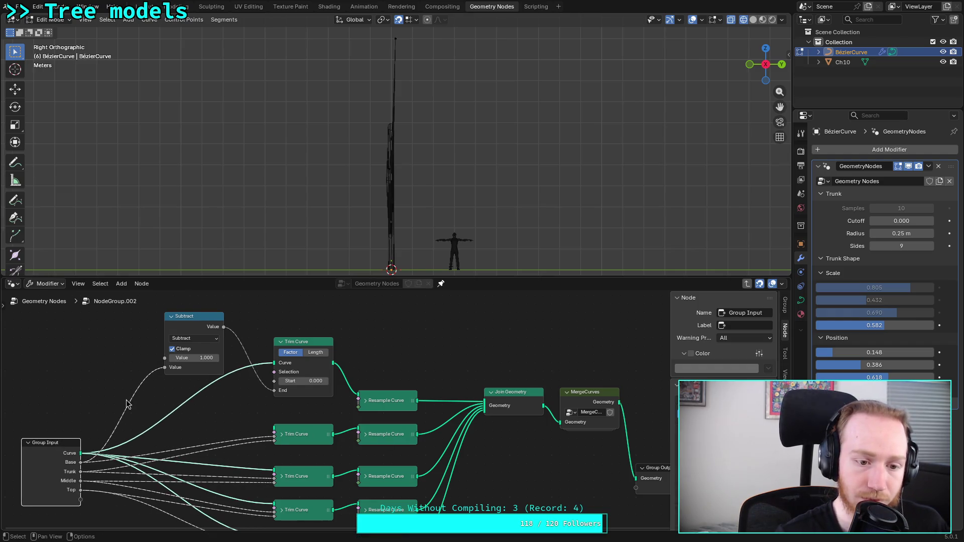
pyautogui.click(170, 318)
pyautogui.moveTo(195, 316); pyautogui.dragTo(173, 341)
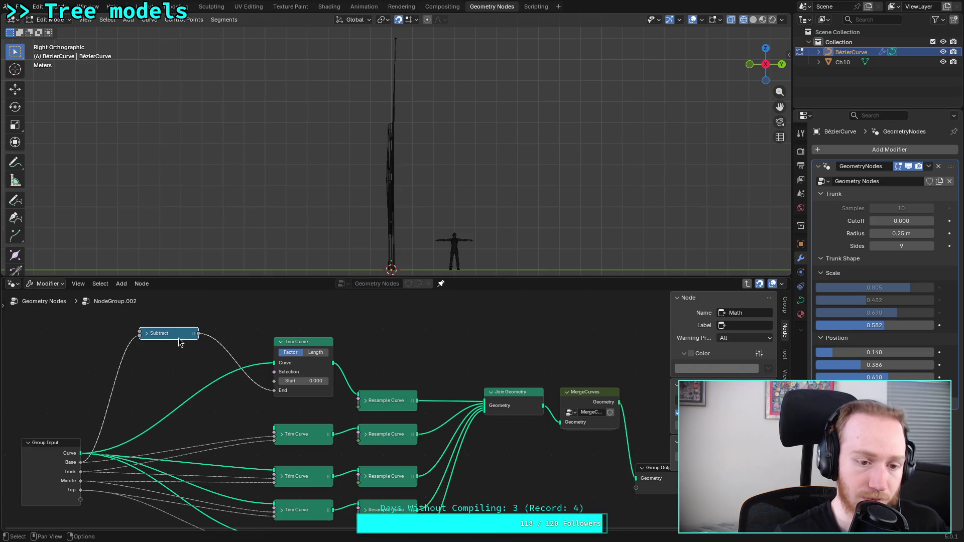
# Step: Duplicate the Subtract node for the second Trim Curve, then delete the duplicate
pyautogui.hotkey('shift', 'd')
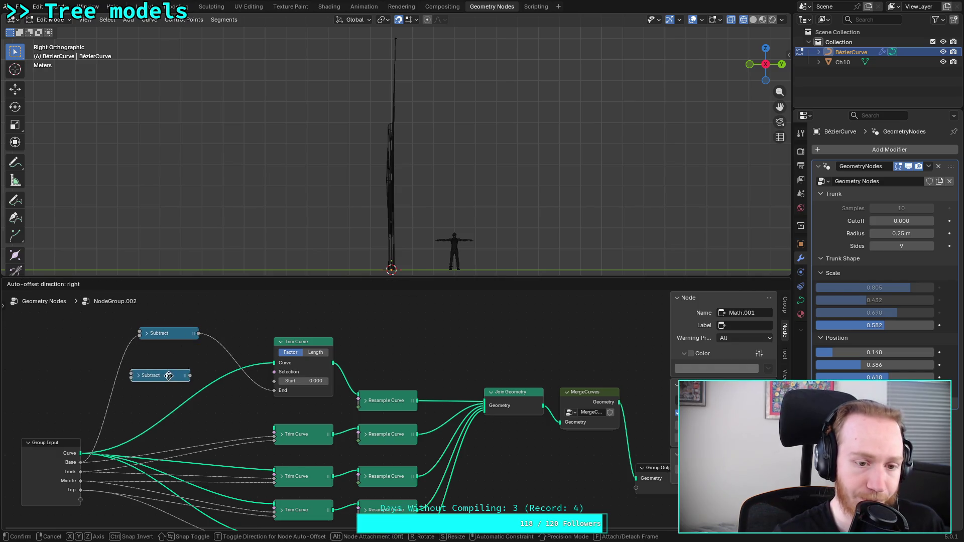
pyautogui.click(225, 431)
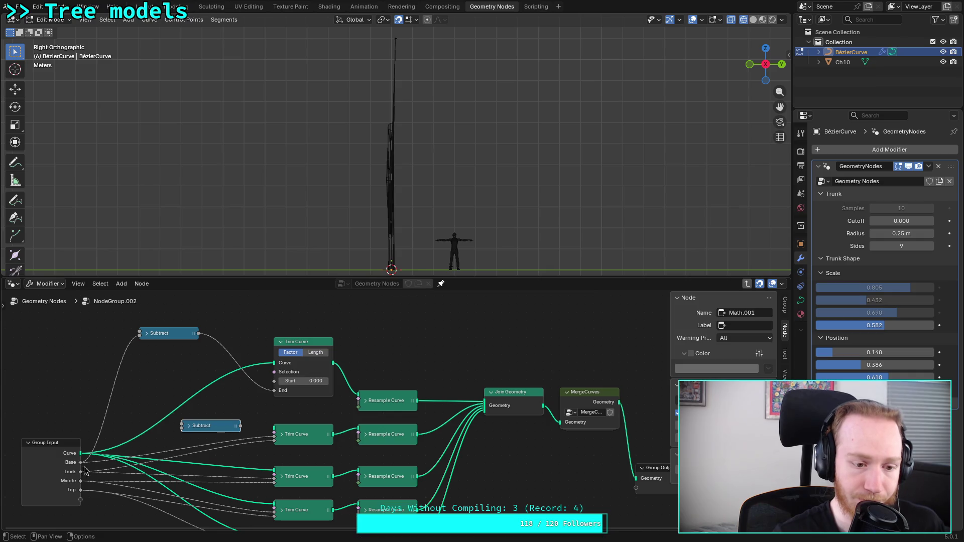
pyautogui.moveTo(80, 463); pyautogui.dragTo(182, 438)
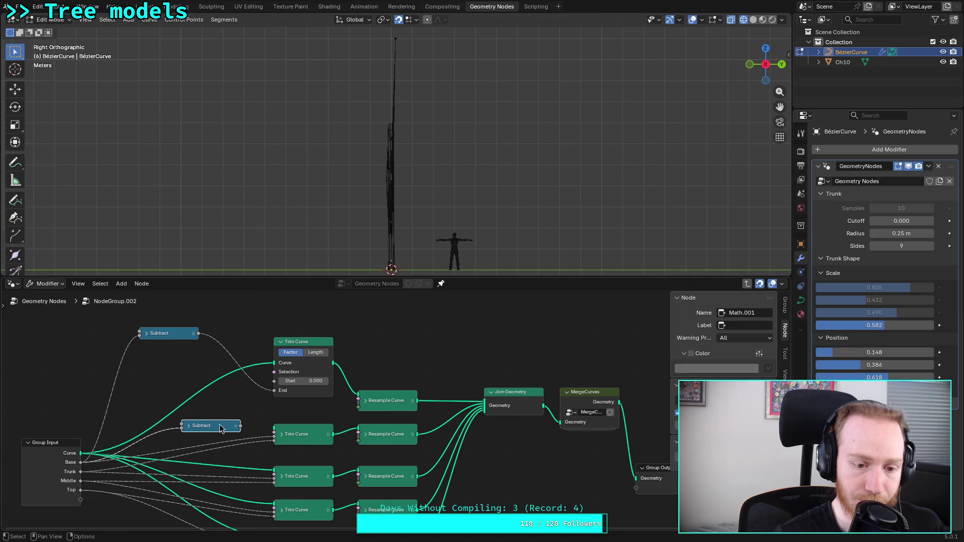
pyautogui.moveTo(241, 428)
pyautogui.mouseDown()
pyautogui.moveTo(281, 446)
pyautogui.moveTo(222, 433)
pyautogui.mouseUp()
pyautogui.press('x')
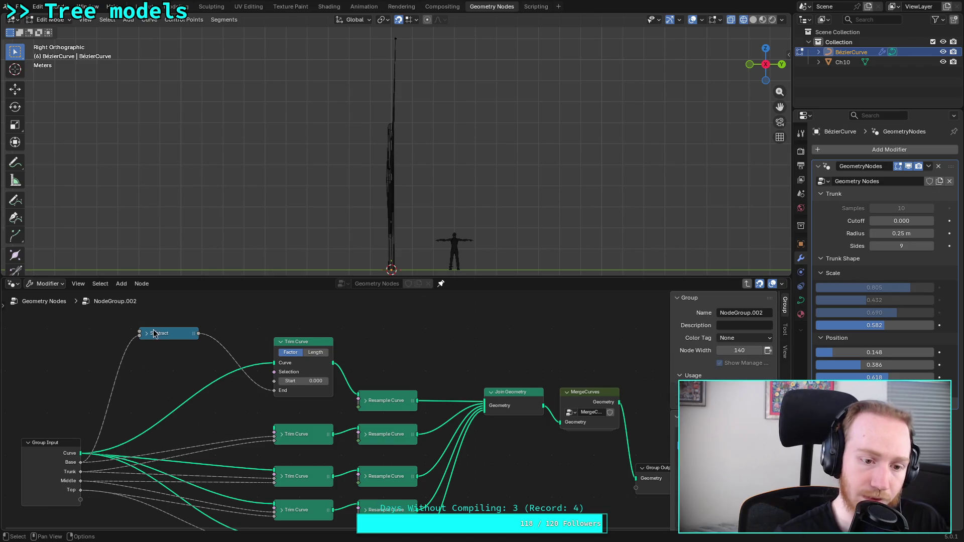
# Step: Connect the same Subtract result to the second Trim Curve and reposition the node
pyautogui.moveTo(199, 334); pyautogui.dragTo(271, 440)
pyautogui.moveTo(173, 334); pyautogui.dragTo(165, 368)
pyautogui.click(204, 423)
pyautogui.click(171, 370)
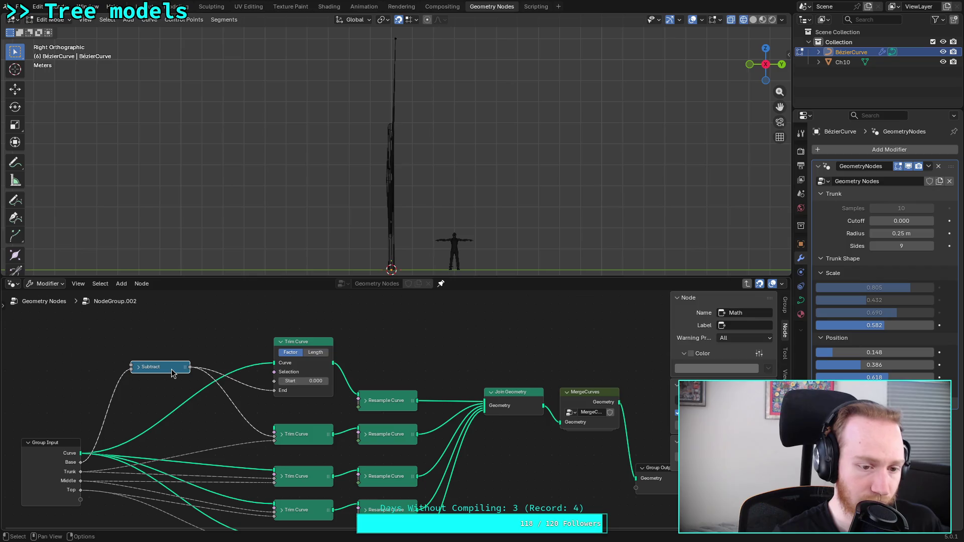
# Step: Duplicate a Subtract node fed by Trunk, wiring the Subtract results into the second and third Trim Curves
pyautogui.hotkey('shift', 'd')
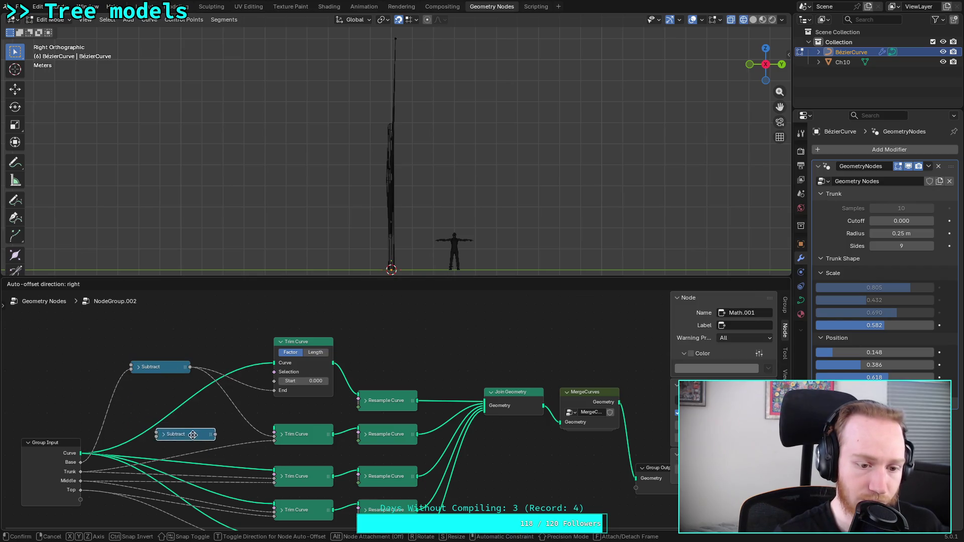
pyautogui.click(100, 342)
pyautogui.moveTo(81, 474); pyautogui.dragTo(65, 343)
pyautogui.moveTo(122, 342)
pyautogui.mouseDown()
pyautogui.moveTo(181, 398)
pyautogui.moveTo(276, 447)
pyautogui.mouseUp()
pyautogui.moveTo(125, 344)
pyautogui.mouseDown()
pyautogui.moveTo(161, 431)
pyautogui.moveTo(271, 490)
pyautogui.moveTo(276, 482)
pyautogui.mouseUp()
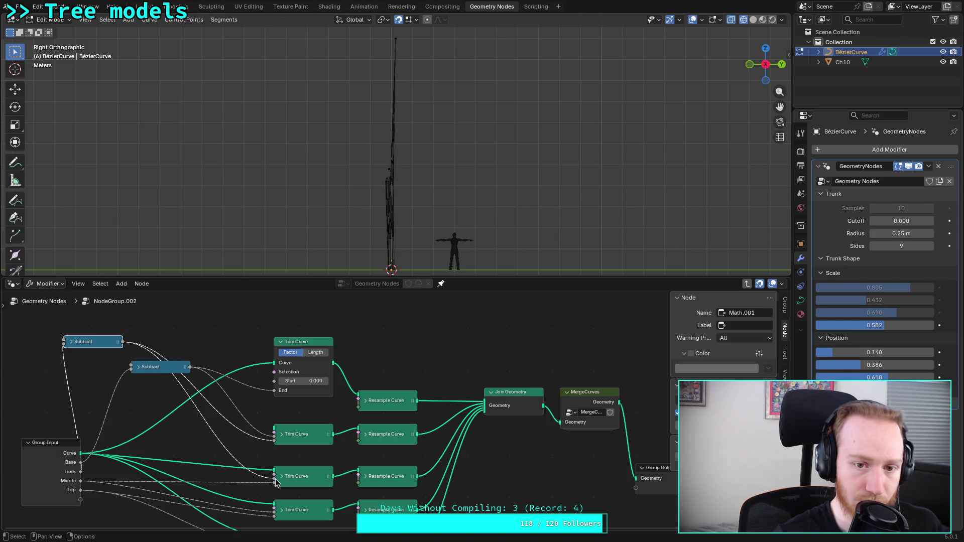
pyautogui.moveTo(103, 338)
pyautogui.mouseDown()
pyautogui.moveTo(186, 450)
pyautogui.moveTo(168, 447)
pyautogui.mouseUp()
pyautogui.moveTo(190, 446); pyautogui.dragTo(195, 352, button='middle')
# Step: Add another Subtract copy fed by Middle, driving the second and third Trim Curve inputs
pyautogui.hotkey('shift', 'd')
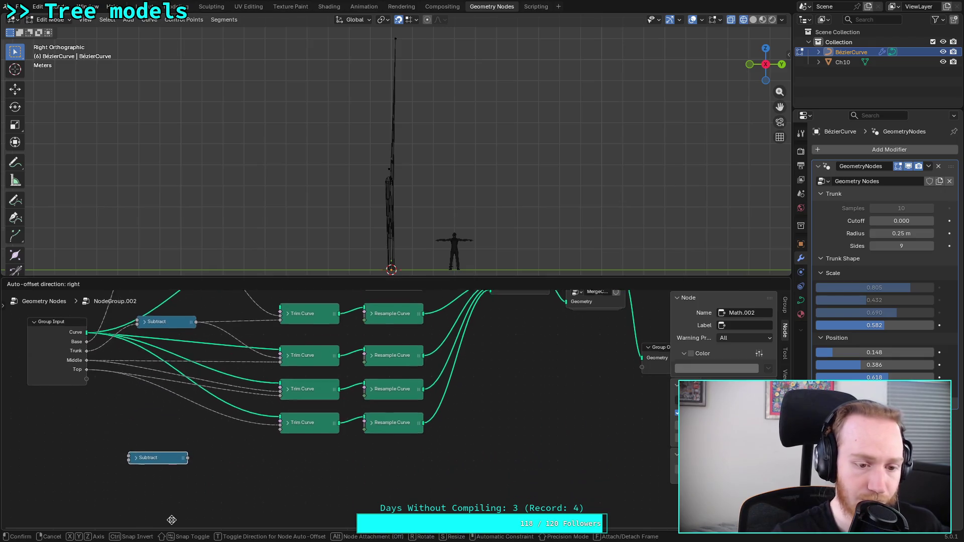
pyautogui.click(154, 466)
pyautogui.moveTo(87, 353); pyautogui.dragTo(128, 435)
pyautogui.moveTo(188, 431); pyautogui.dragTo(278, 358)
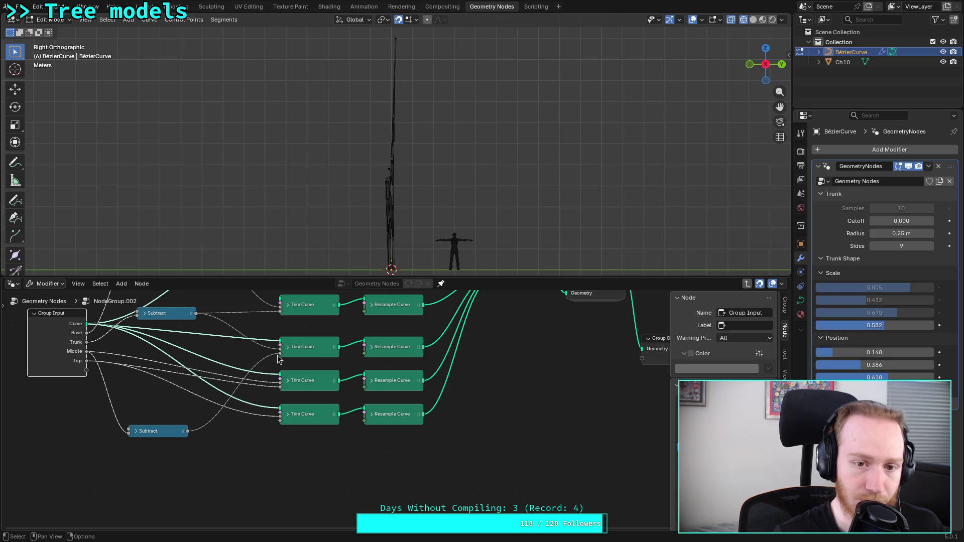
pyautogui.moveTo(189, 432); pyautogui.dragTo(276, 387)
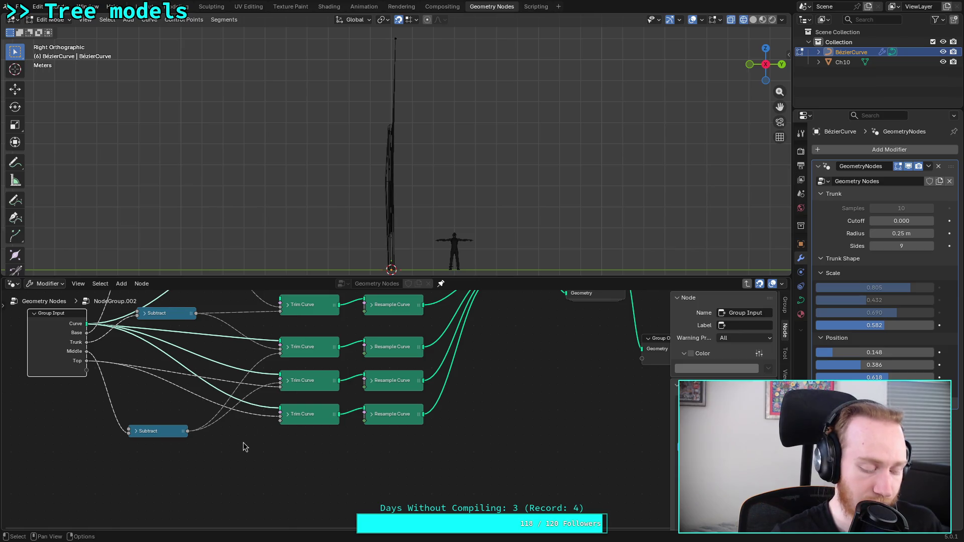
pyautogui.moveTo(243, 447); pyautogui.dragTo(257, 483, button='middle')
# Step: Add a bottom Subtract copy fed by Top and connect it to a Trim Curve
pyautogui.click(171, 468)
pyautogui.hotkey('shift', 'd')
pyautogui.click(179, 497)
pyautogui.moveTo(102, 400); pyautogui.dragTo(152, 495)
pyautogui.moveTo(212, 495)
pyautogui.mouseDown()
pyautogui.moveTo(290, 428)
pyautogui.moveTo(293, 456)
pyautogui.mouseUp()
# Step: Stack the four Subtract nodes neatly beside the Group Input node
pyautogui.moveTo(171, 468); pyautogui.dragTo(179, 418)
pyautogui.moveTo(183, 496)
pyautogui.mouseDown()
pyautogui.moveTo(183, 437)
pyautogui.moveTo(148, 386)
pyautogui.mouseUp()
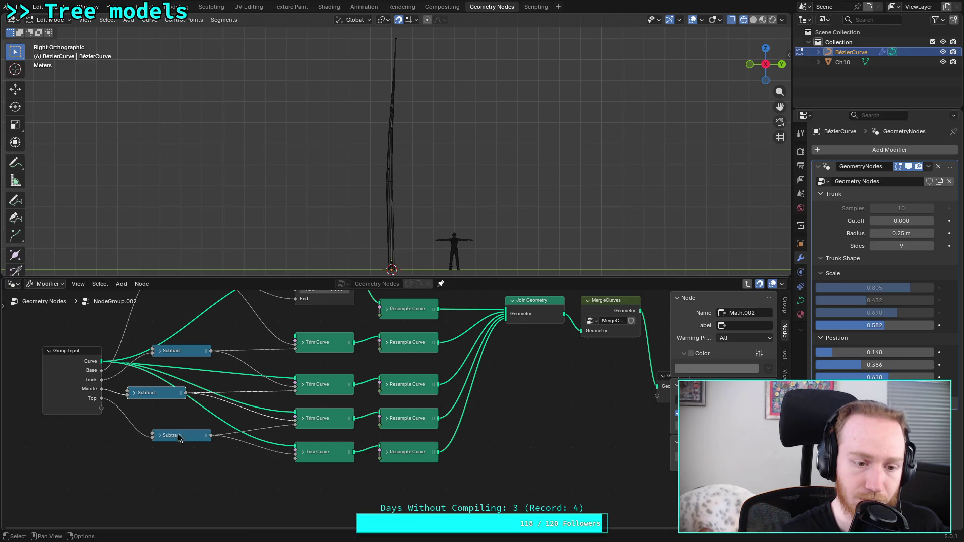
pyautogui.moveTo(178, 435); pyautogui.dragTo(205, 512, button='middle')
pyautogui.moveTo(212, 348); pyautogui.dragTo(196, 385)
pyautogui.moveTo(193, 426); pyautogui.dragTo(228, 442)
pyautogui.moveTo(193, 388); pyautogui.dragTo(179, 444)
pyautogui.moveTo(247, 445)
pyautogui.mouseDown()
pyautogui.moveTo(180, 468)
pyautogui.moveTo(178, 488)
pyautogui.moveTo(151, 490)
pyautogui.mouseUp()
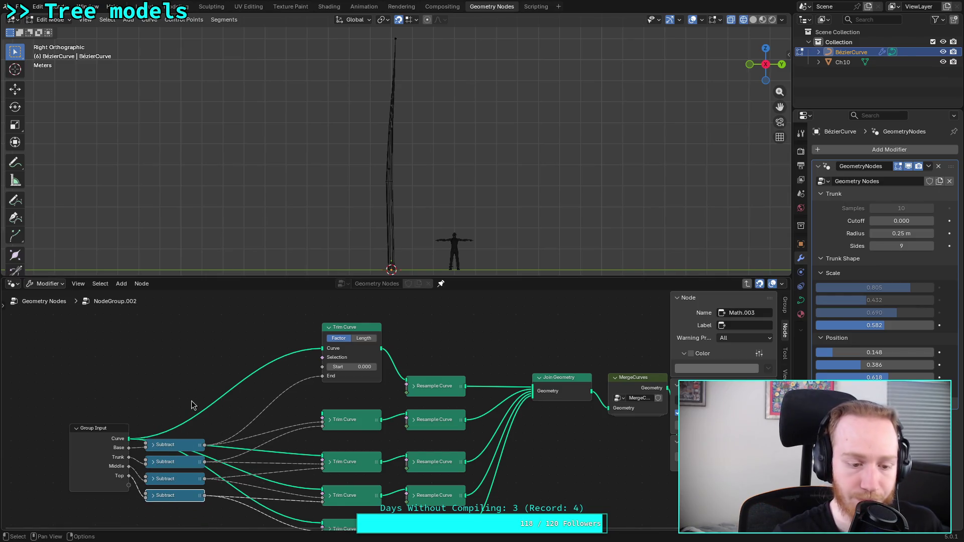
# Step: Add a reroute on the Curve links and place it and Group Input beside the Subtract stack
pyautogui.moveTo(115, 430); pyautogui.dragTo(132, 354)
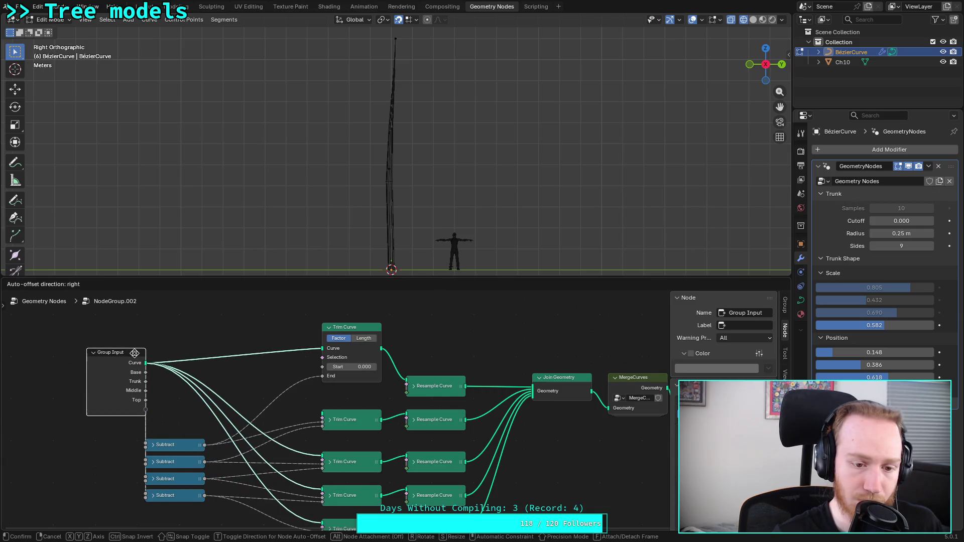
pyautogui.keyDown('shift'); pyautogui.moveTo(182, 359); pyautogui.dragTo(171, 399, button='right'); pyautogui.keyUp('shift')
pyautogui.click(129, 355)
pyautogui.moveTo(130, 355)
pyautogui.mouseDown(button='middle')
pyautogui.moveTo(120, 400)
pyautogui.moveTo(132, 338)
pyautogui.mouseUp(button='middle')
pyautogui.press('g')
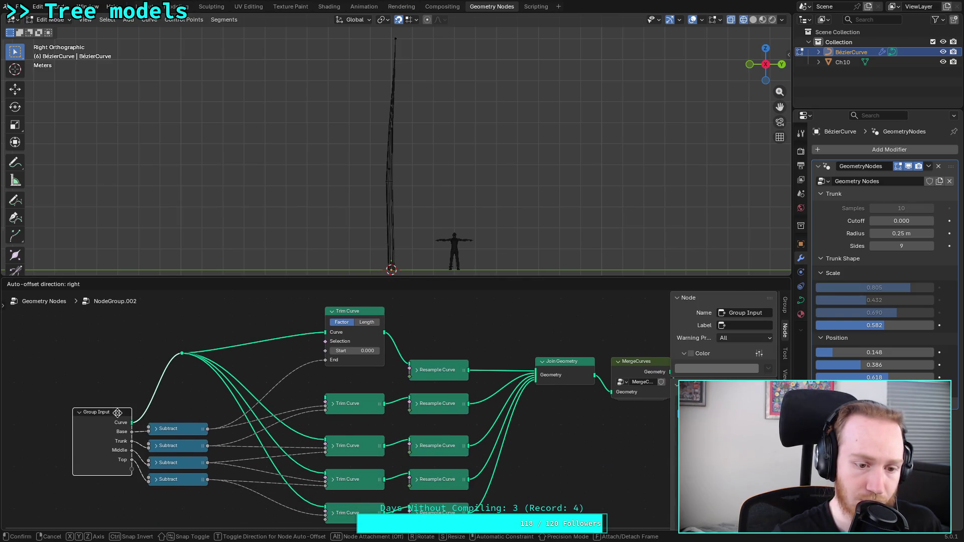
pyautogui.click(118, 413)
pyautogui.click(182, 355)
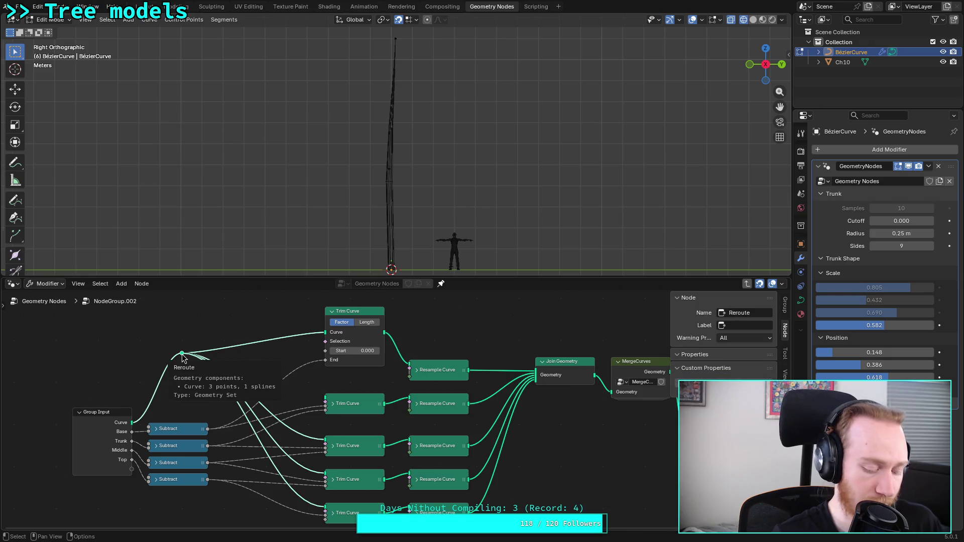
pyautogui.press('g')
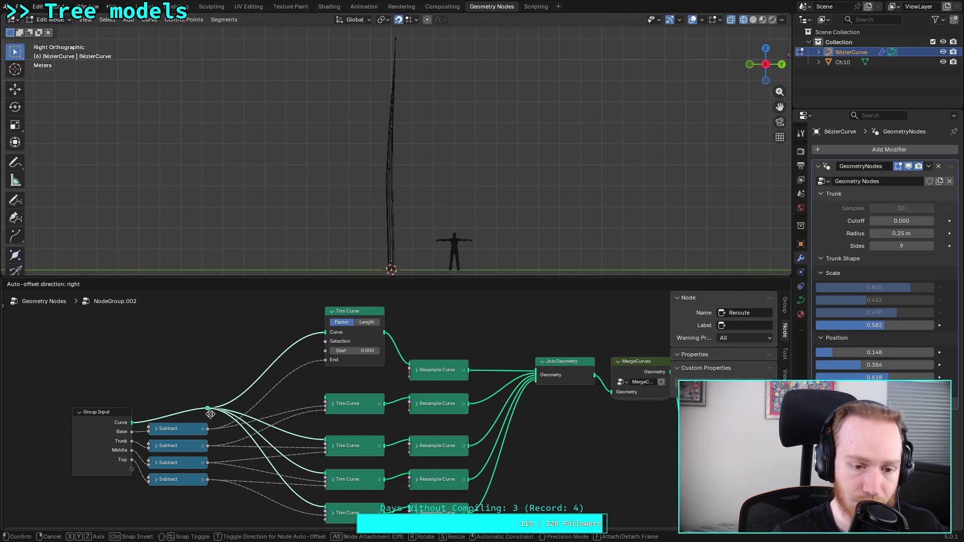
pyautogui.click(208, 415)
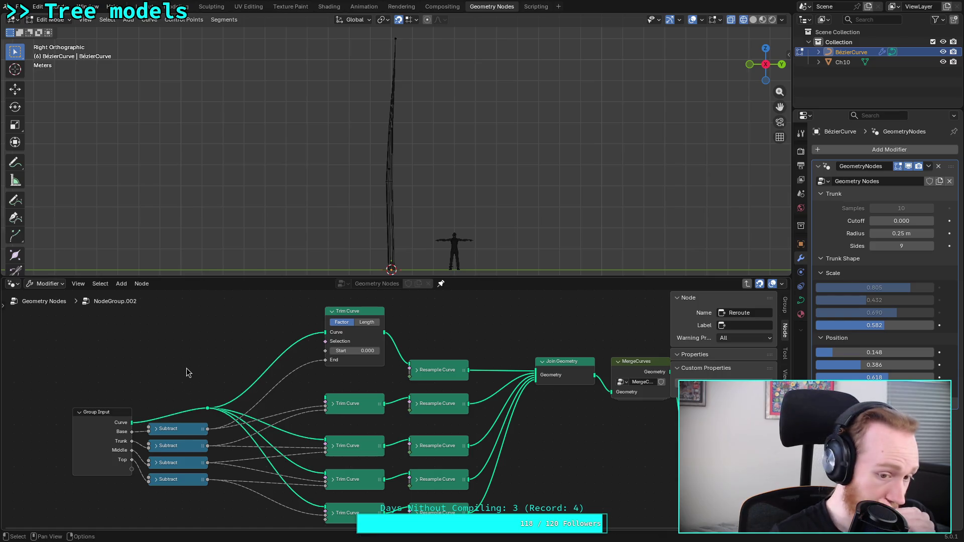
# Step: Set the trunk Radius to 1 m and the fourth Trunk Shape Scale to about 0.755
pyautogui.moveTo(875, 326); pyautogui.dragTo(934, 325)
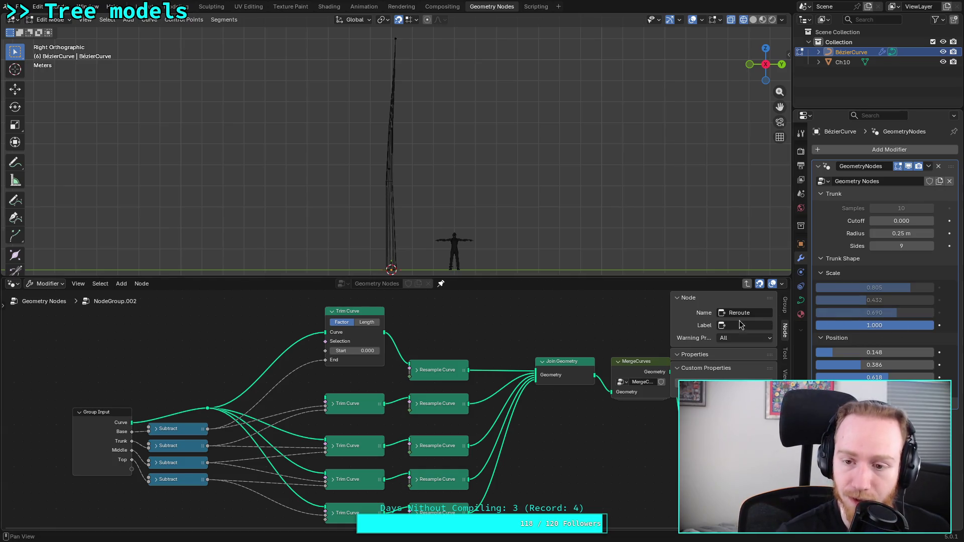
pyautogui.moveTo(902, 234); pyautogui.dragTo(910, 235)
pyautogui.write('1')
pyautogui.press('Return')
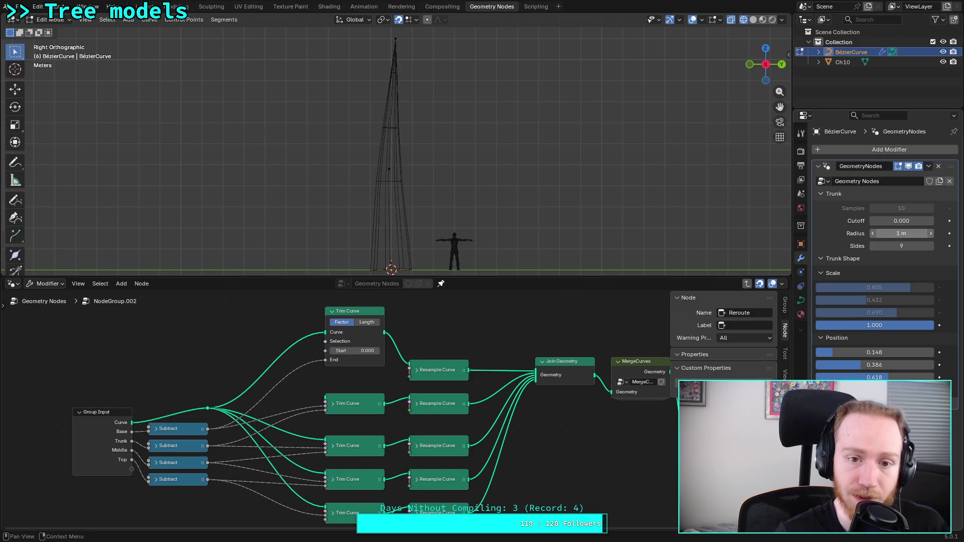
pyautogui.moveTo(887, 328)
pyautogui.mouseDown()
pyautogui.moveTo(787, 328)
pyautogui.moveTo(879, 327)
pyautogui.moveTo(860, 328)
pyautogui.moveTo(850, 312)
pyautogui.mouseUp()
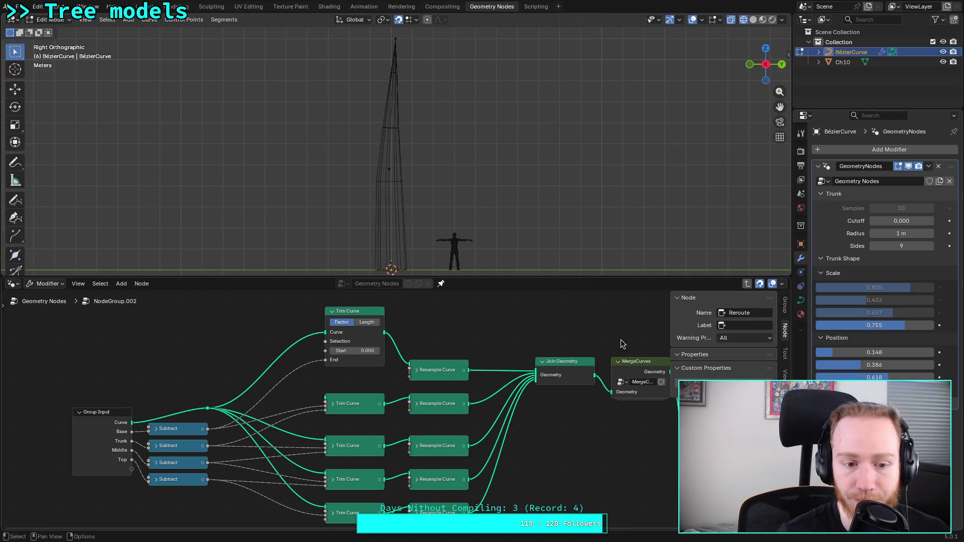
# Step: In the parent tree, place the group node beside Group Input and rename it BuildCurve
pyautogui.click(47, 301)
pyautogui.scroll(-4, 338, 378)
pyautogui.moveTo(338, 377); pyautogui.dragTo(342, 340, button='middle')
pyautogui.press('g')
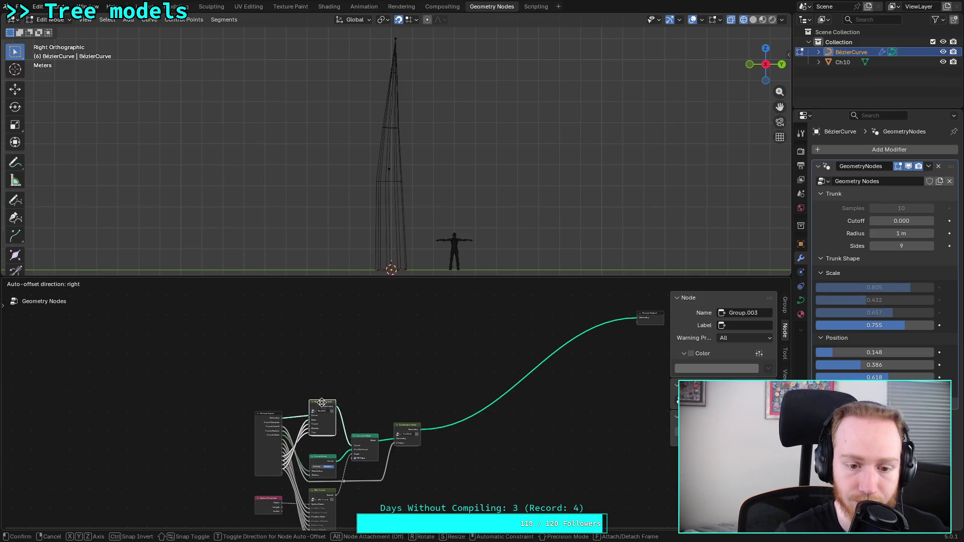
pyautogui.click(279, 438)
pyautogui.scroll(1, 355, 415)
pyautogui.scroll(2, 355, 415)
pyautogui.moveTo(355, 415); pyautogui.dragTo(365, 326, button='middle')
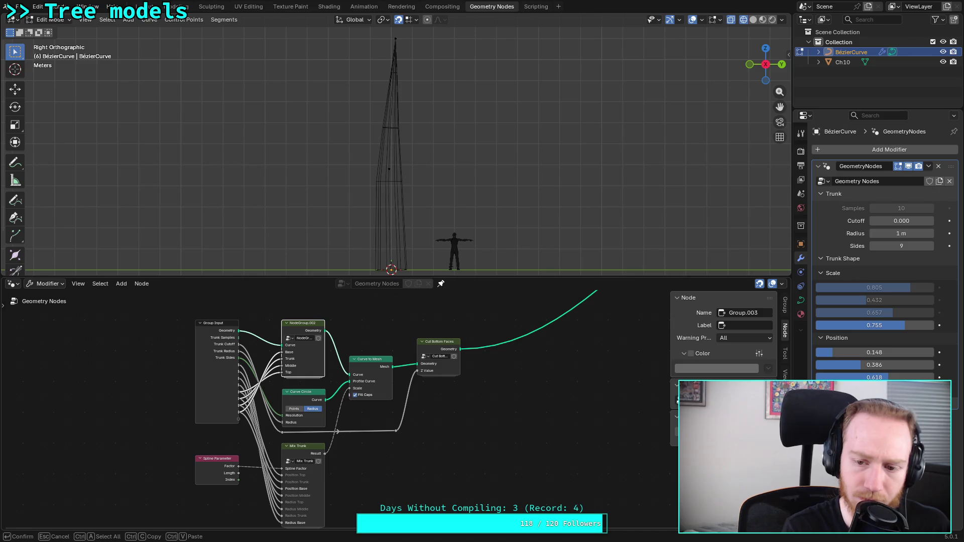
pyautogui.press('Return')
pyautogui.scroll(2, 372, 306)
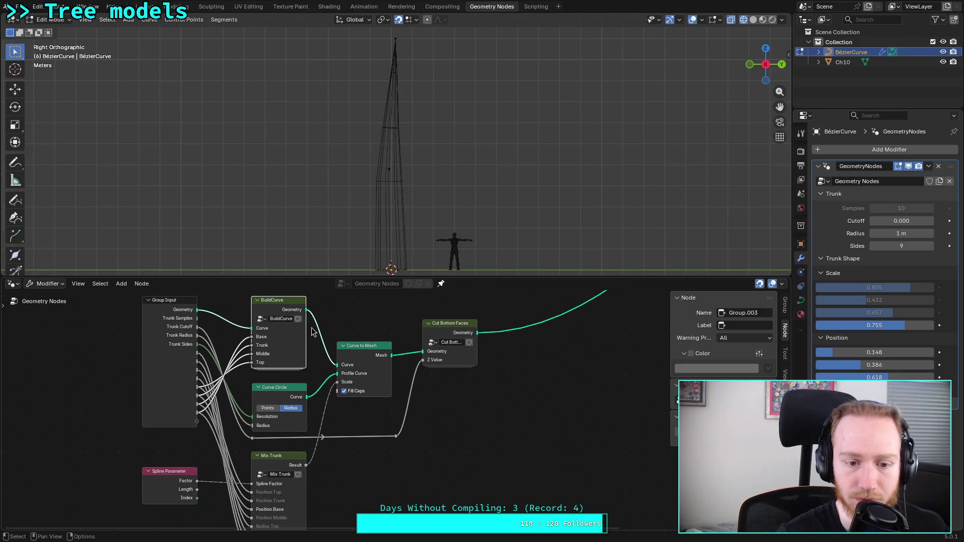
pyautogui.doubleClick(874, 390)
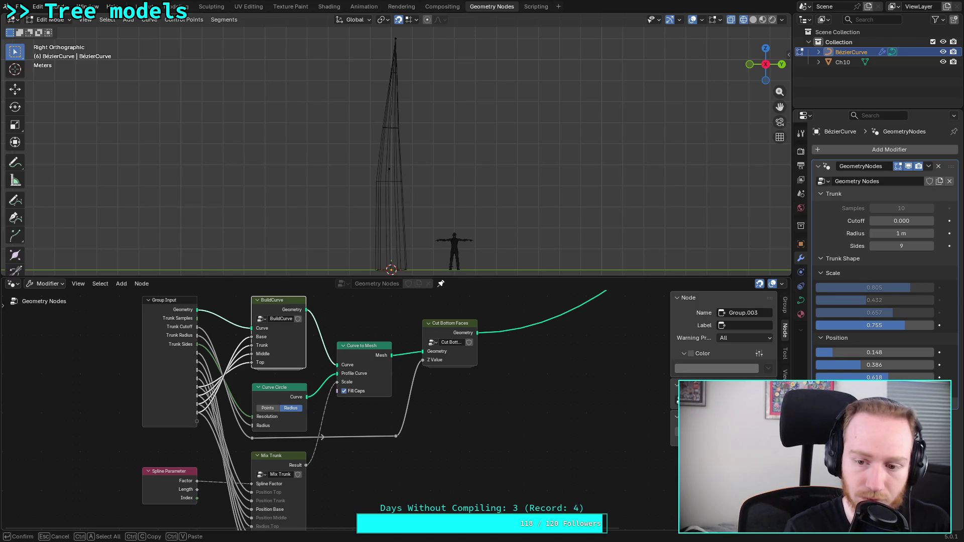
# Step: Rename the trunk group node to 'Build Trunk Curve'
pyautogui.write('Build Trunk')
pyautogui.press('Return')
pyautogui.moveTo(471, 402); pyautogui.dragTo(499, 416, button='middle')
pyautogui.moveTo(308, 311)
pyautogui.mouseDown()
pyautogui.moveTo(308, 298)
pyautogui.moveTo(306, 306)
pyautogui.mouseUp()
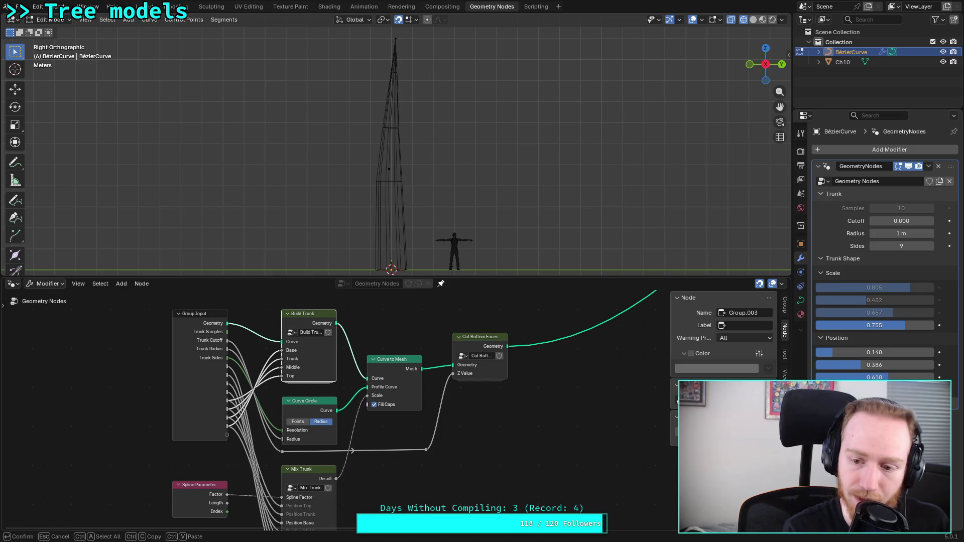
pyautogui.write('Curve')
pyautogui.press('Return')
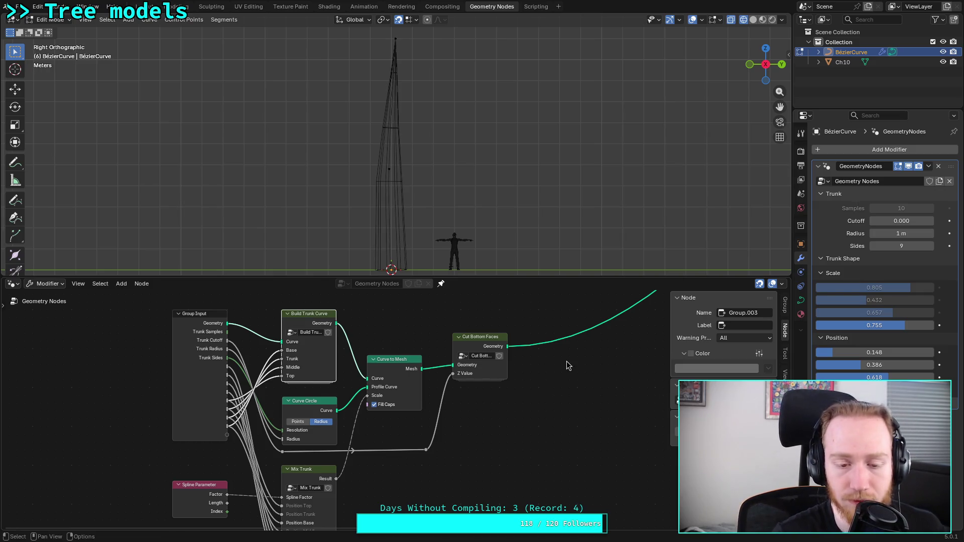
# Step: Select the Mix Trunk node and enter its group for editing
pyautogui.click(313, 404)
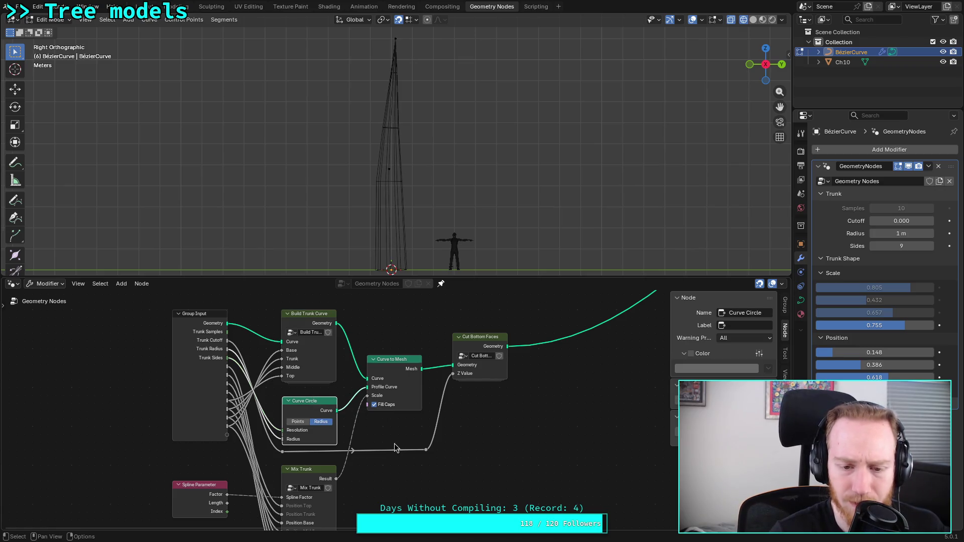
pyautogui.click(448, 456)
pyautogui.click(354, 403)
pyautogui.press('Tab')
pyautogui.moveTo(347, 405); pyautogui.dragTo(326, 430, button='middle')
# Step: Collapse and move the Subtract node, then shift Less Than, Map Range and Switch down-left
pyautogui.click(82, 327)
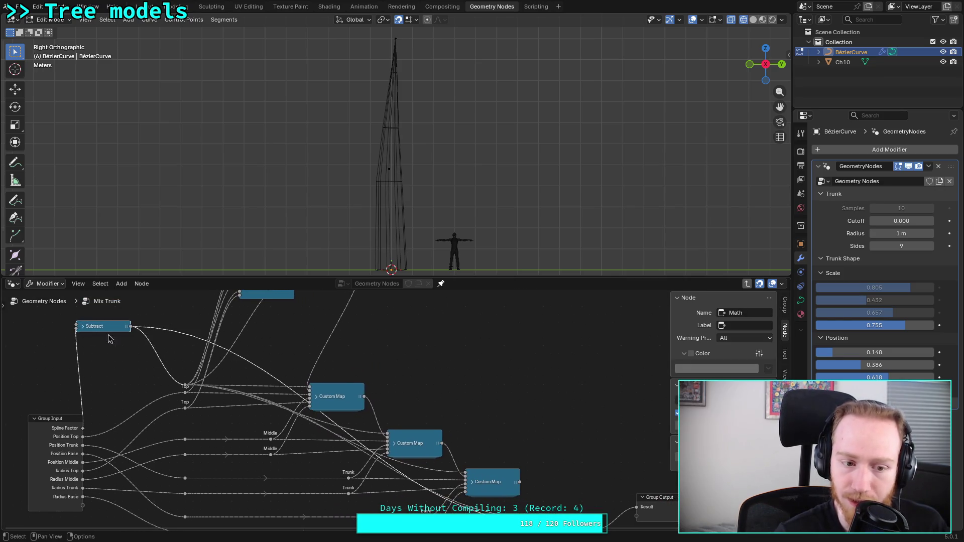
pyautogui.moveTo(533, 479)
pyautogui.mouseDown(button='middle')
pyautogui.moveTo(475, 423)
pyautogui.moveTo(543, 465)
pyautogui.mouseUp(button='middle')
pyautogui.click(491, 472)
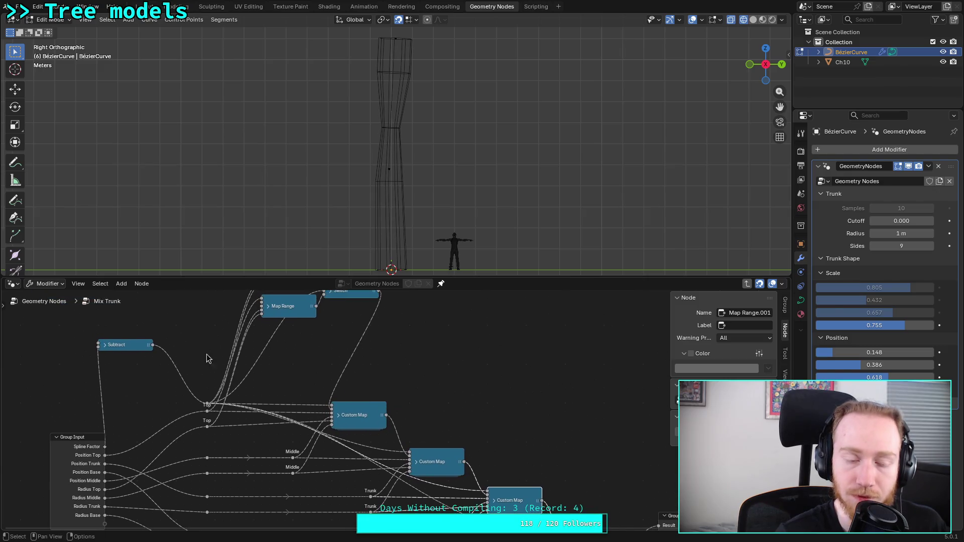
pyautogui.moveTo(131, 346); pyautogui.dragTo(163, 403)
pyautogui.scroll(-1, 178, 392)
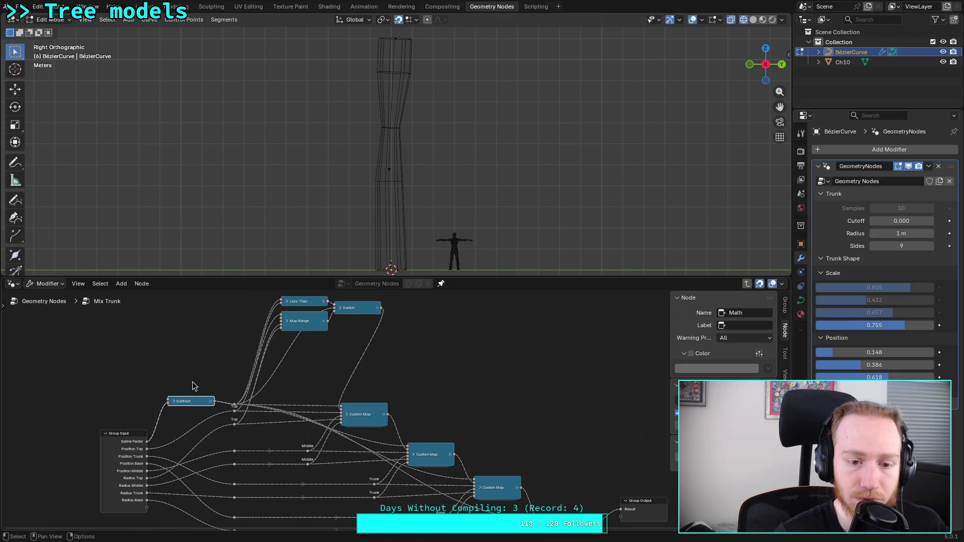
pyautogui.moveTo(266, 365); pyautogui.dragTo(231, 399, button='middle')
pyautogui.moveTo(263, 320); pyautogui.dragTo(362, 402)
pyautogui.moveTo(267, 356); pyautogui.dragTo(242, 407)
# Step: Shift the Custom Map nodes and Group Output to the right
pyautogui.moveTo(266, 420); pyautogui.dragTo(321, 391, button='middle')
pyautogui.moveTo(492, 379); pyautogui.dragTo(316, 323, button='middle')
pyautogui.moveTo(173, 339)
pyautogui.mouseDown()
pyautogui.moveTo(496, 485)
pyautogui.moveTo(487, 480)
pyautogui.mouseUp()
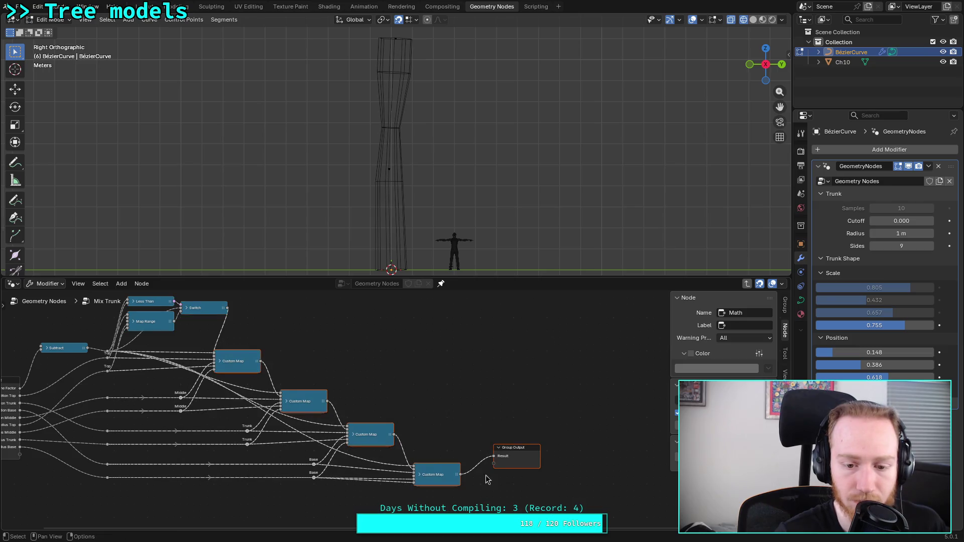
pyautogui.moveTo(239, 359); pyautogui.dragTo(309, 355)
pyautogui.moveTo(289, 334); pyautogui.dragTo(376, 359, button='middle')
pyautogui.moveTo(208, 314)
pyautogui.mouseDown()
pyautogui.moveTo(311, 358)
pyautogui.moveTo(333, 347)
pyautogui.mouseUp()
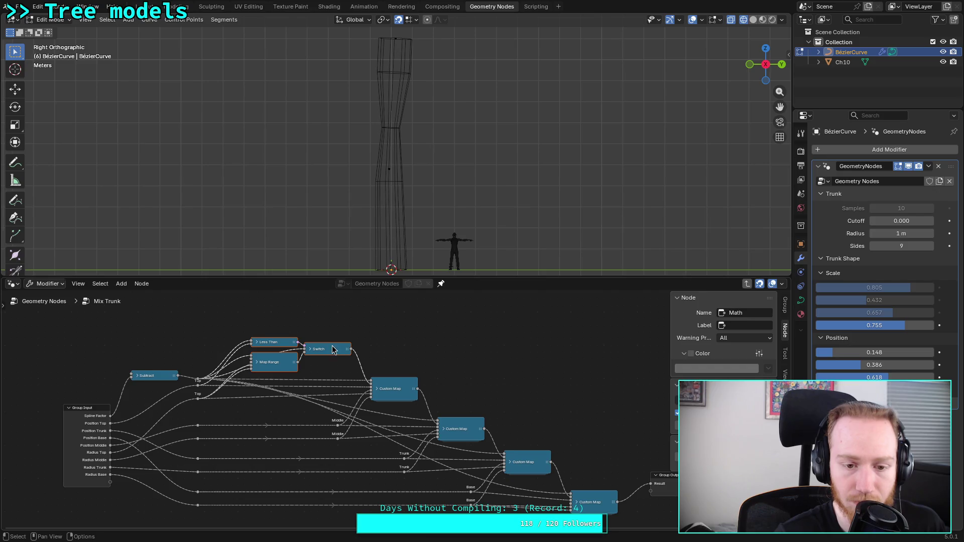
# Step: Dissolve the reroute beside Subtract, nudge Subtract into place, and save plants.blend
pyautogui.moveTo(153, 376); pyautogui.dragTo(160, 375)
pyautogui.click(197, 382)
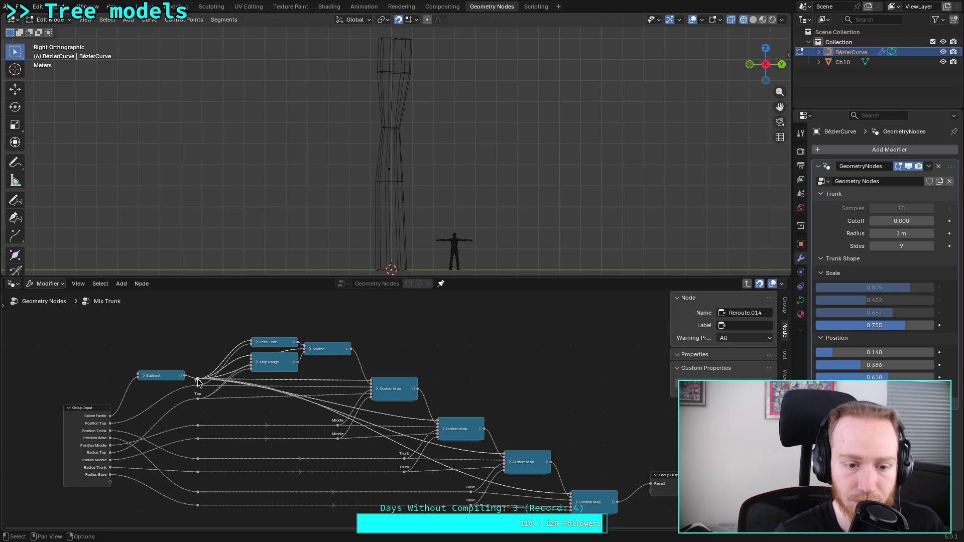
pyautogui.rightClick(198, 382)
pyautogui.moveTo(181, 451)
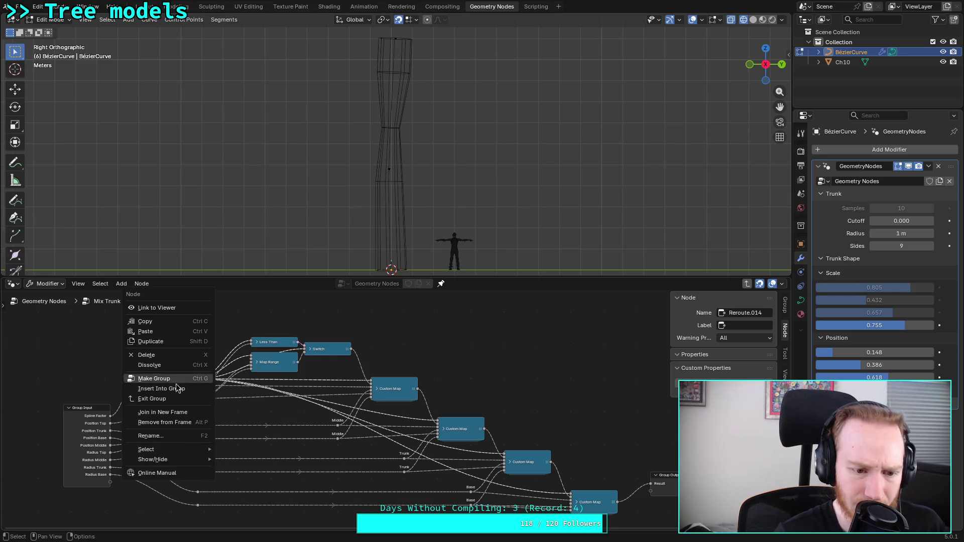
pyautogui.click(189, 369)
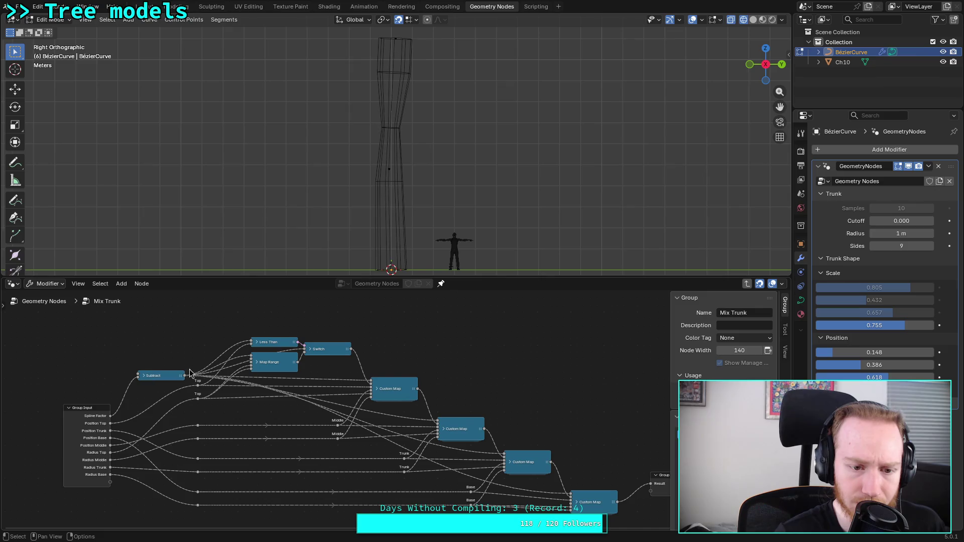
pyautogui.moveTo(157, 378); pyautogui.dragTo(172, 373)
pyautogui.click(184, 338)
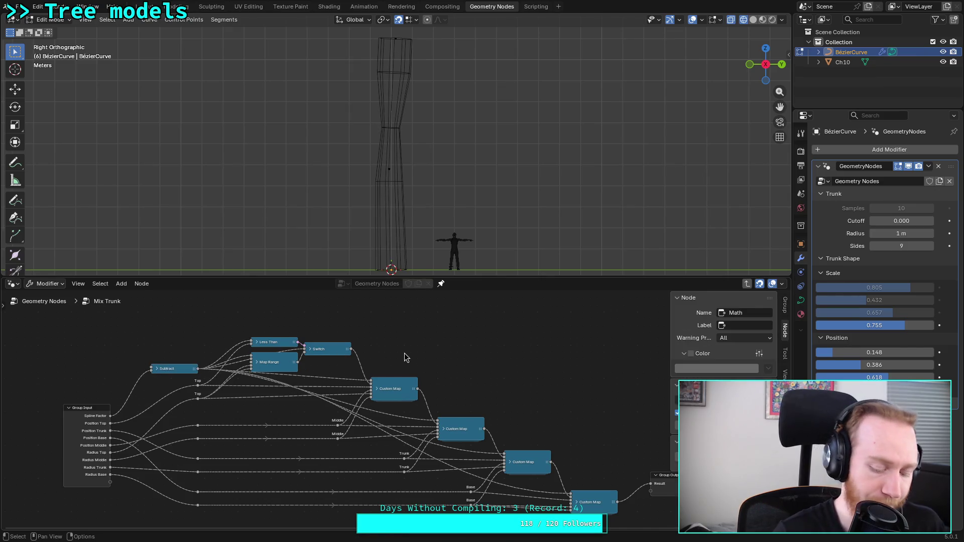
pyautogui.hotkey('ctrl', 's')
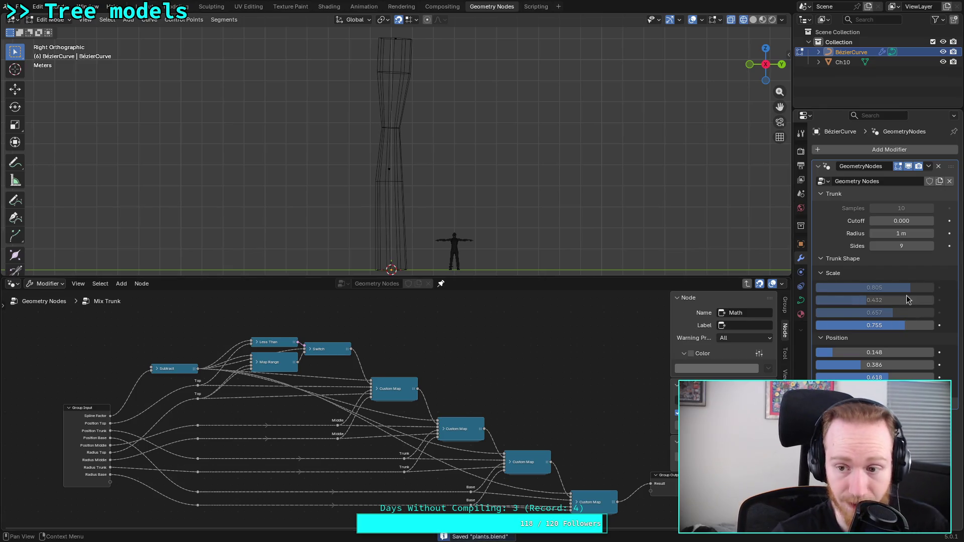
pyautogui.scroll(-1, 432, 177)
# Step: Set Trunk Shape Scale to 0.417, 0.576, 0.830, 1.000 and Position to 0.139, 0.576, 0.859
pyautogui.moveTo(884, 285)
pyautogui.mouseDown()
pyautogui.moveTo(839, 285)
pyautogui.moveTo(902, 313)
pyautogui.moveTo(894, 326)
pyautogui.moveTo(870, 325)
pyautogui.moveTo(929, 338)
pyautogui.mouseUp()
pyautogui.moveTo(884, 390)
pyautogui.mouseDown()
pyautogui.moveTo(866, 391)
pyautogui.moveTo(909, 380)
pyautogui.moveTo(927, 390)
pyautogui.moveTo(899, 380)
pyautogui.moveTo(918, 380)
pyautogui.moveTo(911, 365)
pyautogui.moveTo(927, 365)
pyautogui.mouseUp()
pyautogui.moveTo(854, 353)
pyautogui.mouseDown()
pyautogui.moveTo(881, 353)
pyautogui.moveTo(849, 363)
pyautogui.moveTo(875, 392)
pyautogui.mouseUp()
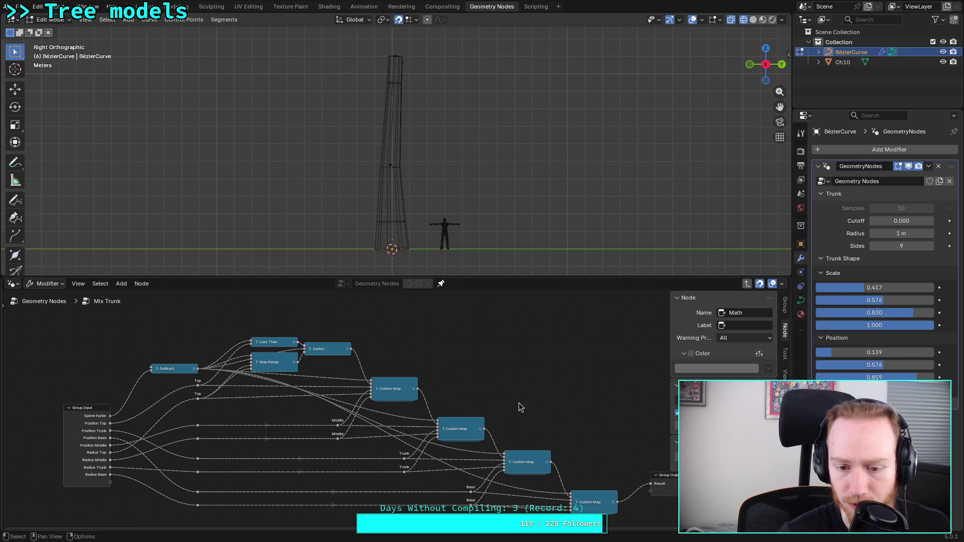
# Step: Leave Mix Trunk for the top-level tree and select the Build Trunk Curve node
pyautogui.moveTo(531, 403); pyautogui.dragTo(500, 390, button='middle')
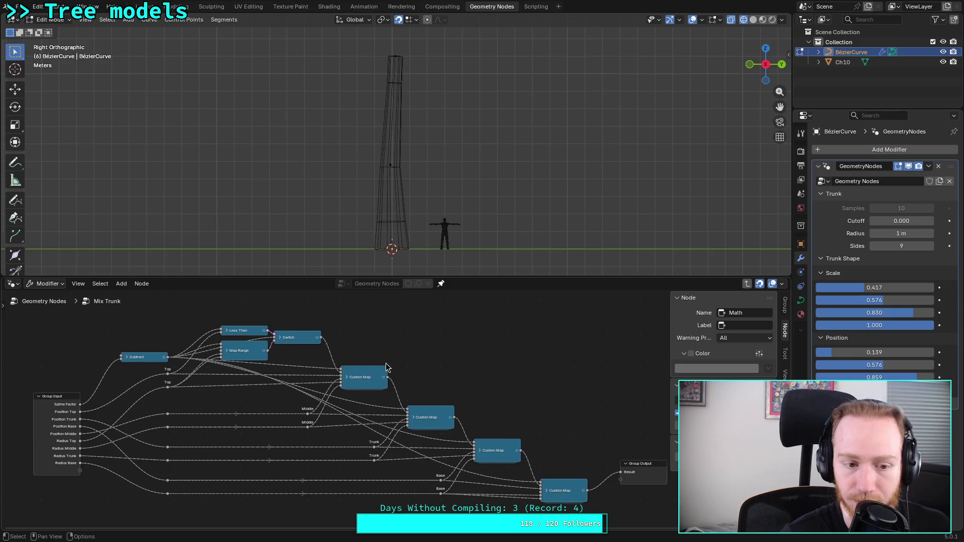
pyautogui.moveTo(386, 363); pyautogui.dragTo(420, 340, button='middle')
pyautogui.press('Tab')
pyautogui.moveTo(302, 321); pyautogui.dragTo(352, 397, button='middle')
pyautogui.click(357, 370)
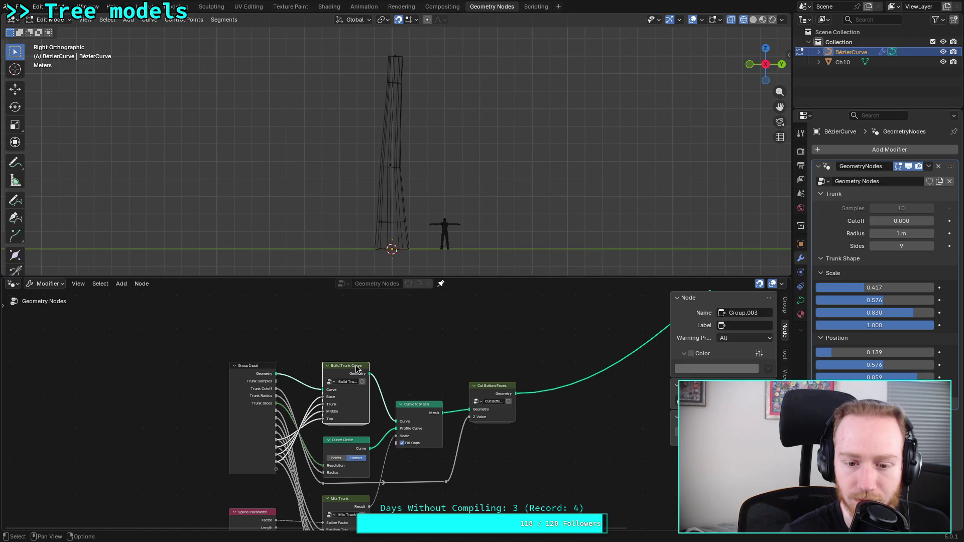
# Step: Inside Build Trunk Curve, collapse and realign the top Trim Curve and Resample Curve, then return to the top-level tree
pyautogui.press('Tab')
pyautogui.scroll(1, 330, 382)
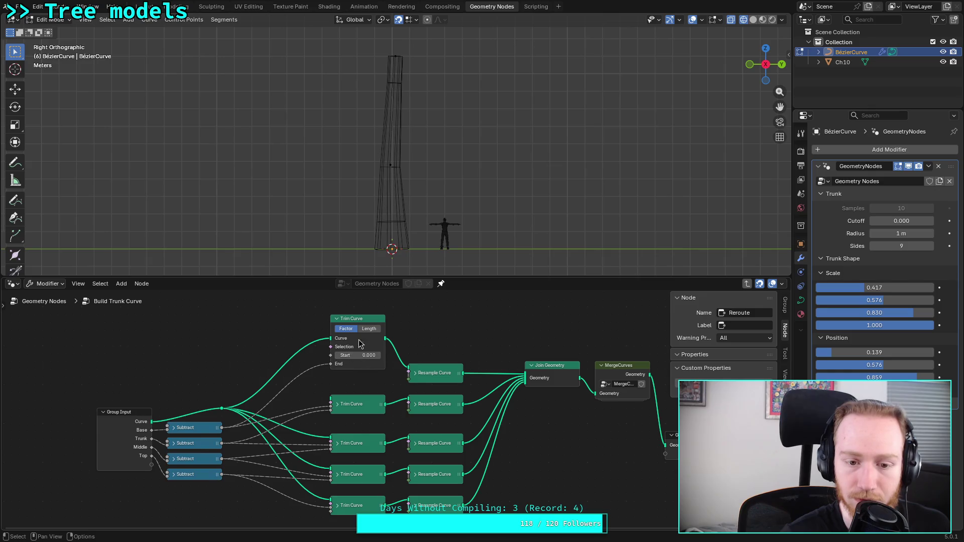
pyautogui.click(353, 319)
pyautogui.click(337, 319)
pyautogui.moveTo(358, 319); pyautogui.dragTo(359, 373)
pyautogui.click(415, 375)
pyautogui.click(416, 374)
pyautogui.moveTo(539, 419); pyautogui.dragTo(387, 393, button='middle')
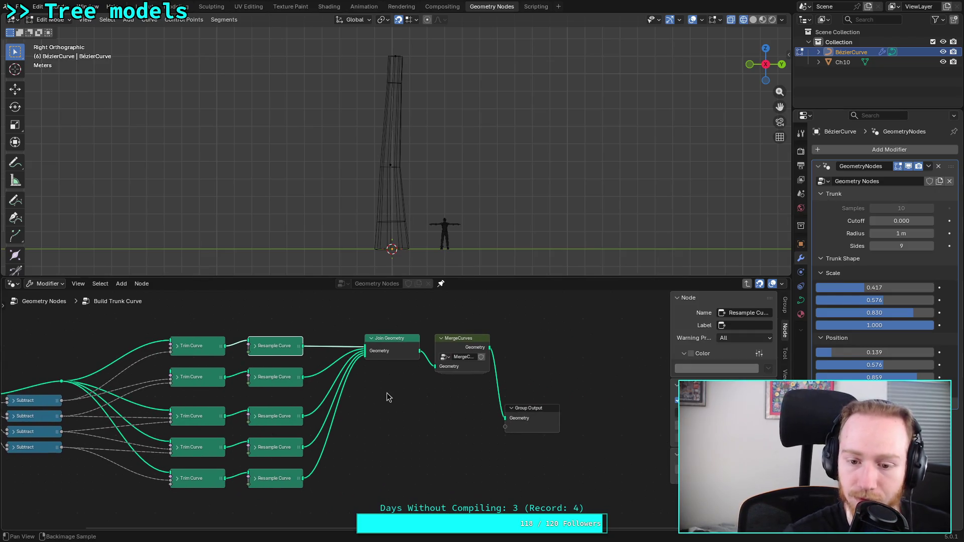
pyautogui.click(56, 300)
pyautogui.moveTo(324, 375)
pyautogui.mouseDown(button='middle')
pyautogui.moveTo(329, 340)
pyautogui.moveTo(218, 410)
pyautogui.moveTo(366, 379)
pyautogui.mouseUp(button='middle')
pyautogui.scroll(-3, 221, 402)
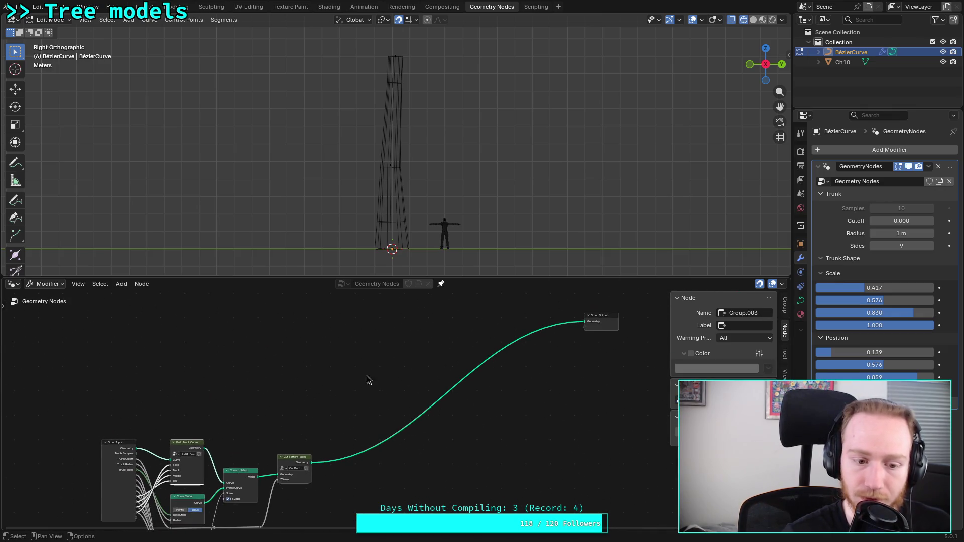
# Step: Preview Build Trunk Curve, reconnect Cut Bottom Faces to Group Output, and unlink Curve to Mesh's Scale (0.700)
pyautogui.moveTo(600, 320); pyautogui.dragTo(352, 384)
pyautogui.scroll(3, 318, 415)
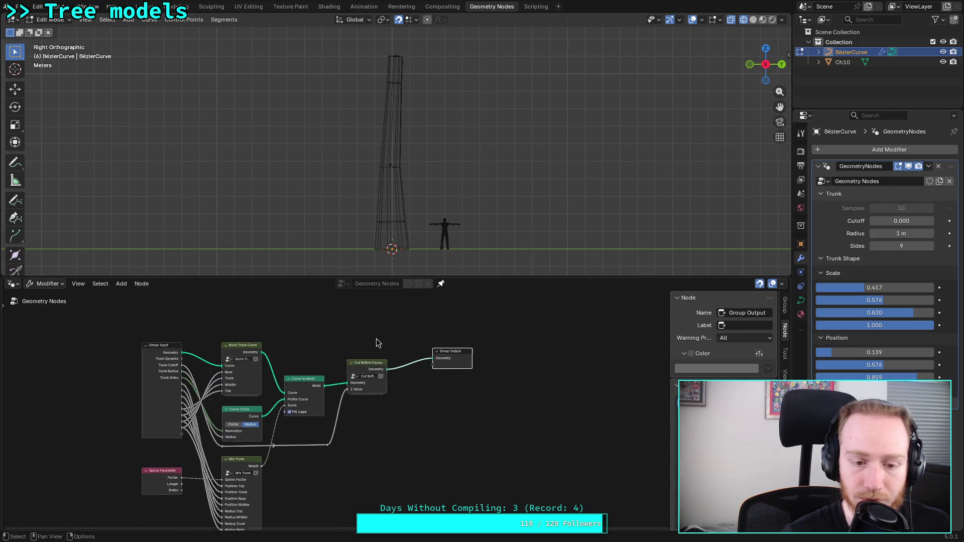
pyautogui.click(237, 354)
pyautogui.moveTo(239, 343); pyautogui.dragTo(438, 350)
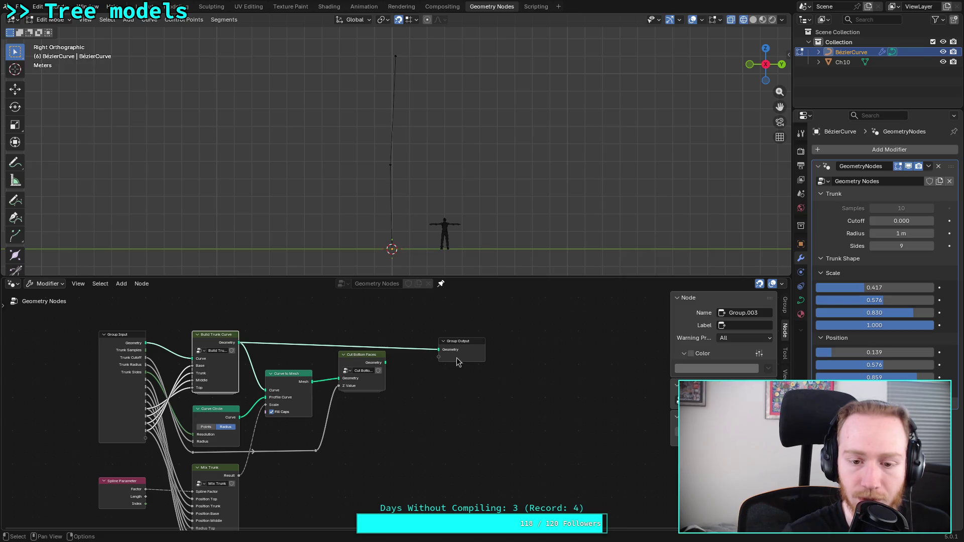
pyautogui.moveTo(440, 350); pyautogui.dragTo(264, 386)
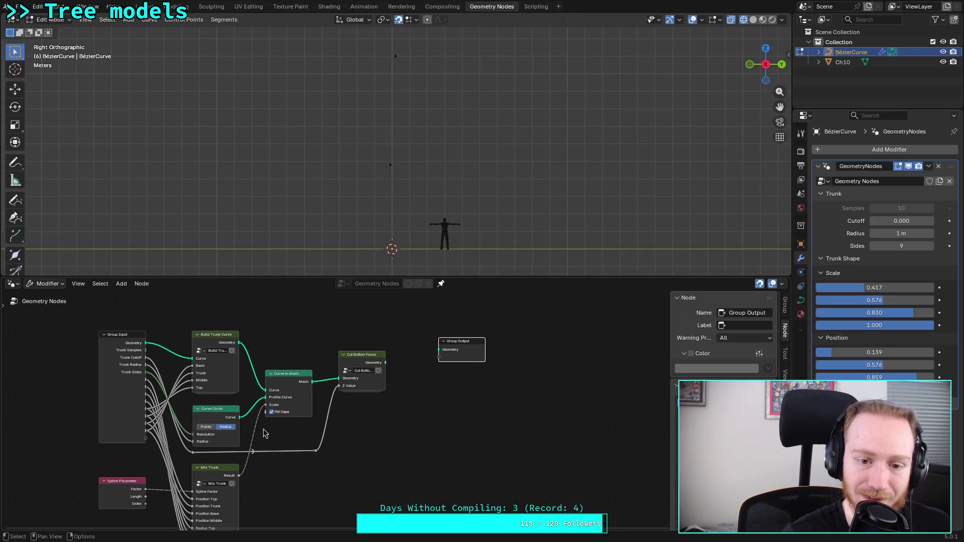
pyautogui.moveTo(386, 363); pyautogui.dragTo(439, 349)
pyautogui.moveTo(266, 405); pyautogui.dragTo(258, 428)
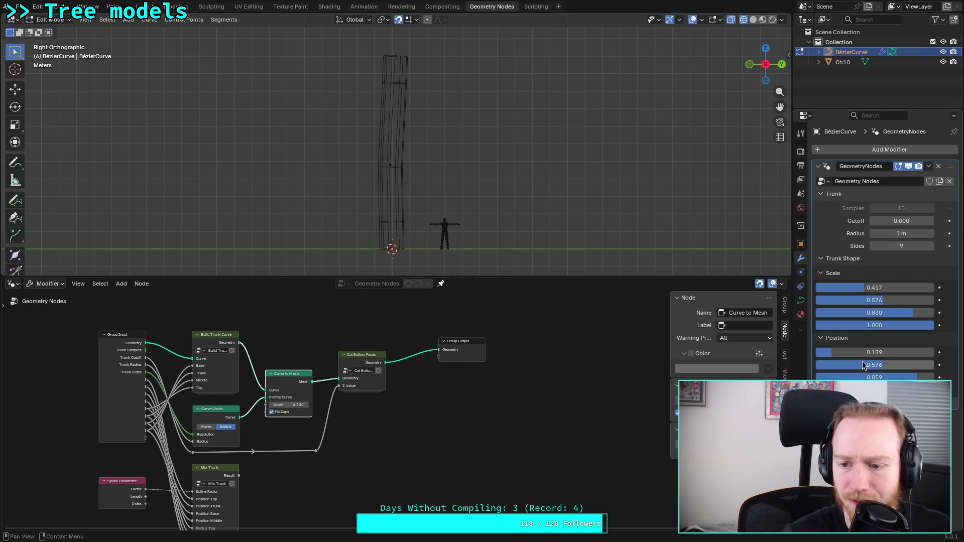
# Step: Set the Trunk Shape Position values to 0.211, 0.437 and 0.707 for a slight bend
pyautogui.moveTo(855, 354); pyautogui.dragTo(860, 354)
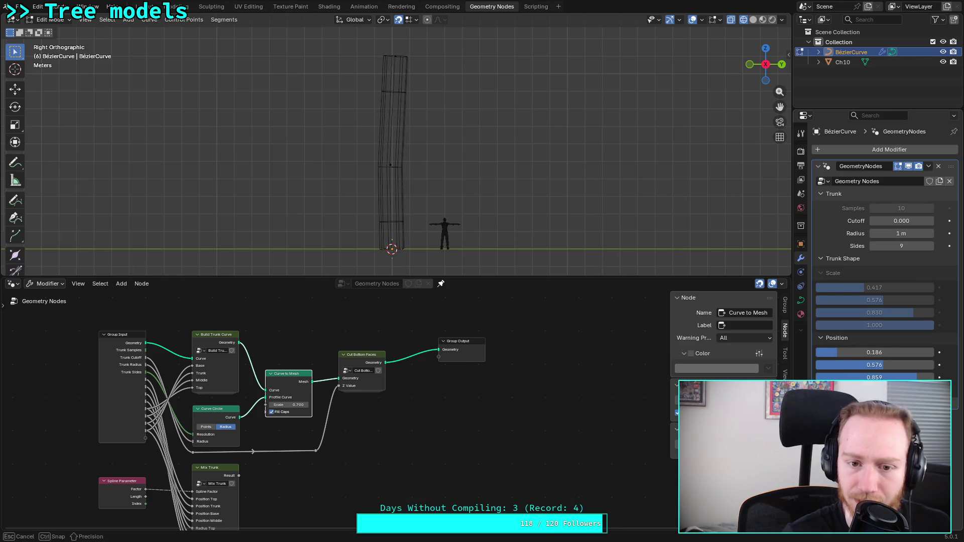
pyautogui.moveTo(860, 378); pyautogui.dragTo(850, 377)
pyautogui.moveTo(912, 378)
pyautogui.mouseDown()
pyautogui.moveTo(859, 365)
pyautogui.moveTo(877, 378)
pyautogui.moveTo(872, 353)
pyautogui.moveTo(838, 353)
pyautogui.mouseUp()
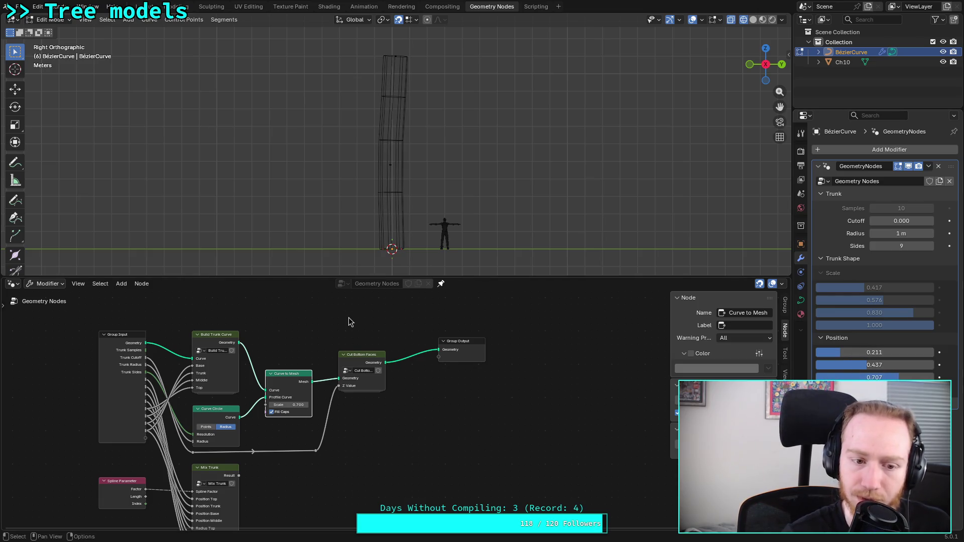
pyautogui.scroll(3, 255, 338)
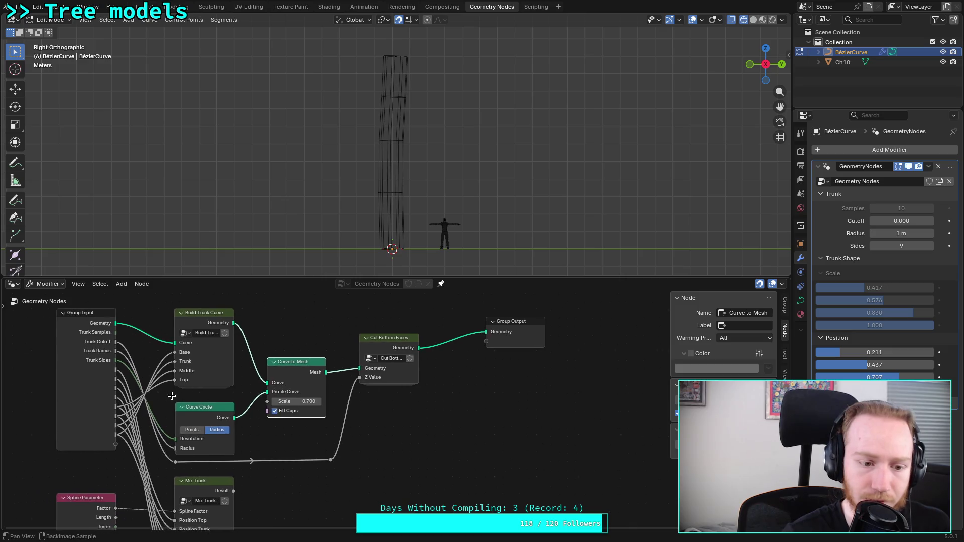
# Step: Pan the node tree, cancel a stray Group Input link, and enter the Build Trunk Curve group
pyautogui.moveTo(162, 456); pyautogui.dragTo(215, 470, button='middle')
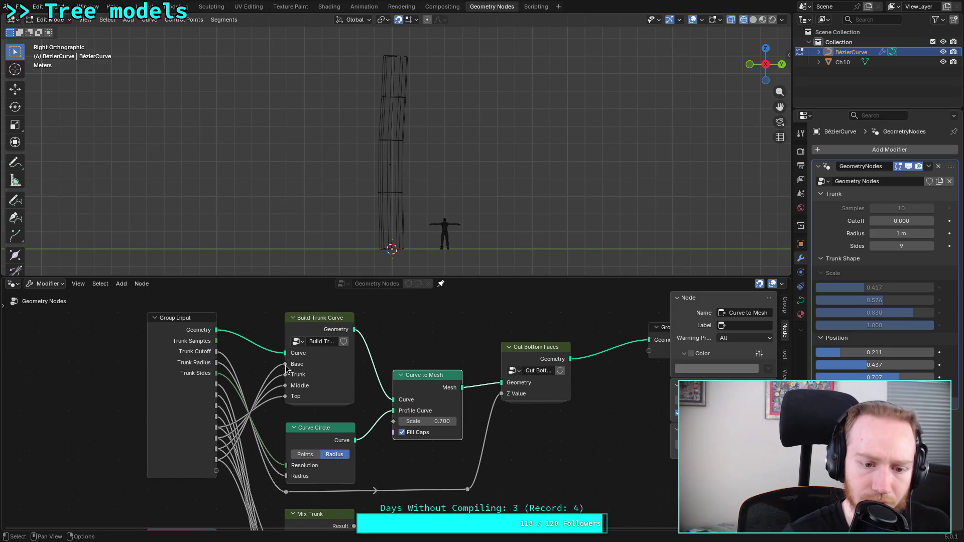
pyautogui.moveTo(217, 462)
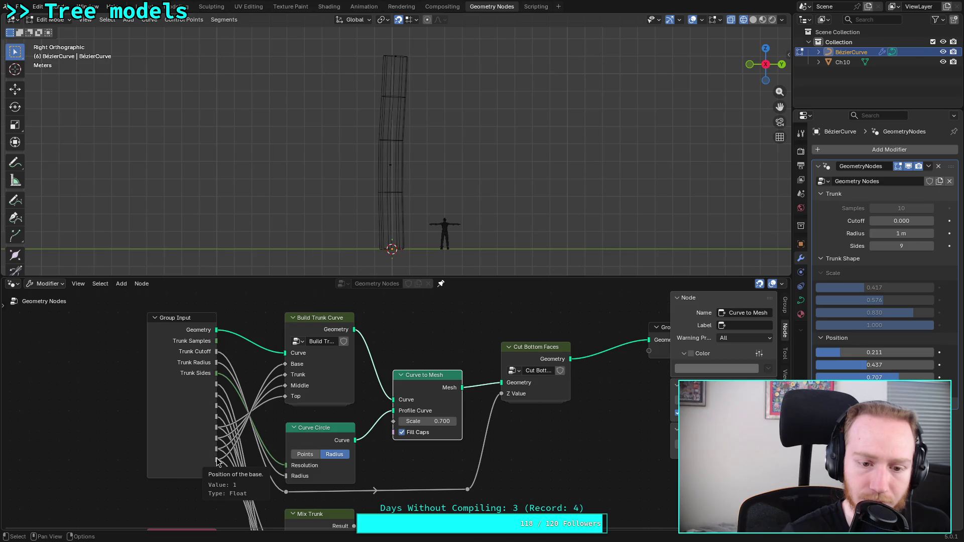
pyautogui.moveTo(217, 462); pyautogui.dragTo(217, 469)
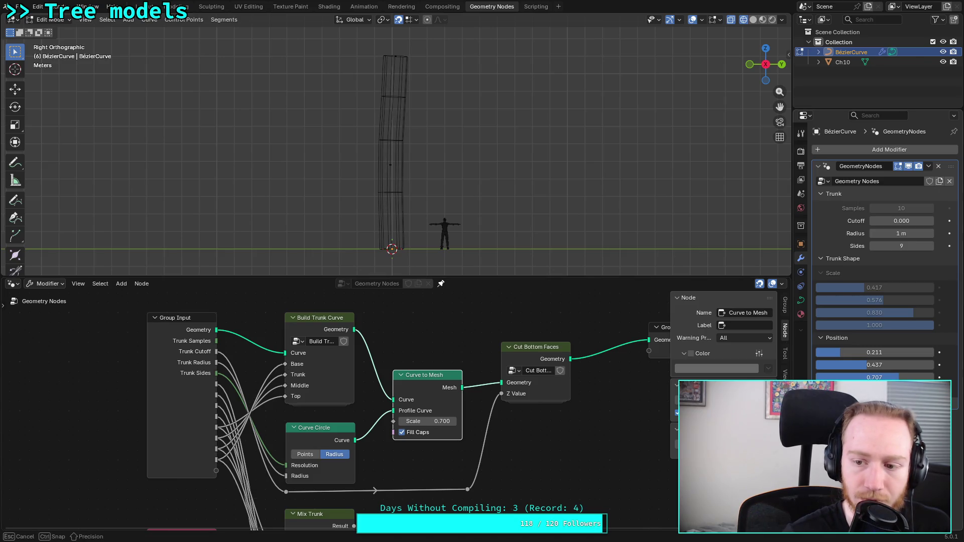
pyautogui.press('Escape')
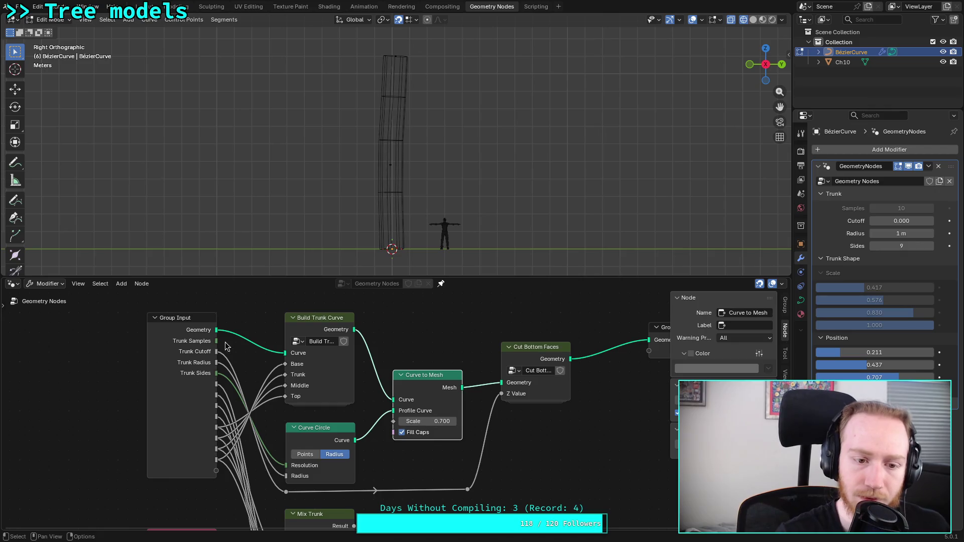
pyautogui.click(323, 322)
pyautogui.press('Tab')
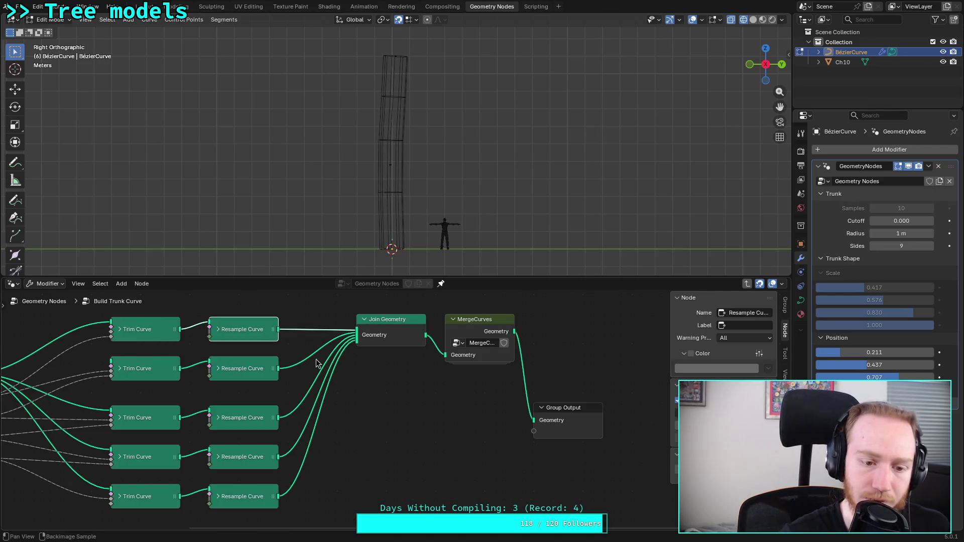
# Step: Inspect the top and second Trim Curve nodes' inputs, then save plants.blend
pyautogui.moveTo(318, 361); pyautogui.dragTo(531, 355, button='middle')
pyautogui.moveTo(278, 363); pyautogui.dragTo(320, 371, button='middle')
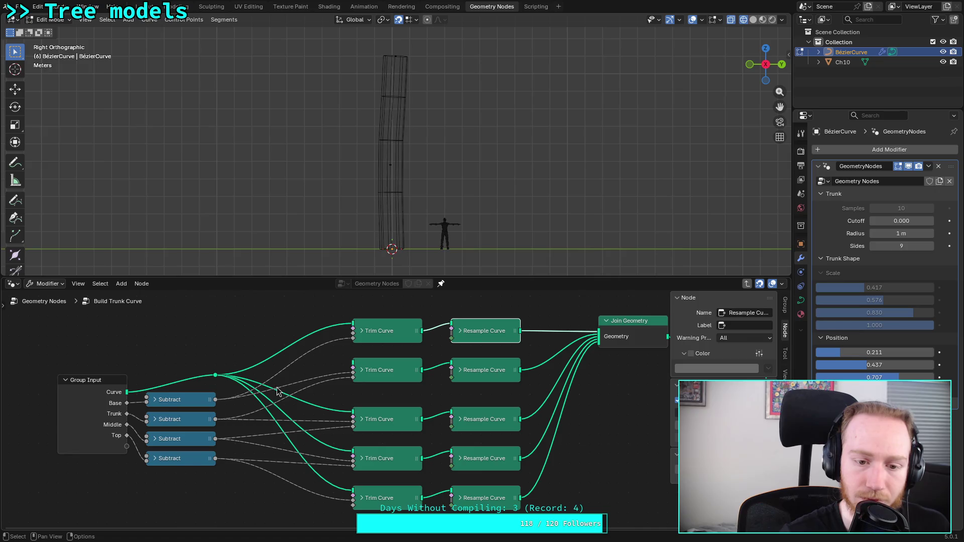
pyautogui.click(362, 333)
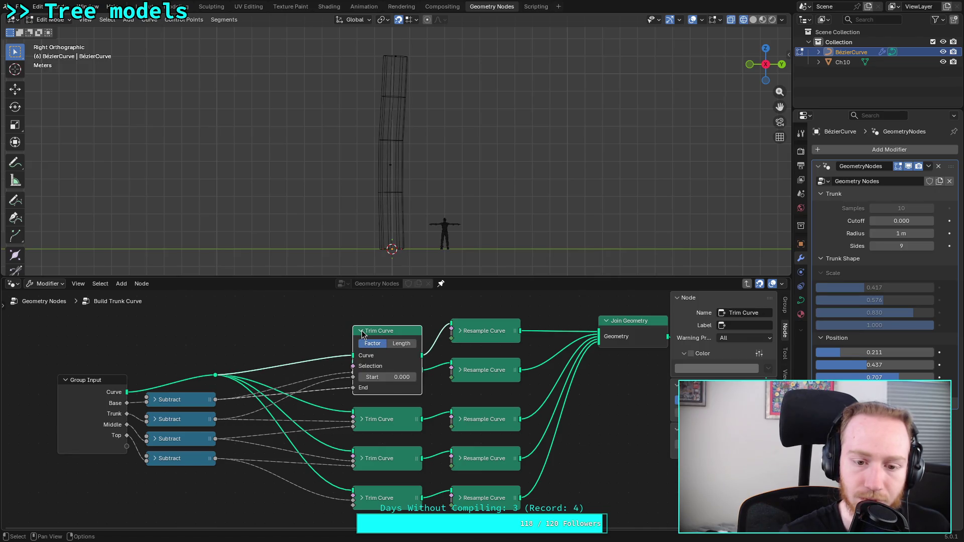
pyautogui.click(362, 330)
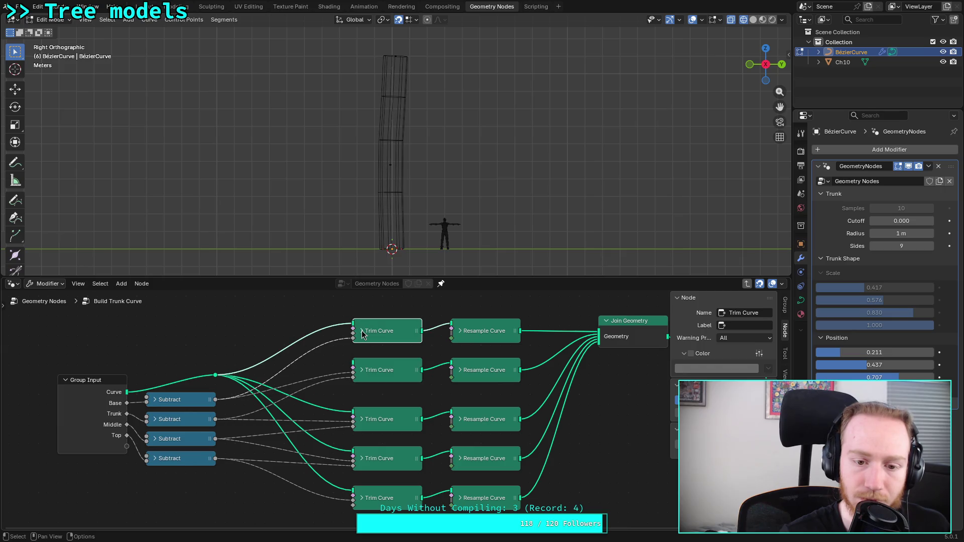
pyautogui.click(362, 370)
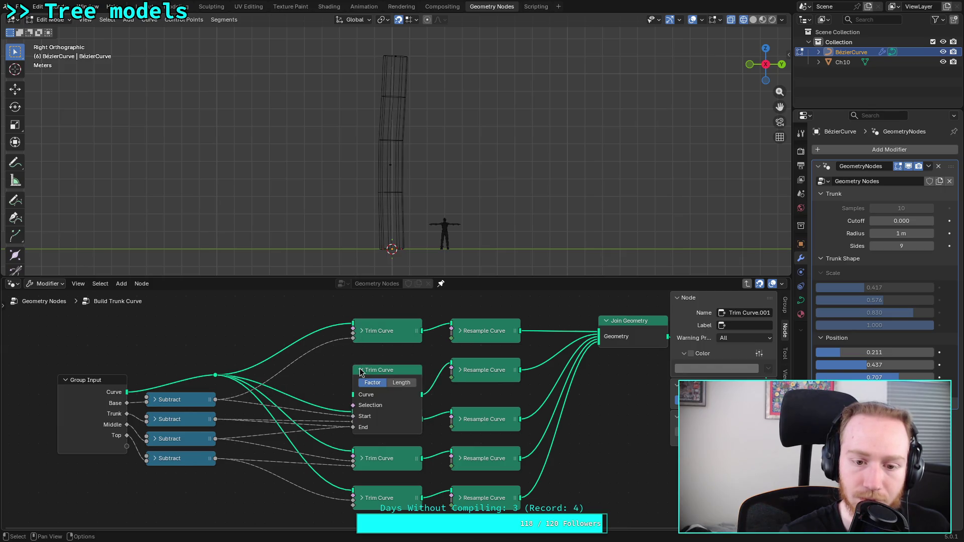
pyautogui.click(362, 372)
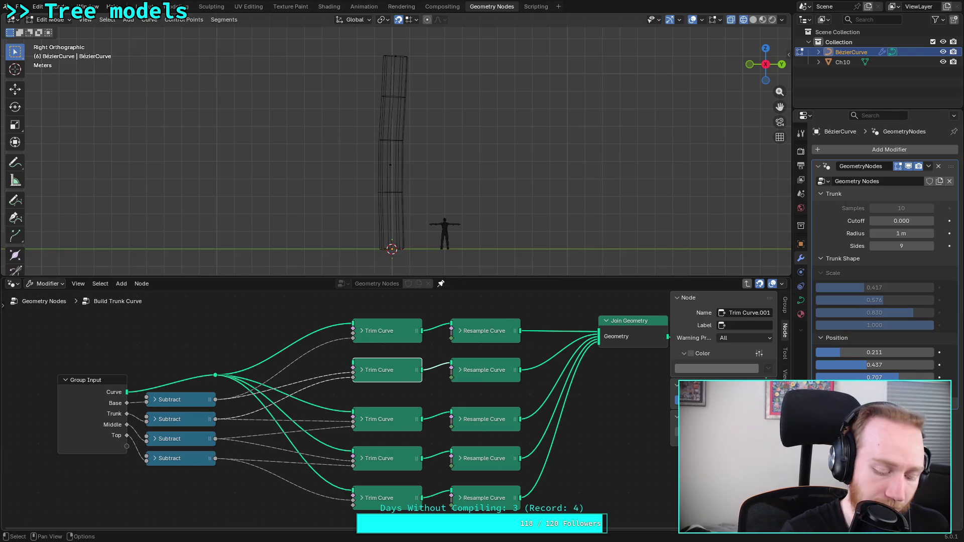
pyautogui.hotkey('ctrl', 's')
# Step: Inspect each of the four Subtract nodes and the second Trim Curve, leaving them collapsed
pyautogui.click(159, 401)
pyautogui.click(158, 401)
pyautogui.click(156, 419)
pyautogui.click(156, 418)
pyautogui.click(155, 440)
pyautogui.click(155, 439)
pyautogui.click(157, 459)
pyautogui.click(155, 458)
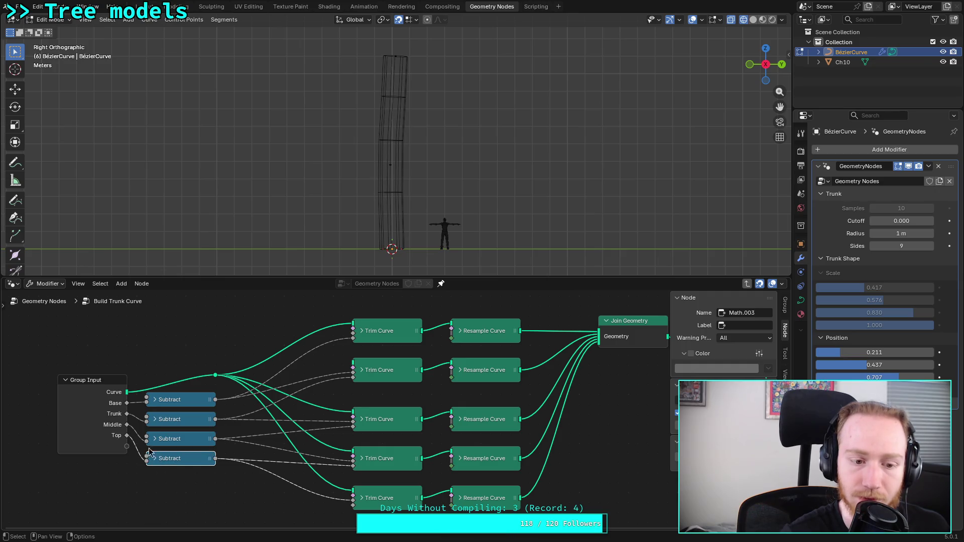
pyautogui.click(126, 404)
pyautogui.click(214, 401)
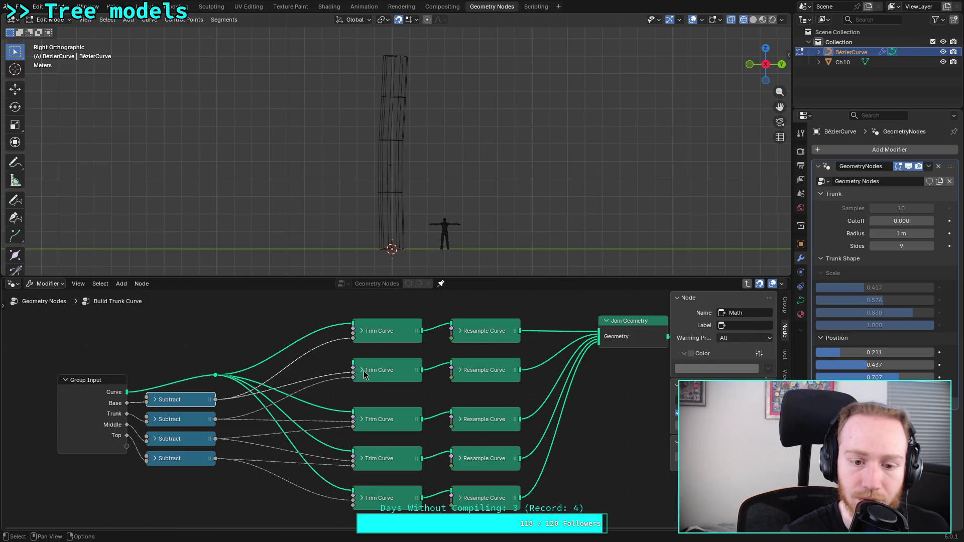
pyautogui.click(363, 371)
pyautogui.click(362, 371)
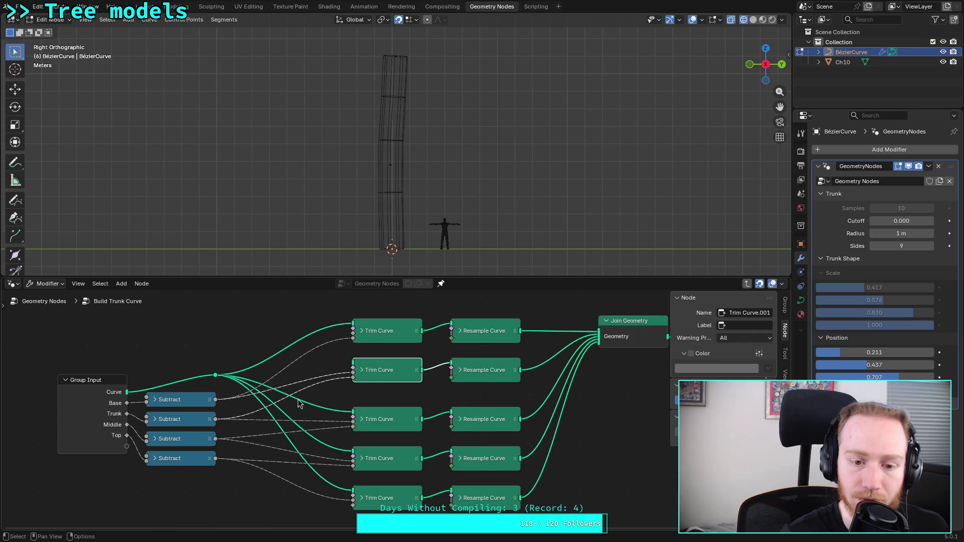
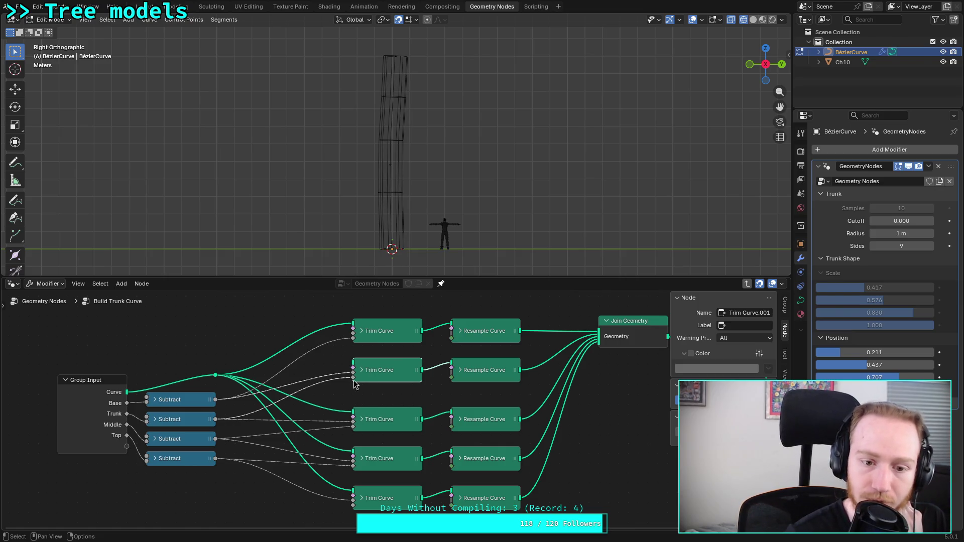
# Step: Inspect the top Trim Curve node and the second Resample Curve node's count
pyautogui.click(361, 333)
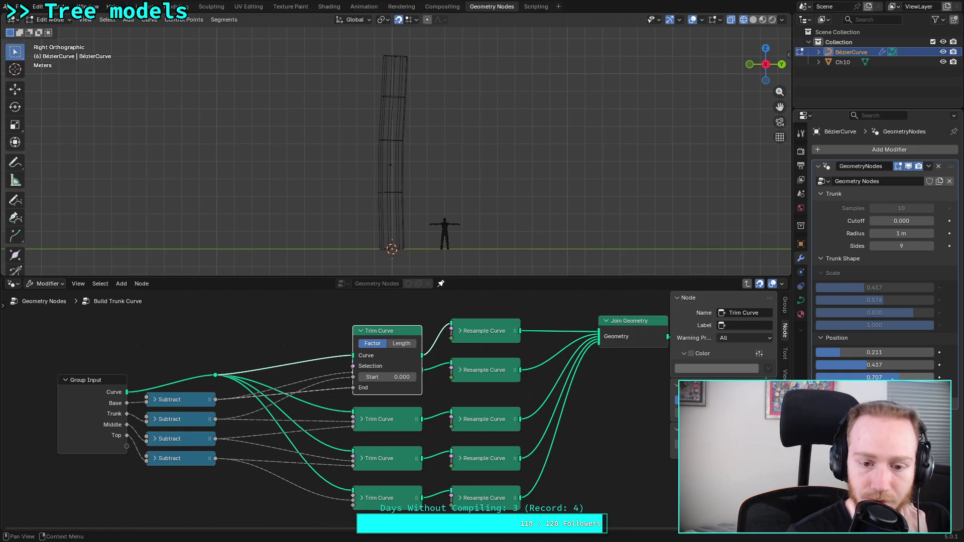
pyautogui.click(360, 333)
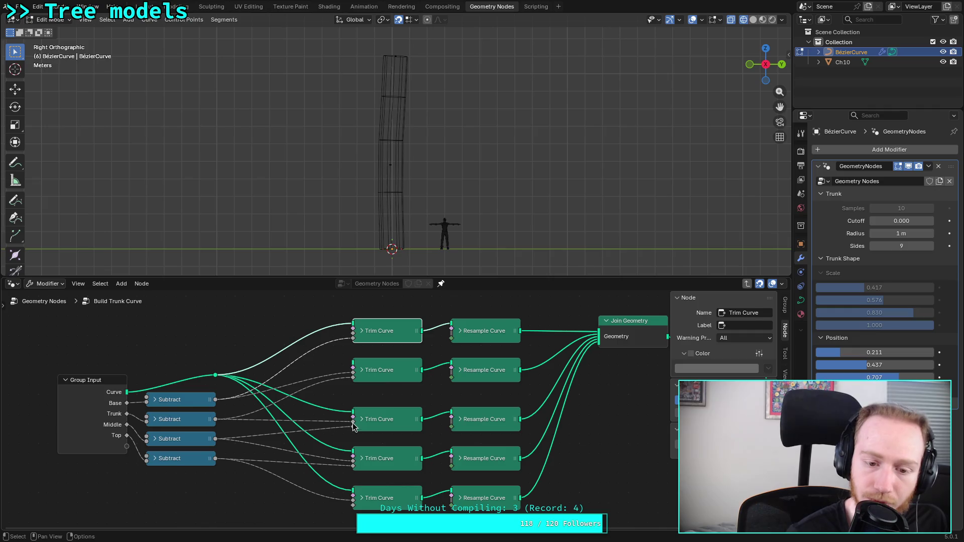
pyautogui.moveTo(354, 428)
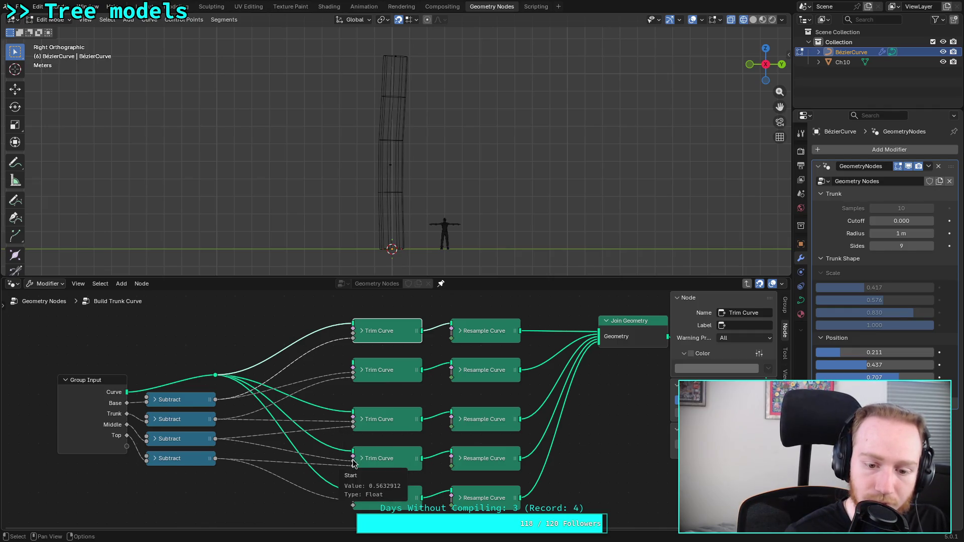
pyautogui.click(459, 373)
pyautogui.click(461, 330)
pyautogui.click(460, 331)
pyautogui.click(460, 370)
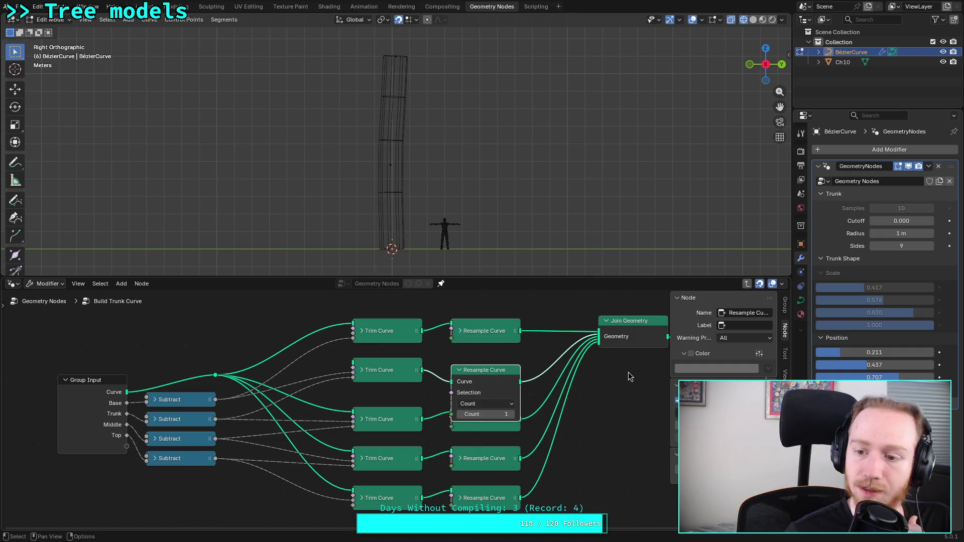
pyautogui.click(459, 371)
# Step: Cut the bottom and second Resample Curve links into Join Geometry
pyautogui.moveTo(630, 399); pyautogui.dragTo(414, 407, button='middle')
pyautogui.moveTo(388, 346)
pyautogui.mouseDown()
pyautogui.moveTo(371, 363)
pyautogui.moveTo(394, 342)
pyautogui.moveTo(374, 341)
pyautogui.moveTo(362, 355)
pyautogui.moveTo(372, 361)
pyautogui.mouseUp()
pyautogui.moveTo(376, 272); pyautogui.dragTo(388, 217, button='middle')
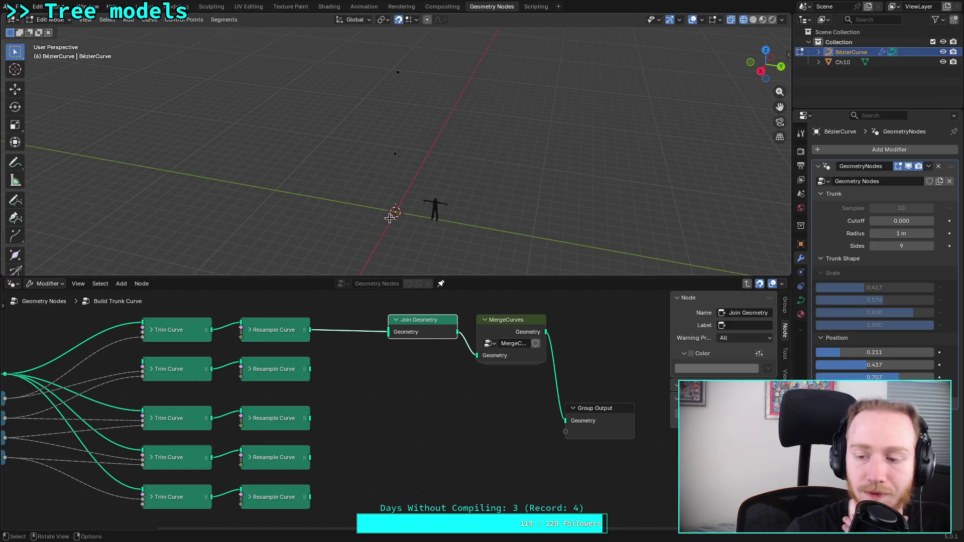
# Step: Route the first Resample Curve output straight to Group Output Geometry, bypassing MergeCurves
pyautogui.moveTo(362, 359); pyautogui.dragTo(367, 390, button='middle')
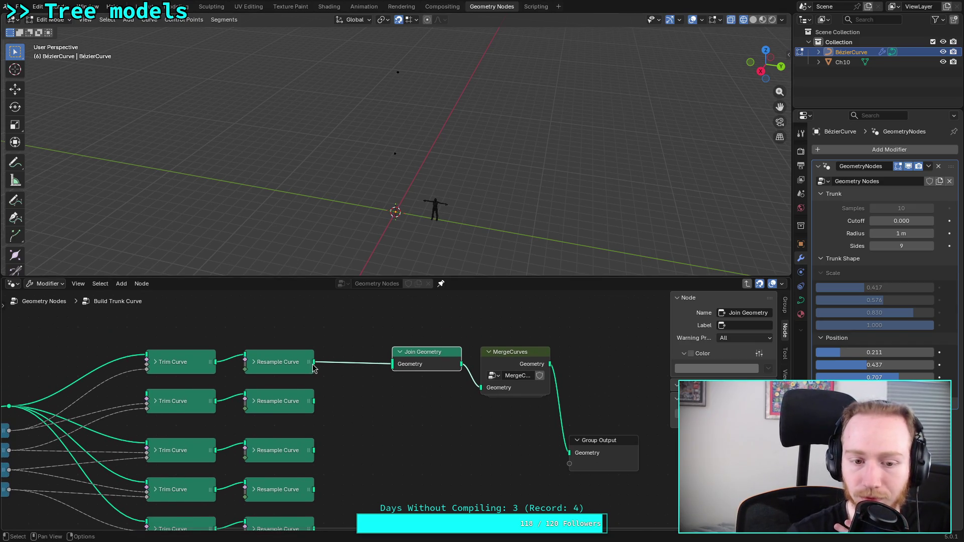
pyautogui.moveTo(314, 362)
pyautogui.mouseDown()
pyautogui.moveTo(358, 387)
pyautogui.moveTo(566, 456)
pyautogui.mouseUp()
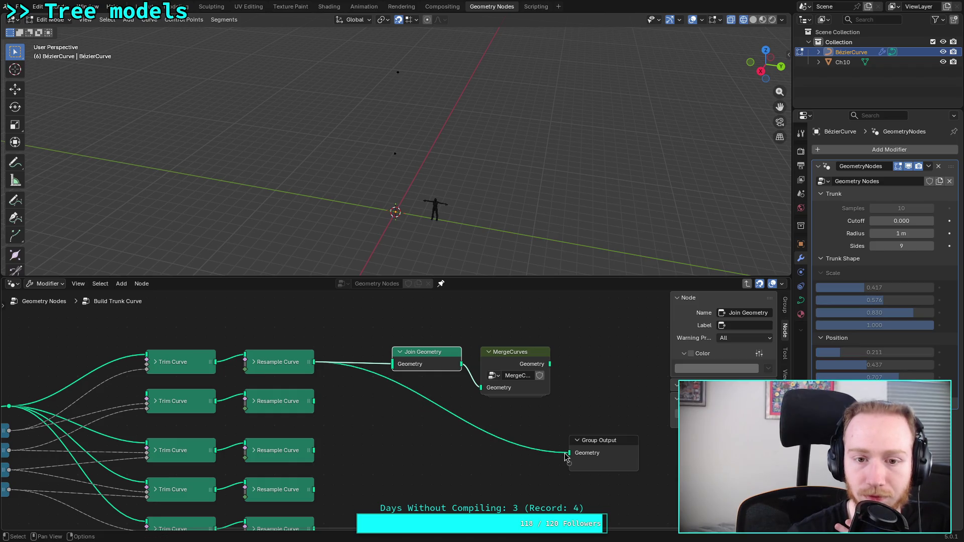
pyautogui.moveTo(364, 251)
pyautogui.mouseDown(button='middle')
pyautogui.moveTo(348, 216)
pyautogui.moveTo(383, 247)
pyautogui.moveTo(372, 222)
pyautogui.moveTo(373, 151)
pyautogui.mouseUp(button='middle')
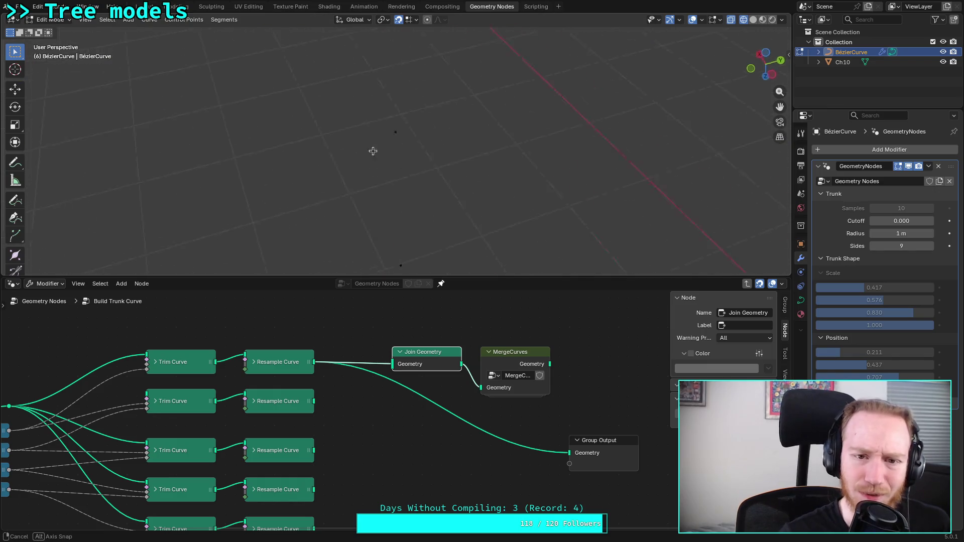
# Step: Check the trunk from the right side and in perspective, then select the MergeCurves node
pyautogui.moveTo(765, 62); pyautogui.dragTo(767, 72)
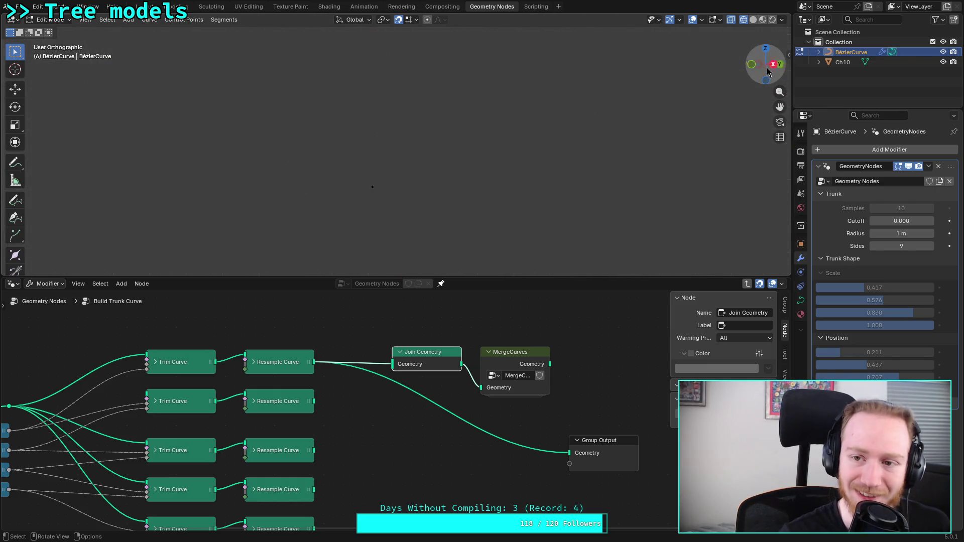
pyautogui.click(773, 64)
pyautogui.moveTo(397, 139)
pyautogui.mouseDown(button='middle')
pyautogui.moveTo(397, 232)
pyautogui.moveTo(415, 198)
pyautogui.moveTo(409, 216)
pyautogui.moveTo(402, 128)
pyautogui.moveTo(405, 192)
pyautogui.moveTo(448, 155)
pyautogui.moveTo(450, 165)
pyautogui.mouseUp(button='middle')
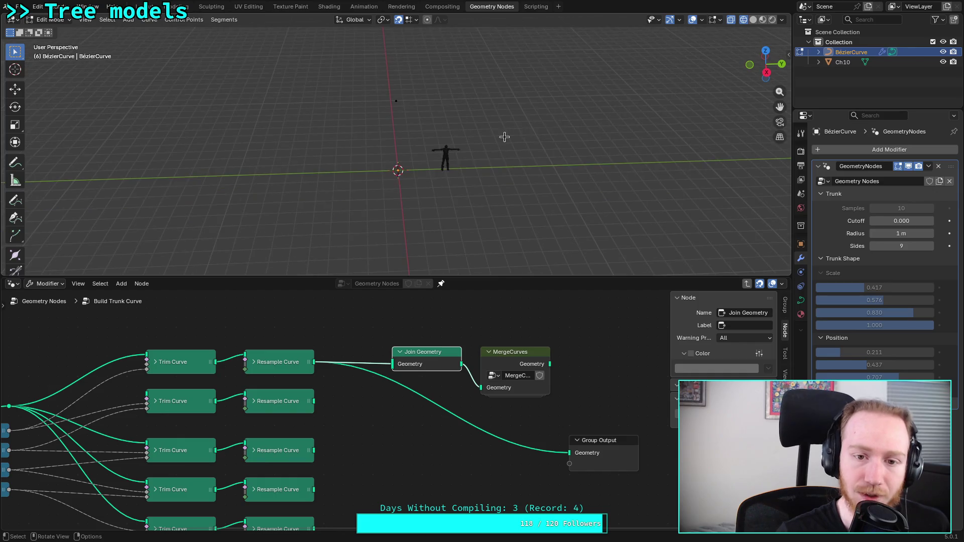
pyautogui.moveTo(612, 101)
pyautogui.mouseDown(button='middle')
pyautogui.moveTo(606, 123)
pyautogui.moveTo(442, 181)
pyautogui.mouseUp(button='middle')
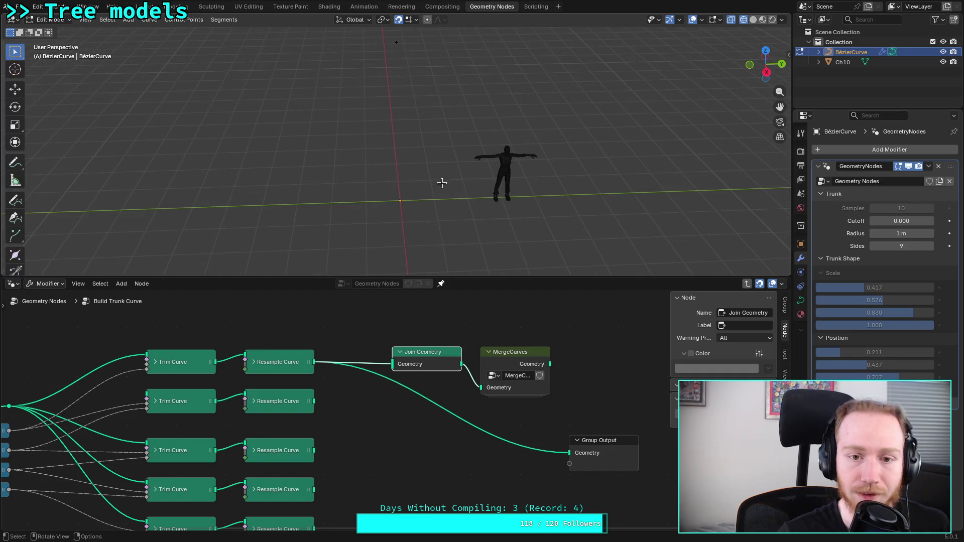
pyautogui.scroll(-5, 442, 185)
pyautogui.scroll(-1, 424, 147)
pyautogui.scroll(3, 424, 147)
pyautogui.scroll(-5, 470, 116)
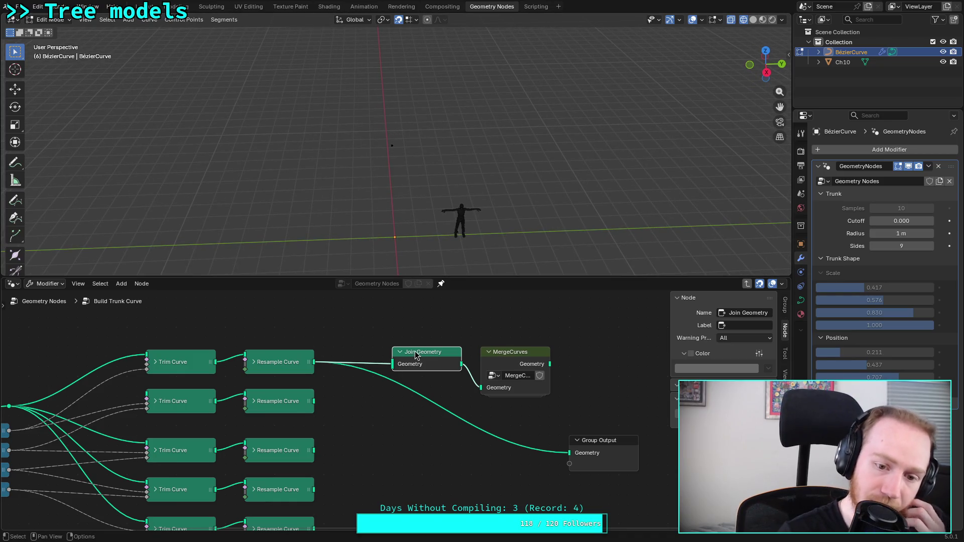
pyautogui.click(523, 360)
# Step: Inside MergeCurves, pull Group Output, Set Position and Set Spline Type closer together, then exit
pyautogui.press('Tab')
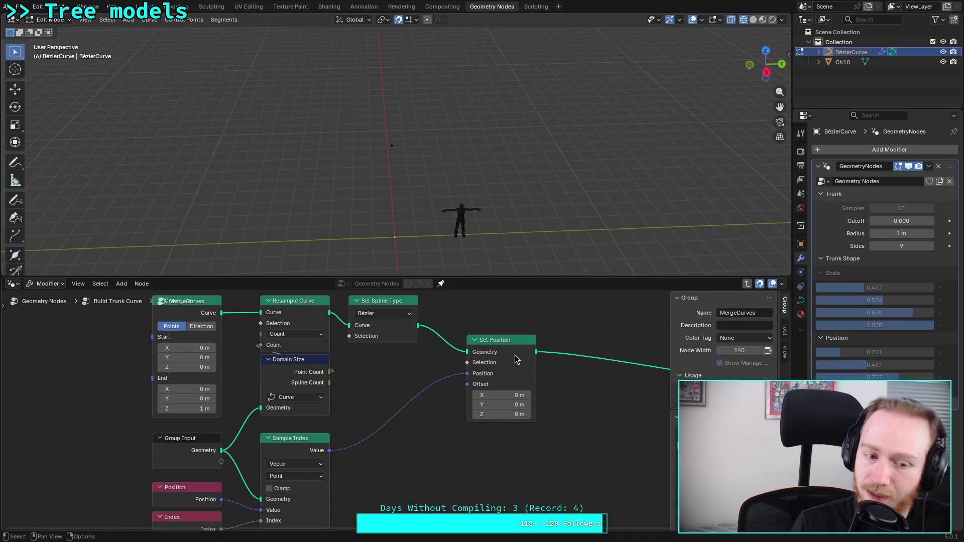
pyautogui.scroll(-1, 384, 403)
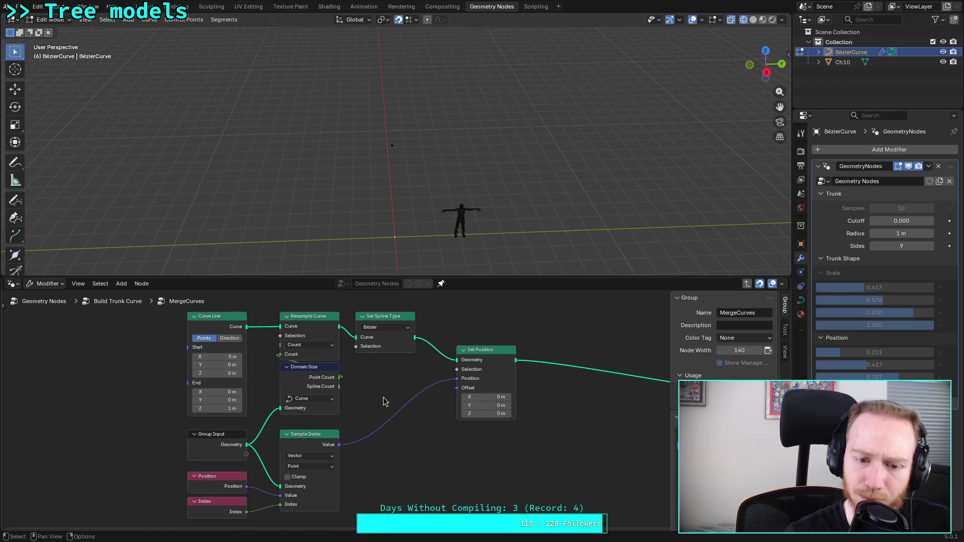
pyautogui.hscroll(5, 510, 409)
pyautogui.moveTo(509, 409); pyautogui.dragTo(299, 384)
pyautogui.hscroll(-5, 474, 370)
pyautogui.moveTo(484, 385); pyautogui.dragTo(466, 352)
pyautogui.moveTo(372, 348)
pyautogui.mouseDown()
pyautogui.moveTo(383, 329)
pyautogui.moveTo(397, 341)
pyautogui.moveTo(389, 341)
pyautogui.mouseUp()
pyautogui.moveTo(454, 341)
pyautogui.mouseDown()
pyautogui.moveTo(427, 371)
pyautogui.moveTo(454, 391)
pyautogui.mouseUp()
pyautogui.moveTo(392, 419)
pyautogui.mouseDown(button='middle')
pyautogui.moveTo(414, 377)
pyautogui.moveTo(402, 318)
pyautogui.moveTo(392, 408)
pyautogui.mouseUp(button='middle')
pyautogui.moveTo(583, 383); pyautogui.dragTo(549, 392)
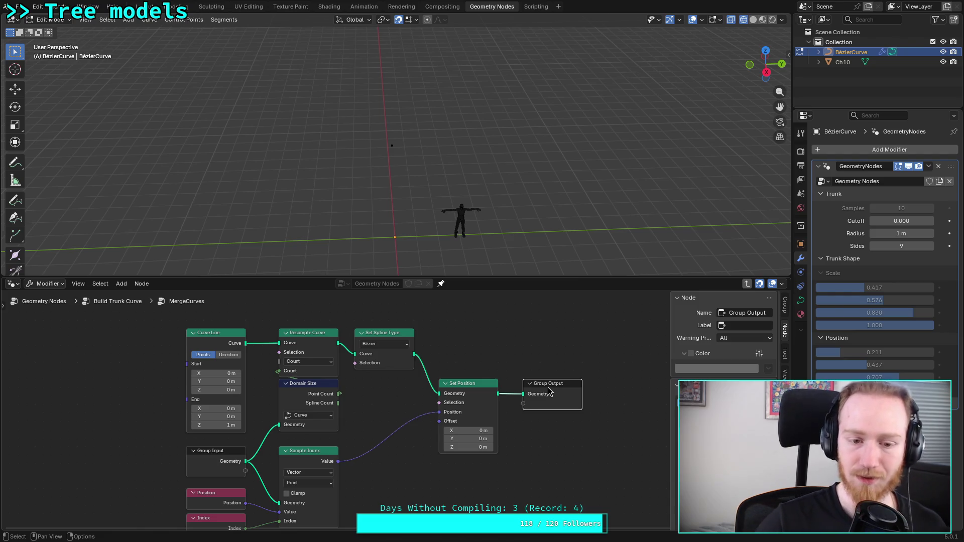
pyautogui.press('Tab')
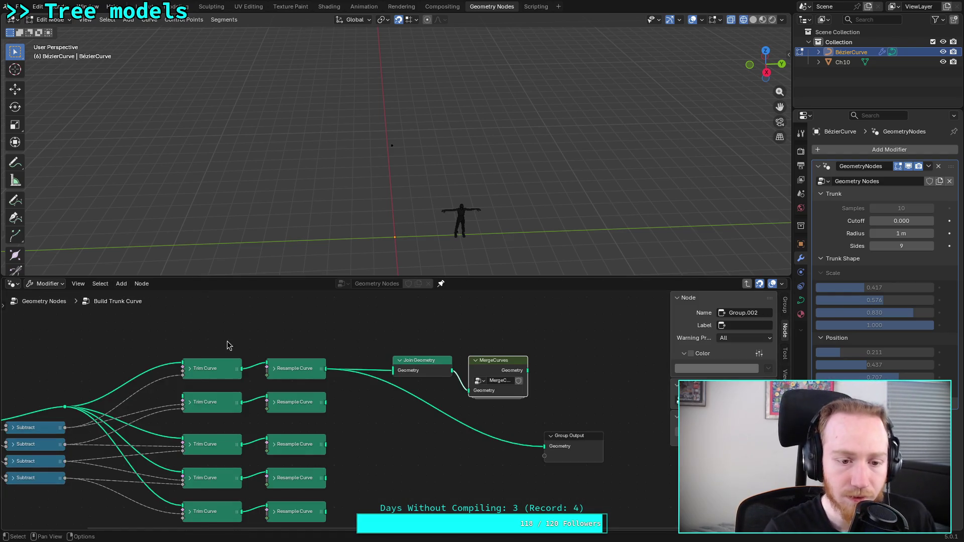
# Step: Frame the Build Trunk Curve graph and briefly inspect the top Trim Curve node
pyautogui.press('Home')
pyautogui.click(310, 337)
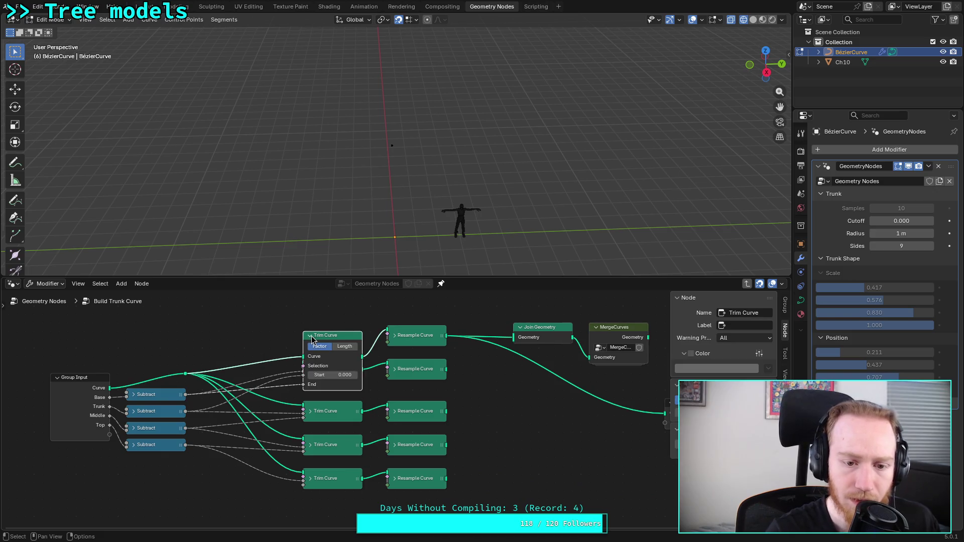
pyautogui.click(311, 336)
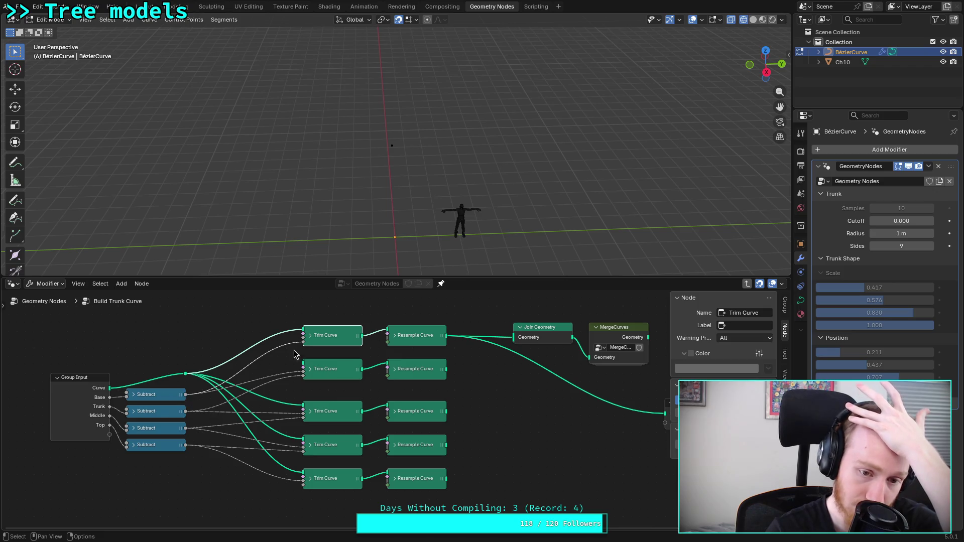
pyautogui.moveTo(304, 346)
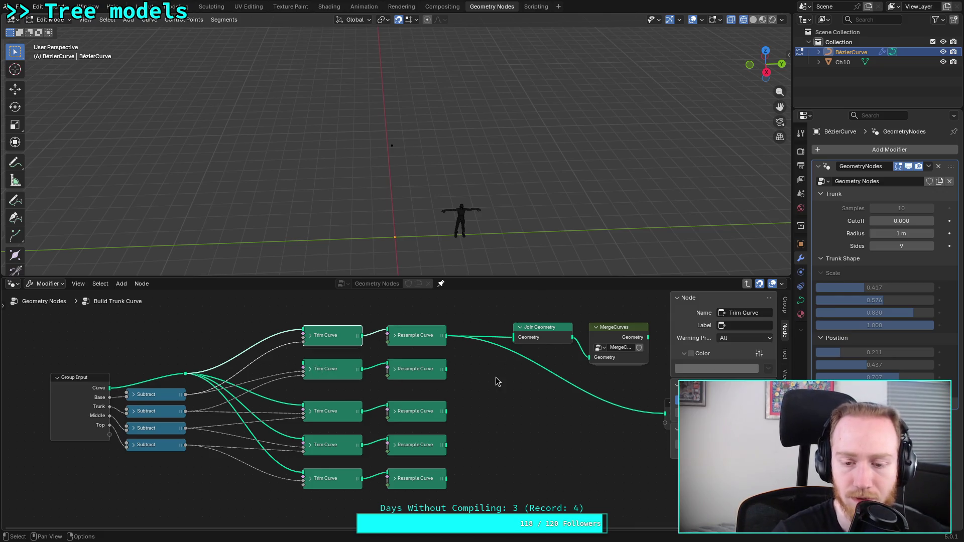
pyautogui.moveTo(496, 383); pyautogui.dragTo(347, 387, button='middle')
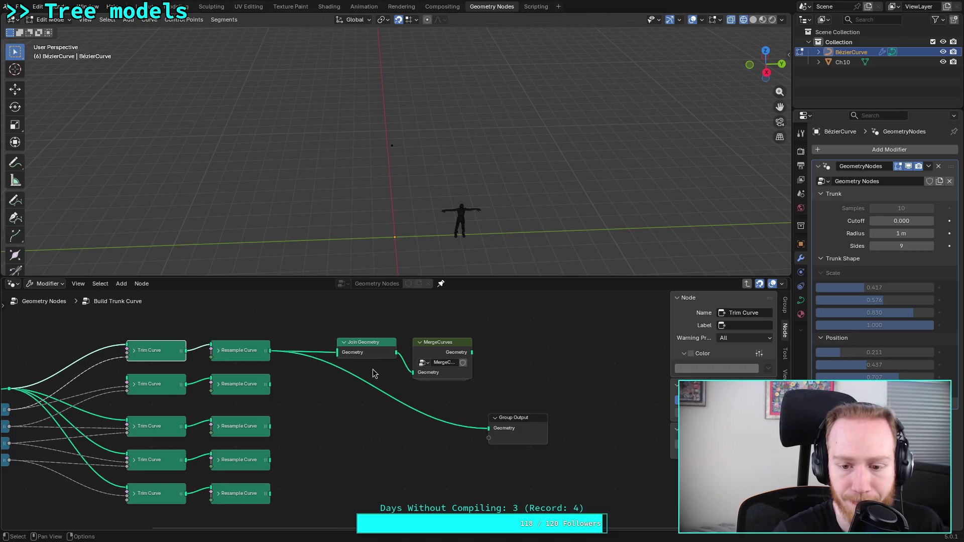
# Step: Link Join Geometry to Group Output, move MergeCurves up, and join the second Resample Curve
pyautogui.moveTo(397, 353); pyautogui.dragTo(394, 405)
pyautogui.press('Escape')
pyautogui.moveTo(398, 354)
pyautogui.mouseDown()
pyautogui.moveTo(400, 397)
pyautogui.moveTo(487, 428)
pyautogui.moveTo(465, 428)
pyautogui.mouseUp()
pyautogui.moveTo(448, 353); pyautogui.dragTo(481, 326)
pyautogui.moveTo(271, 385); pyautogui.dragTo(342, 362)
# Step: Check the first Resample Curve node, deselect everything and save plants.blend
pyautogui.click(255, 384)
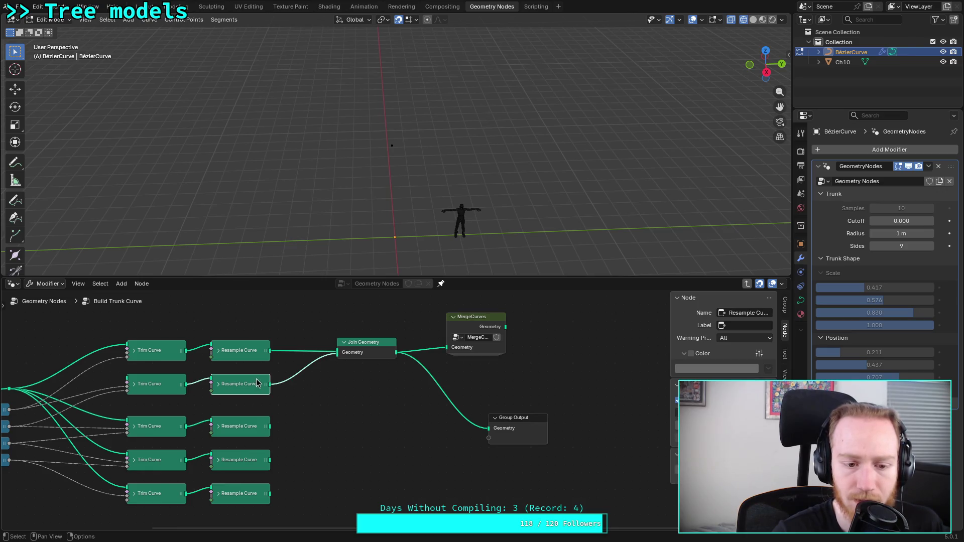
pyautogui.click(221, 386)
pyautogui.click(221, 385)
pyautogui.click(219, 351)
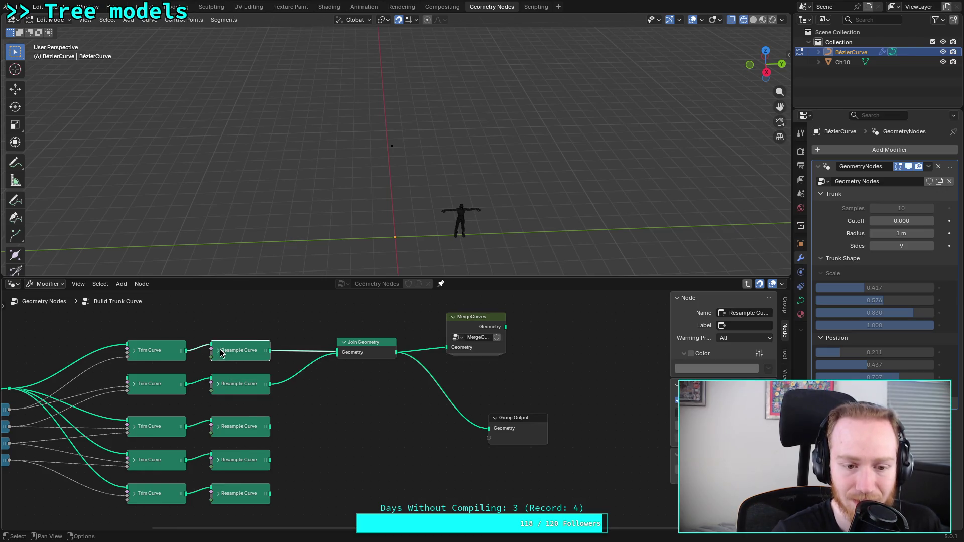
pyautogui.click(221, 353)
pyautogui.moveTo(305, 404); pyautogui.dragTo(389, 404, button='middle')
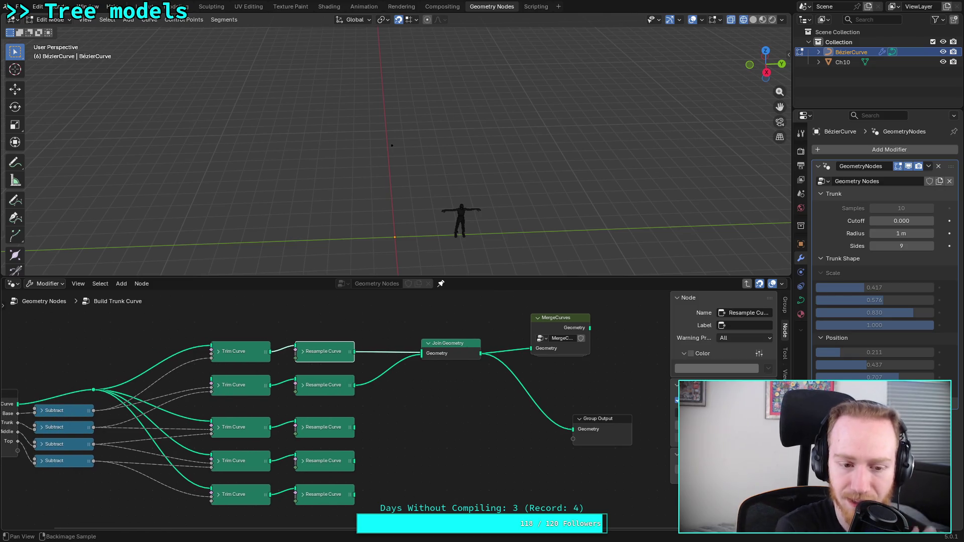
pyautogui.click(404, 425)
pyautogui.hotkey('ctrl', 's')
# Step: Quit Blender, relaunch it full-screen and reopen plants.blend from Recent Files
pyautogui.click(20, 7)
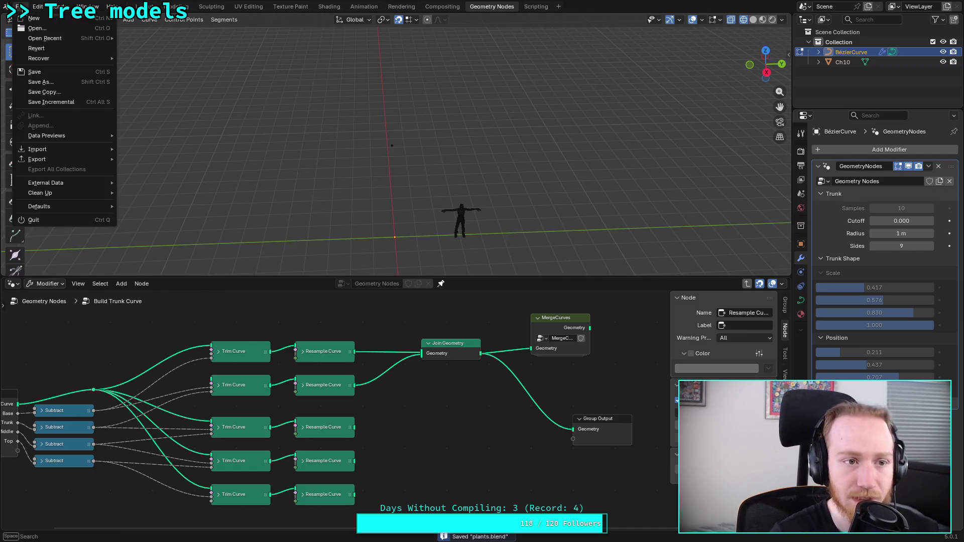
pyautogui.click(67, 220)
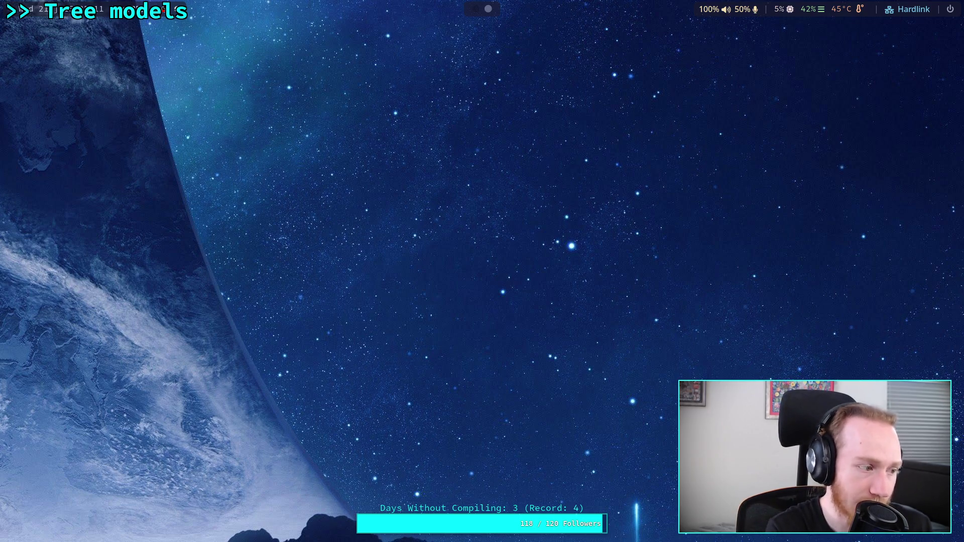
pyautogui.press('super+1')
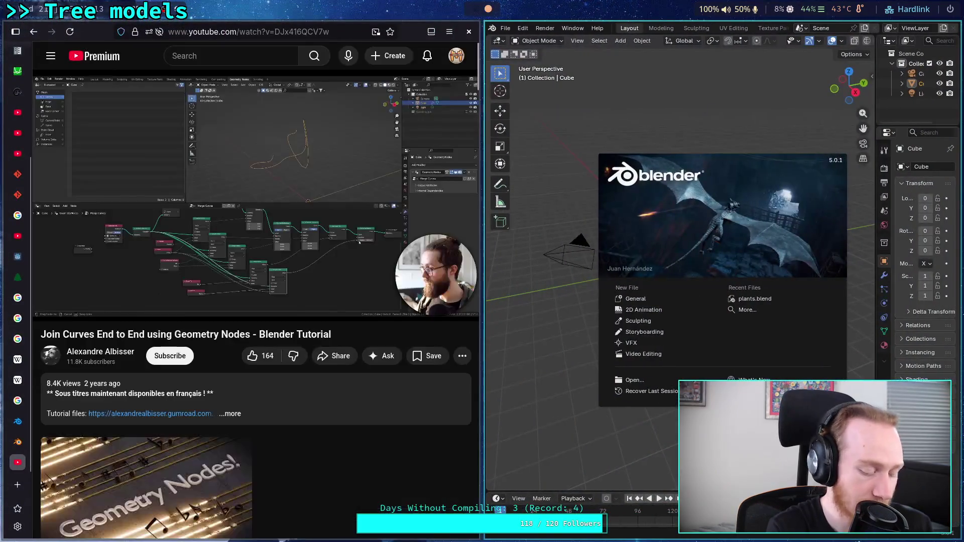
pyautogui.press('super+f')
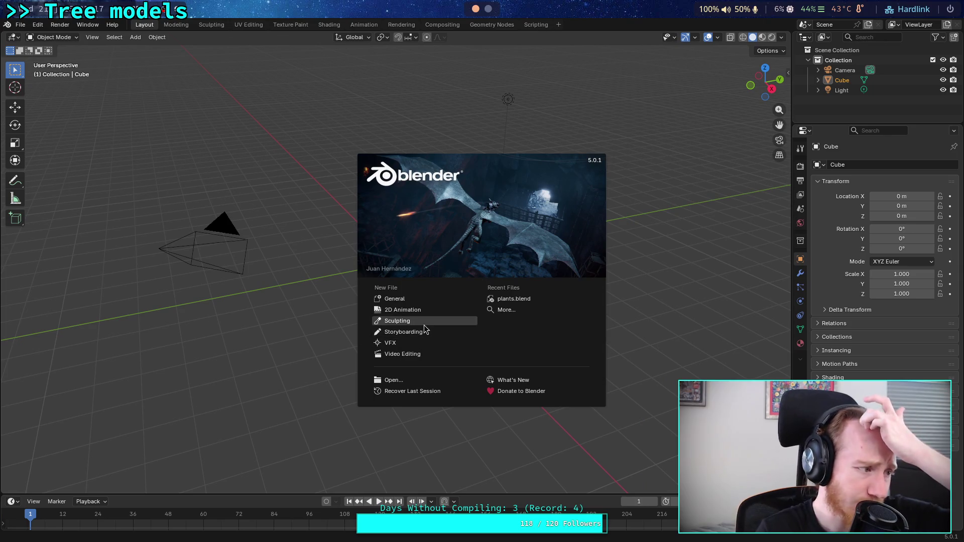
pyautogui.click(508, 299)
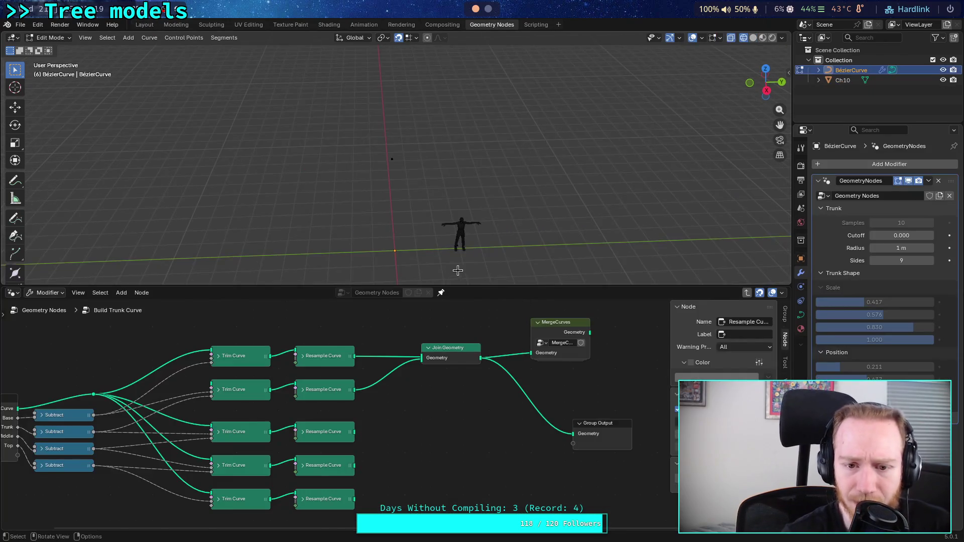
# Step: Rewire Join Geometry so only the top Resample Curve feeds it, disconnecting MergeCurves
pyautogui.moveTo(533, 353); pyautogui.dragTo(541, 356)
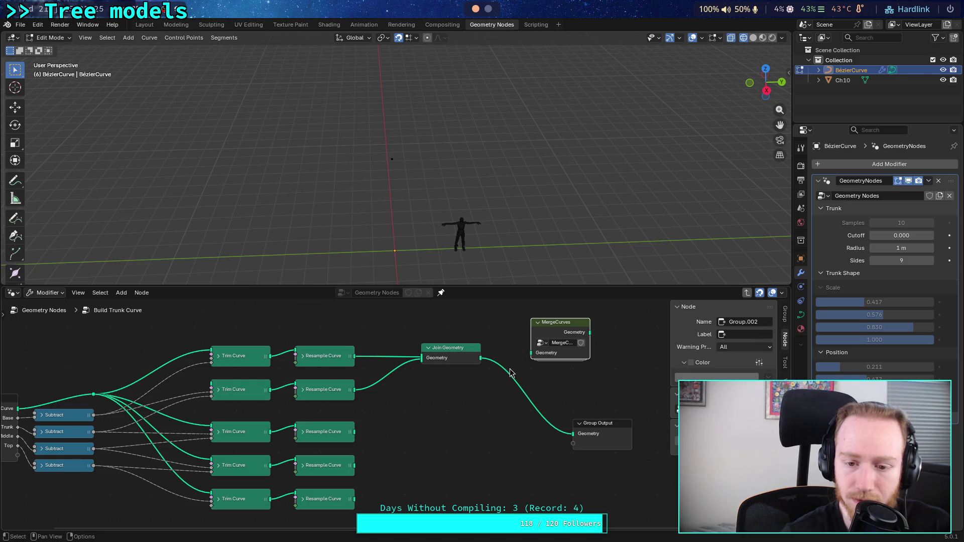
pyautogui.moveTo(354, 433); pyautogui.dragTo(422, 372)
pyautogui.scroll(-3, 405, 217)
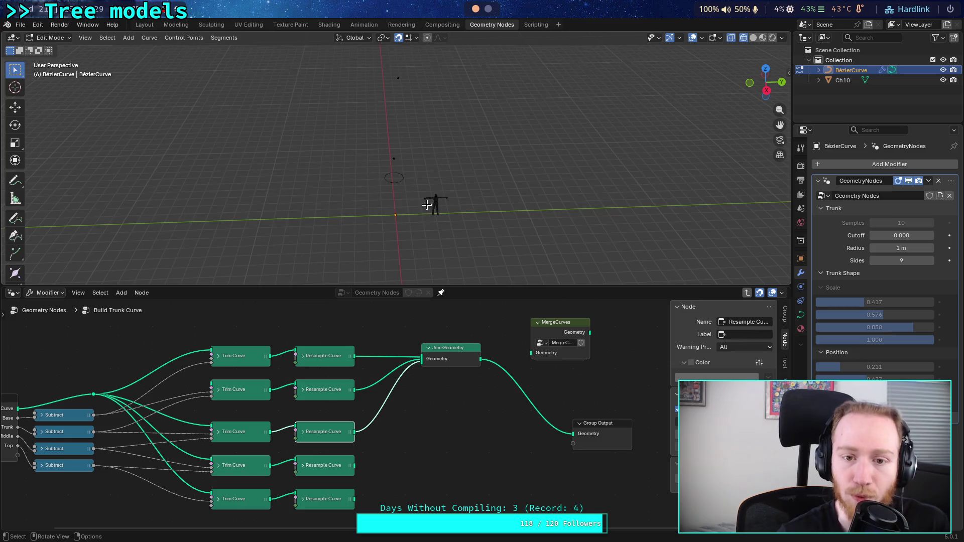
pyautogui.moveTo(409, 231); pyautogui.dragTo(402, 202, button='middle')
pyautogui.moveTo(355, 466); pyautogui.dragTo(422, 369)
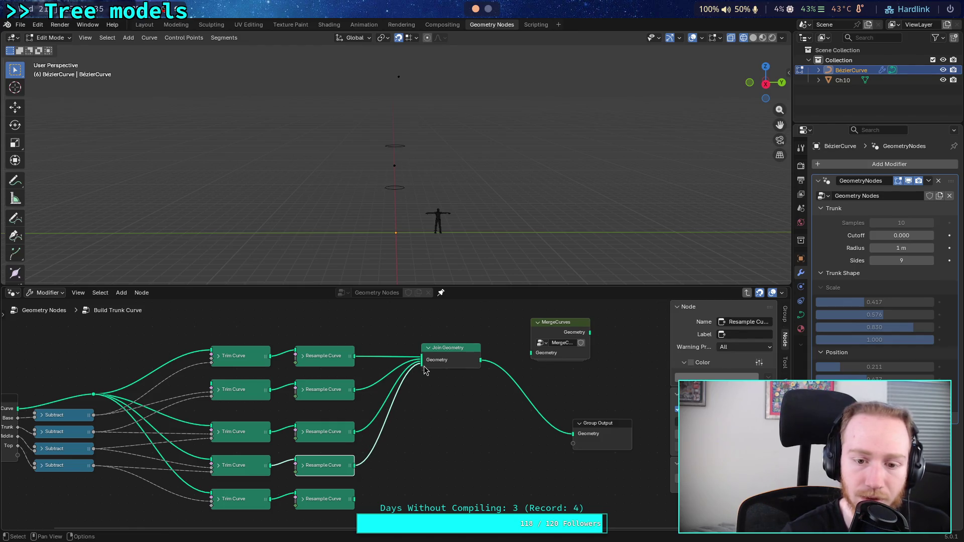
pyautogui.hotkey('ctrl', 'z')
pyautogui.hotkey('ctrl', 'z')
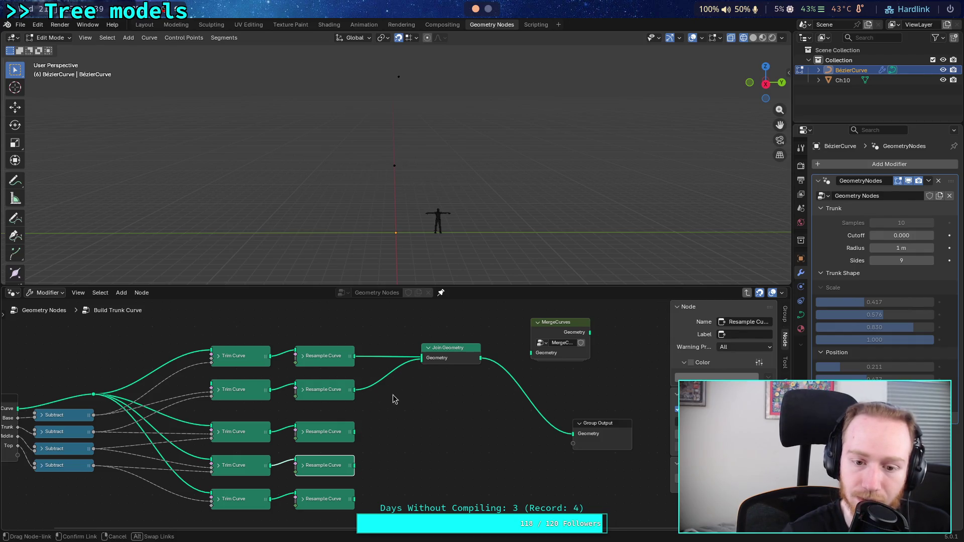
pyautogui.moveTo(422, 360); pyautogui.dragTo(400, 381)
pyautogui.click(303, 356)
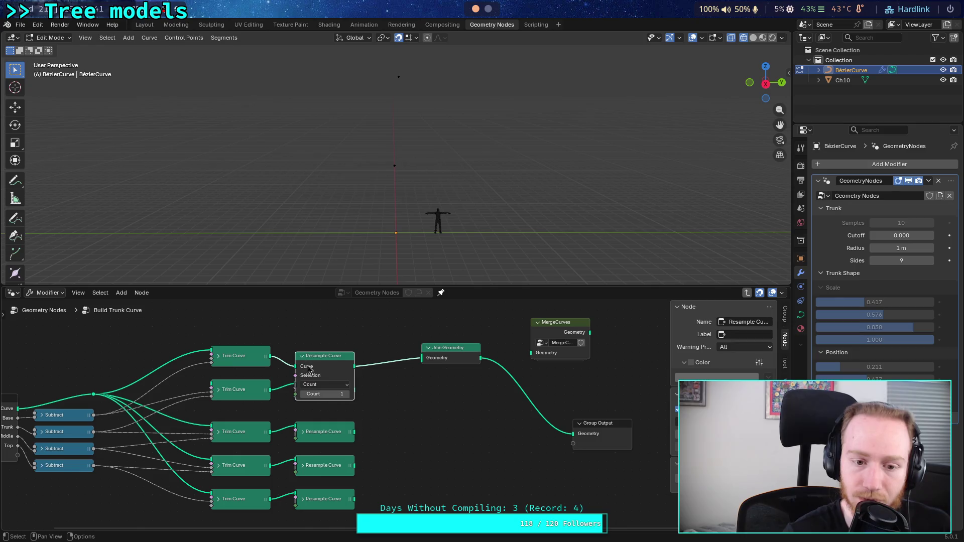
# Step: Set the top Resample Curve Count to 1, move it up, and expand the top Trim Curve
pyautogui.click(347, 395)
pyautogui.click(304, 394)
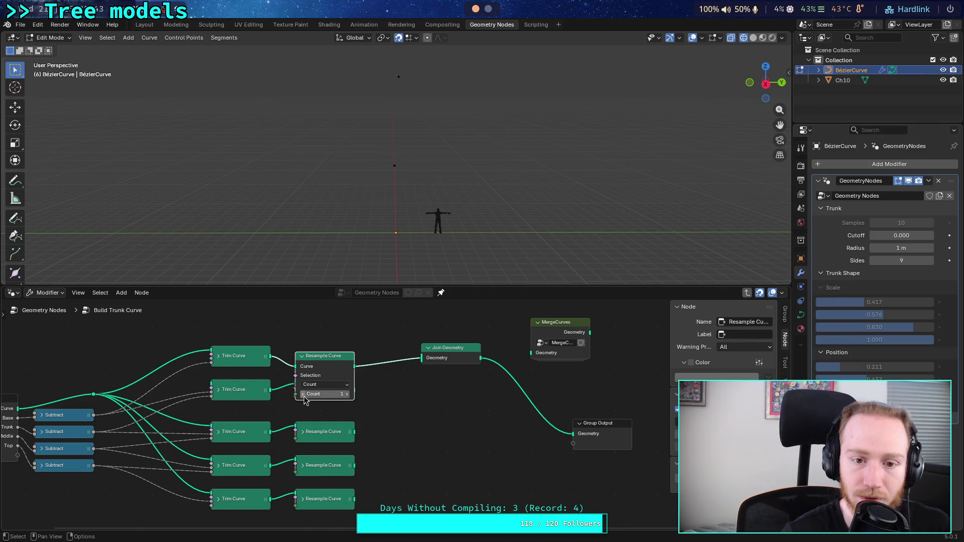
pyautogui.click(349, 395)
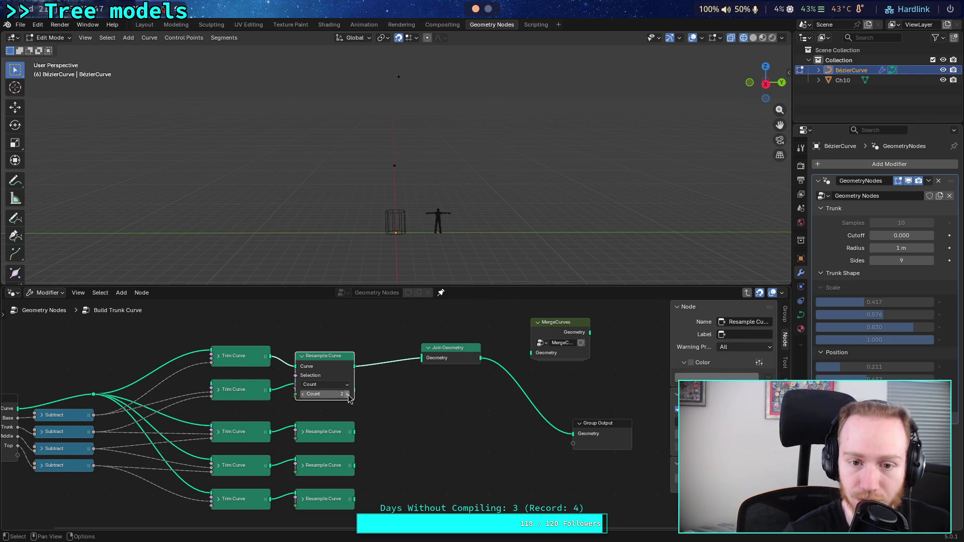
pyautogui.moveTo(334, 356); pyautogui.dragTo(333, 353, button='middle')
pyautogui.moveTo(333, 354); pyautogui.dragTo(332, 328)
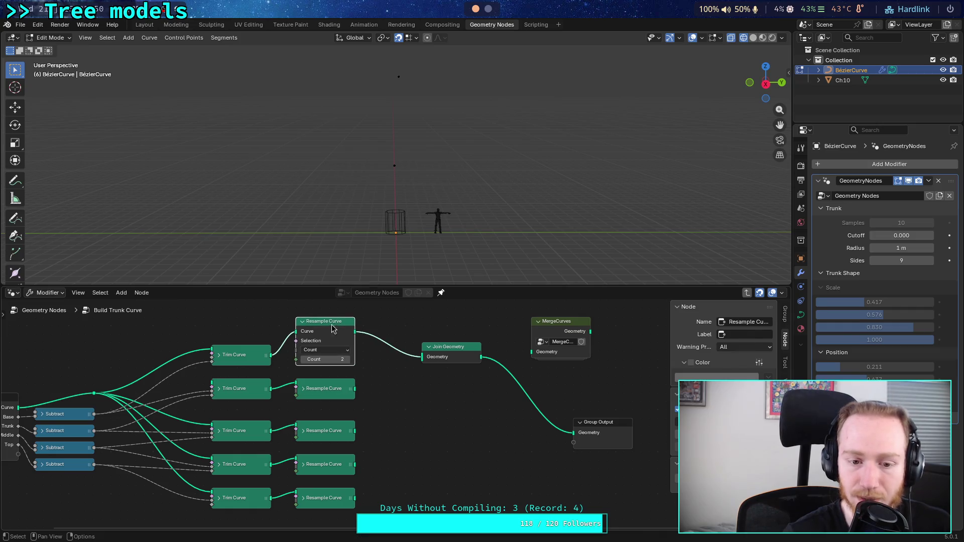
pyautogui.click(304, 360)
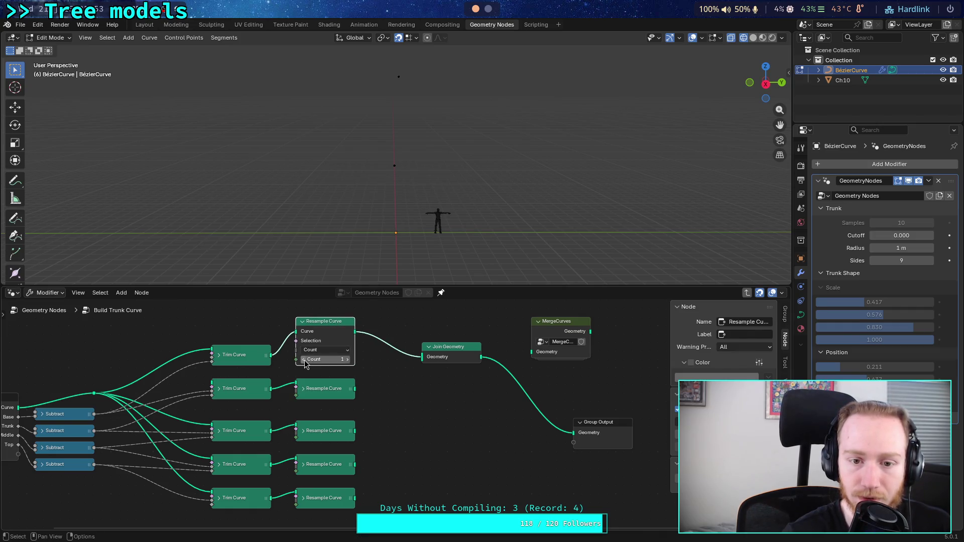
pyautogui.click(217, 357)
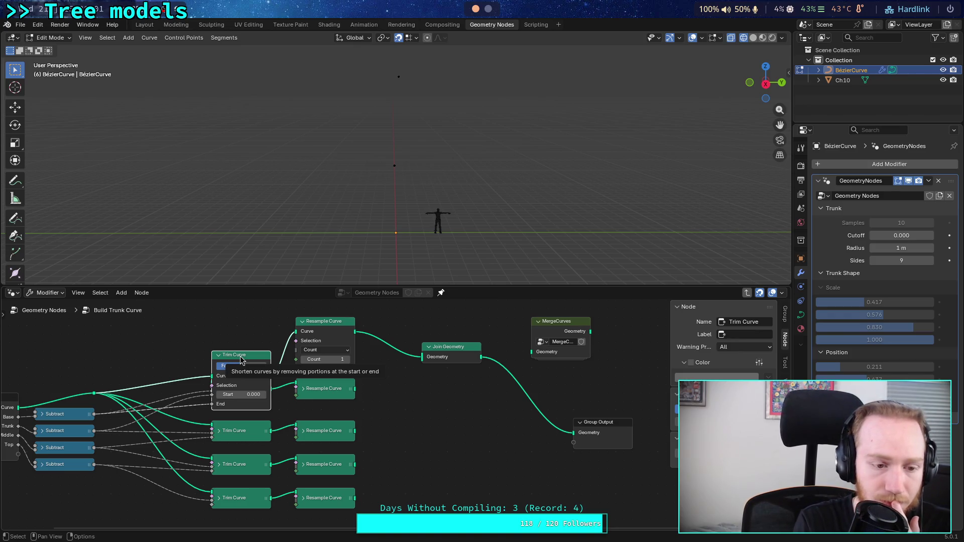
pyautogui.press('Tab')
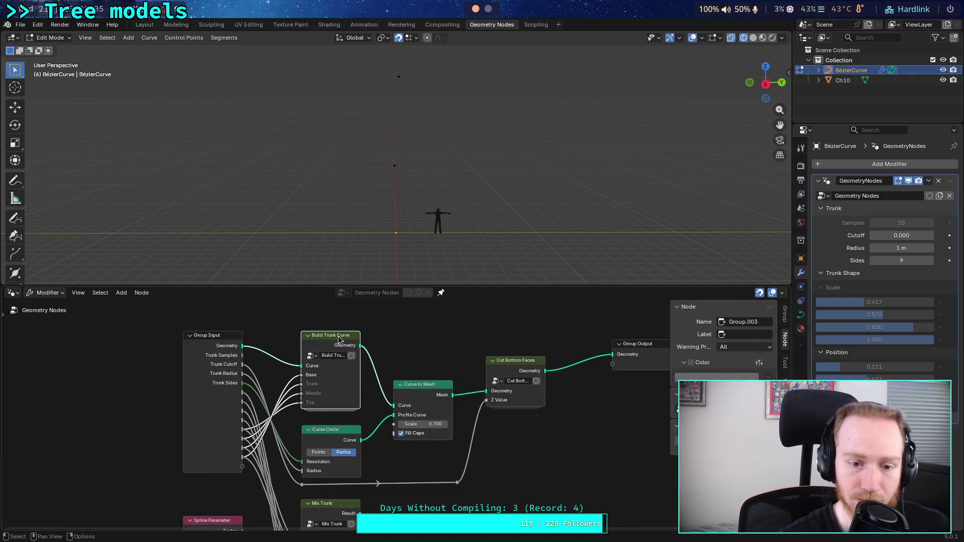
# Step: Test Trim Curve End around 0.525–0.608 and Start near 0.167, toggling Resample Count 1/2
pyautogui.press('Tab')
pyautogui.press('Home')
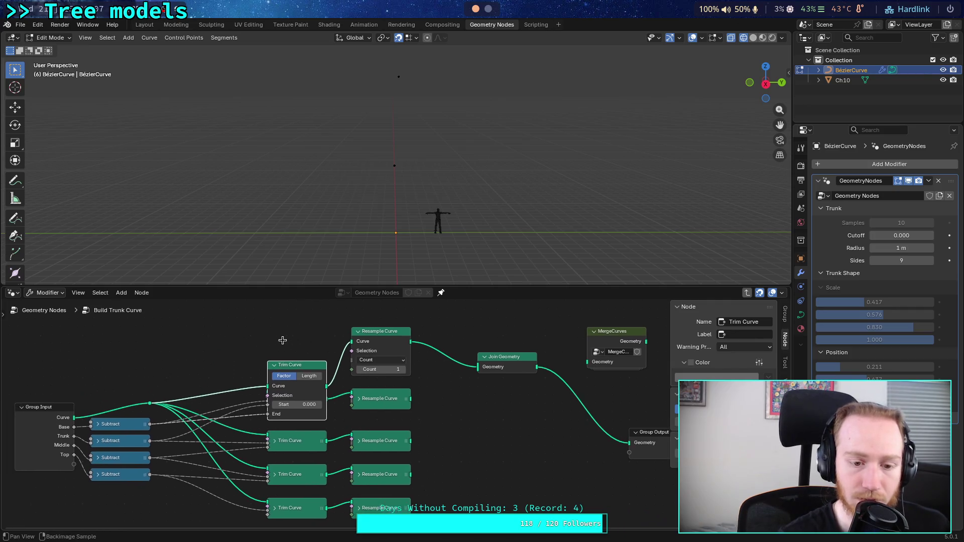
pyautogui.moveTo(316, 376); pyautogui.dragTo(290, 326)
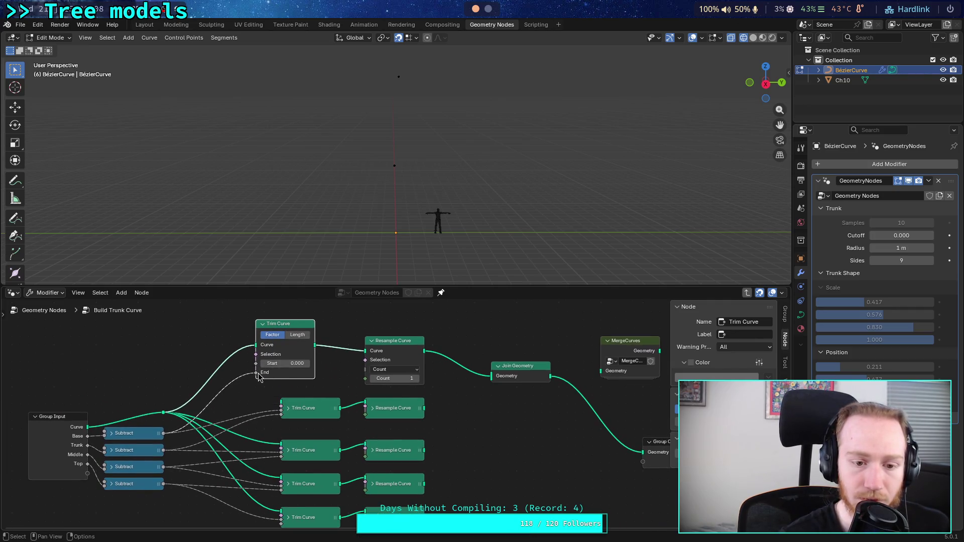
pyautogui.moveTo(297, 372); pyautogui.dragTo(274, 363)
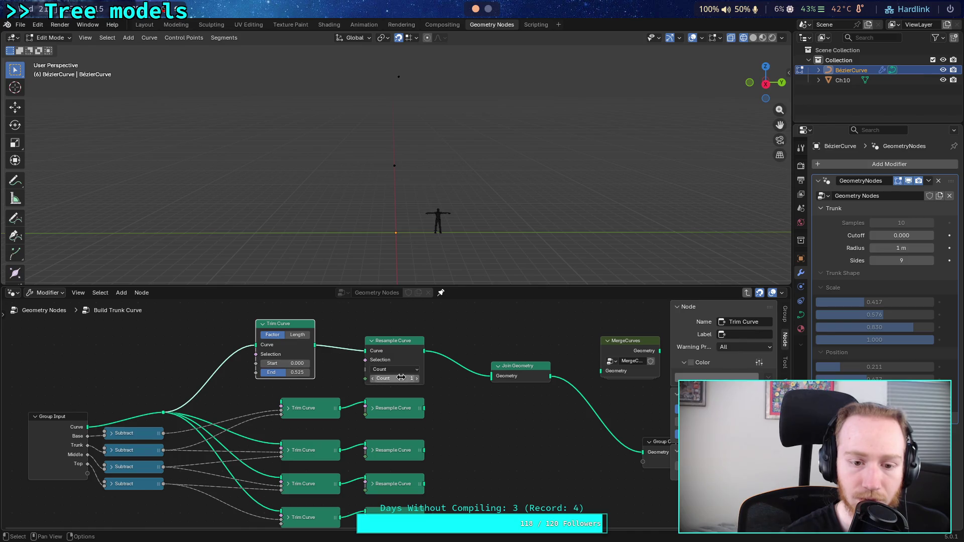
pyautogui.moveTo(401, 378); pyautogui.dragTo(403, 381)
pyautogui.moveTo(296, 373); pyautogui.dragTo(316, 372)
pyautogui.moveTo(375, 378); pyautogui.dragTo(367, 379)
pyautogui.moveTo(281, 363); pyautogui.dragTo(296, 363)
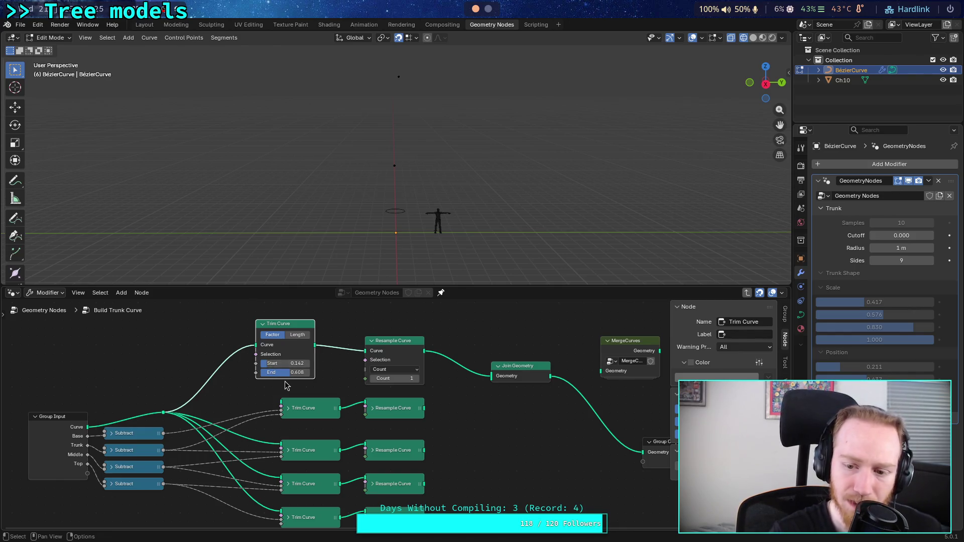
pyautogui.moveTo(376, 380); pyautogui.dragTo(385, 380)
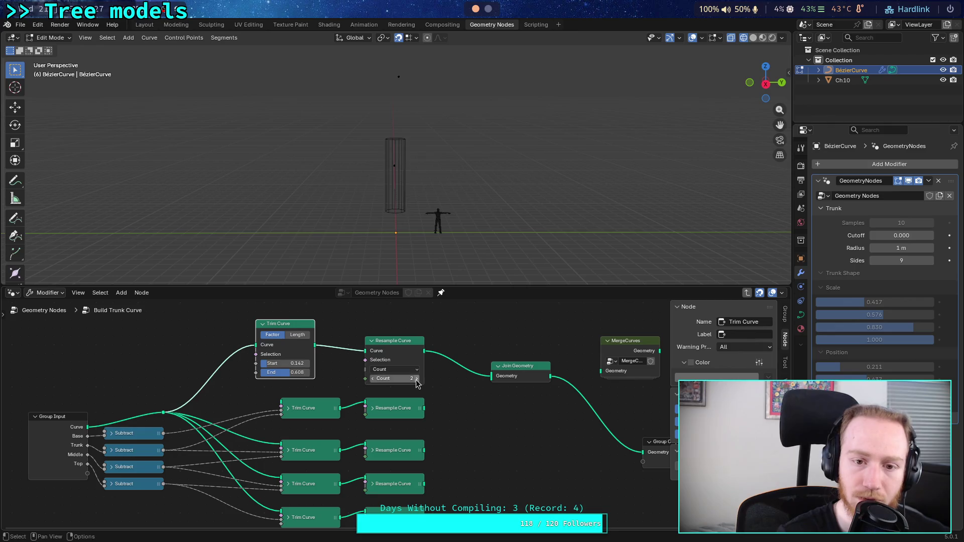
pyautogui.moveTo(281, 363); pyautogui.dragTo(259, 363)
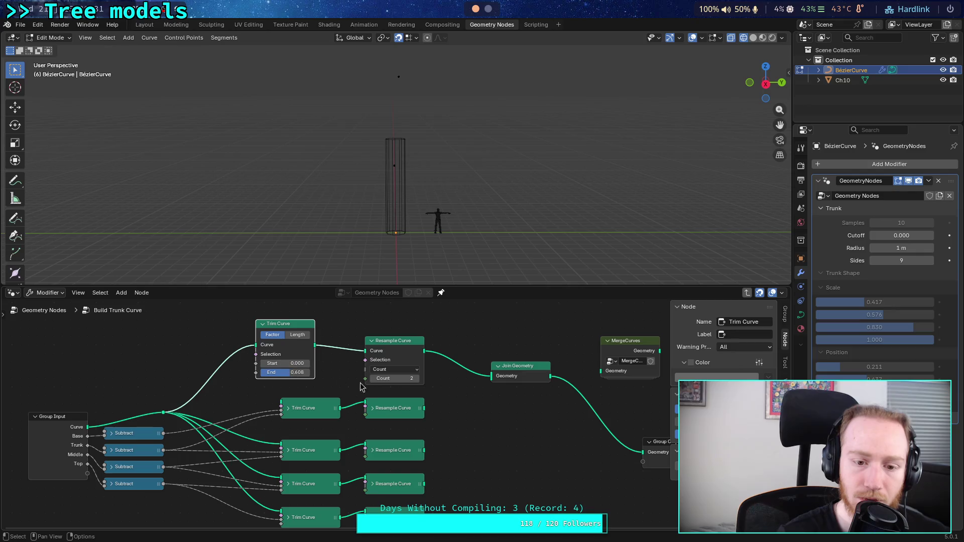
pyautogui.moveTo(397, 380); pyautogui.dragTo(391, 380)
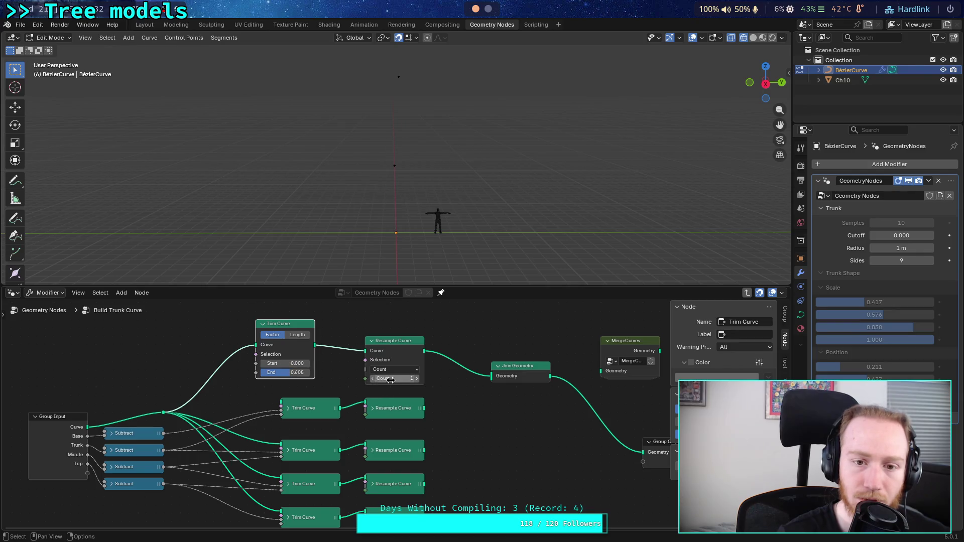
pyautogui.click(416, 379)
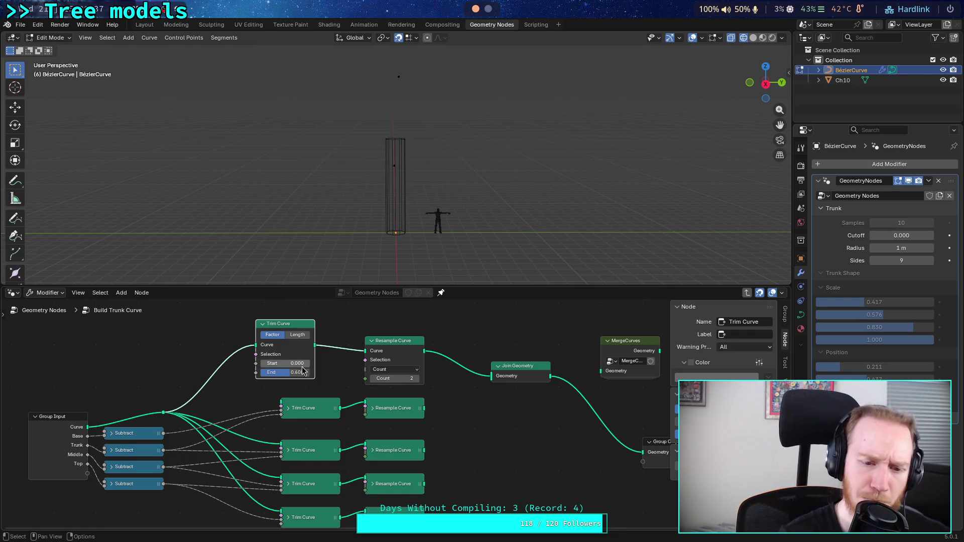
pyautogui.click(372, 379)
# Step: Reset Trim Curve to Start 0.000 and End 1.000, keeping Factor mode and Count 2
pyautogui.moveTo(296, 365); pyautogui.dragTo(262, 368)
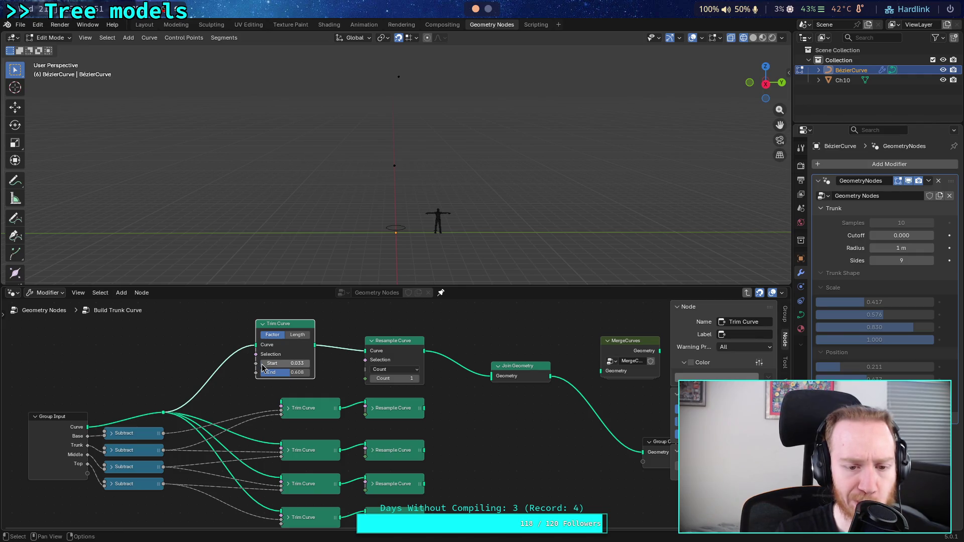
pyautogui.doubleClick(274, 363)
pyautogui.write('00')
pyautogui.press('Return')
pyautogui.press('BackSpace')
pyautogui.click(417, 379)
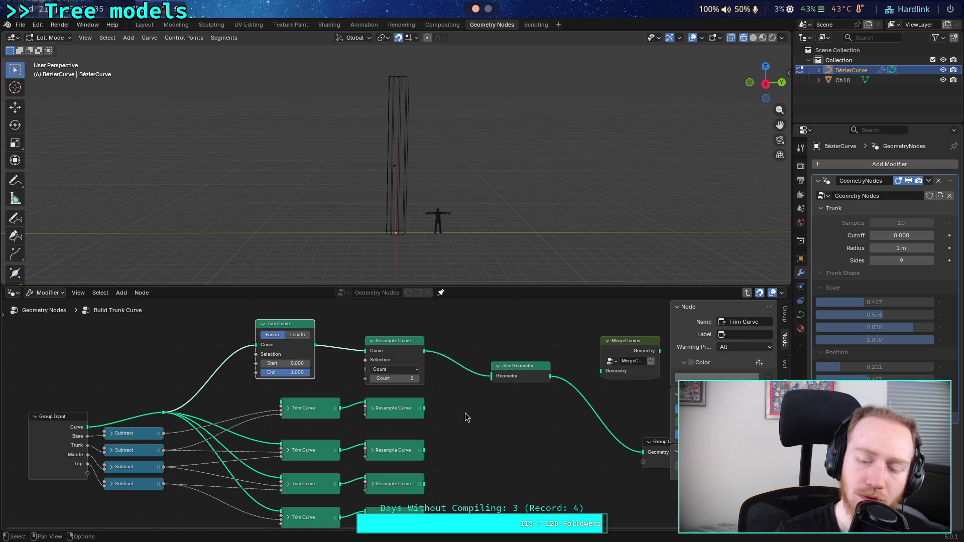
pyautogui.click(297, 335)
pyautogui.click(273, 335)
# Step: Connect Group Input's Curve directly into Trim Curve and try Resample Counts 2, 3, then 1
pyautogui.moveTo(257, 345); pyautogui.dragTo(205, 380)
pyautogui.moveTo(88, 427); pyautogui.dragTo(259, 348)
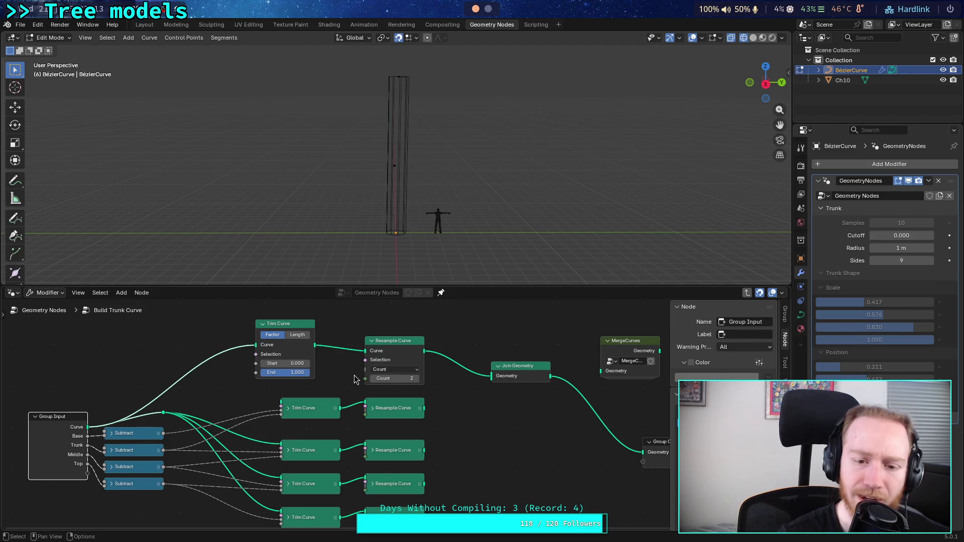
pyautogui.moveTo(411, 379); pyautogui.dragTo(399, 379)
pyautogui.click(417, 380)
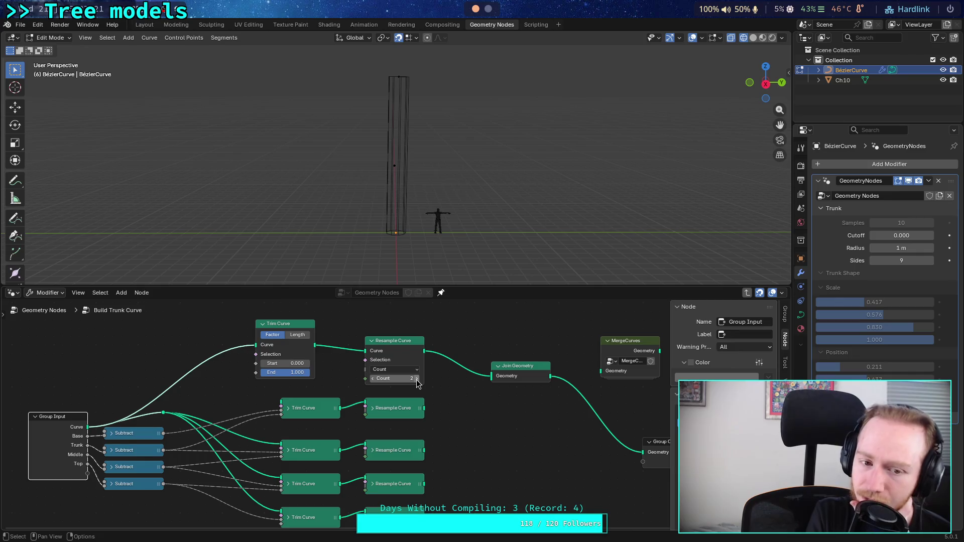
pyautogui.click(416, 379)
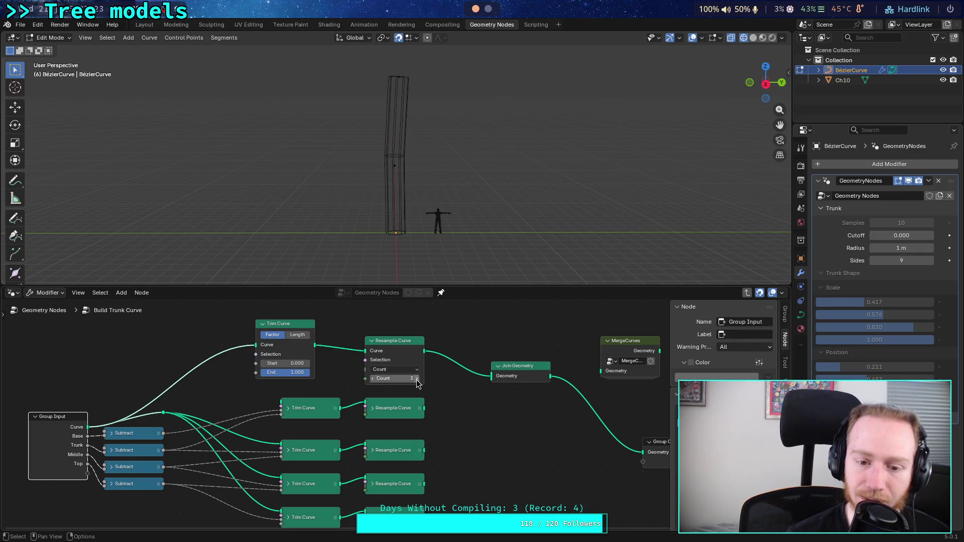
pyautogui.click(373, 381)
pyautogui.click(373, 382)
# Step: Set Trim Curve End to 0.5 and raise Start to about 0.158
pyautogui.click(286, 373)
pyautogui.write('0.5')
pyautogui.press('Return')
pyautogui.moveTo(281, 364); pyautogui.dragTo(264, 368)
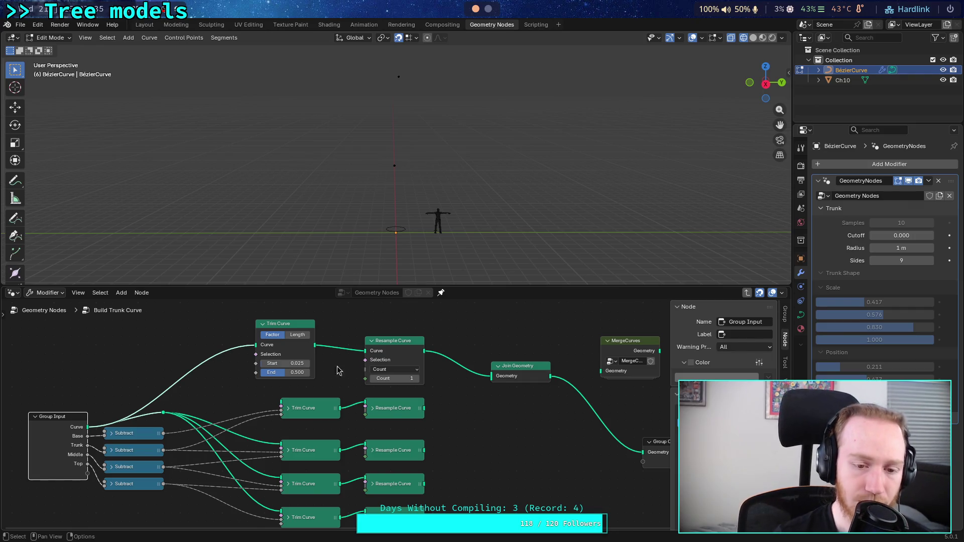
pyautogui.moveTo(286, 363)
pyautogui.mouseDown()
pyautogui.moveTo(306, 363)
pyautogui.moveTo(279, 363)
pyautogui.moveTo(293, 363)
pyautogui.moveTo(283, 378)
pyautogui.moveTo(308, 370)
pyautogui.mouseUp()
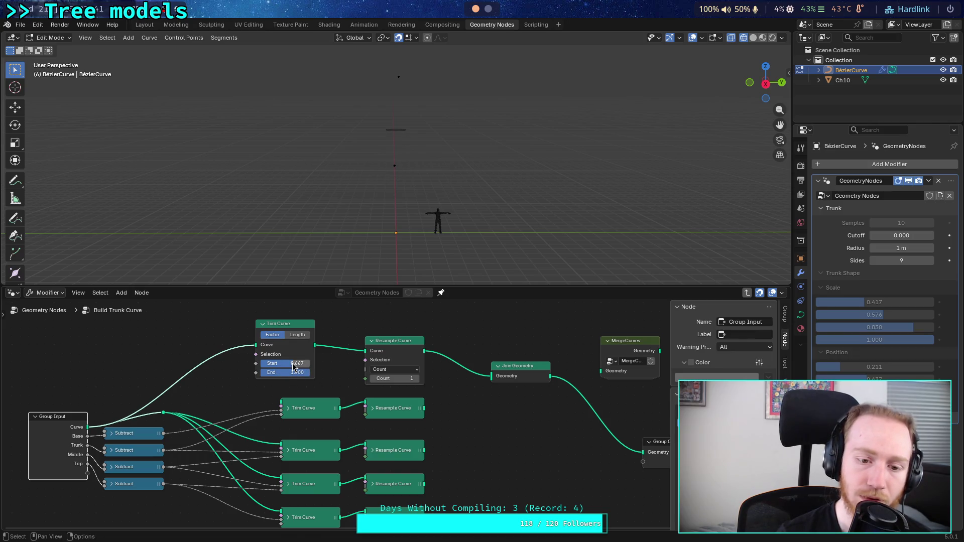
pyautogui.scroll(-1, 396, 413)
# Step: Sweep Trim Curve Start to test trimming while checking the trunk in the 3D view
pyautogui.scroll(-2, 392, 171)
pyautogui.moveTo(314, 371)
pyautogui.mouseDown()
pyautogui.moveTo(367, 371)
pyautogui.moveTo(293, 371)
pyautogui.mouseUp()
pyautogui.scroll(4, 355, 222)
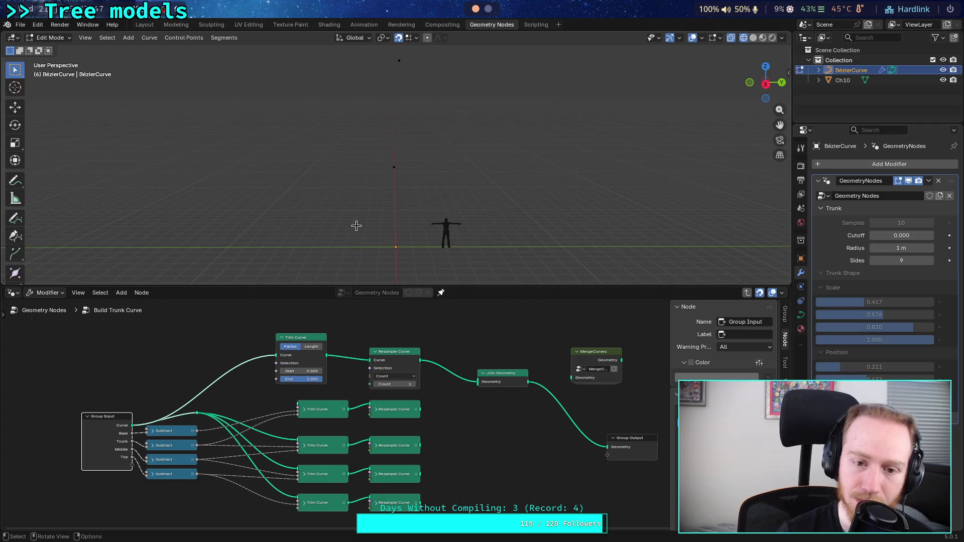
pyautogui.moveTo(368, 246); pyautogui.dragTo(371, 245, button='middle')
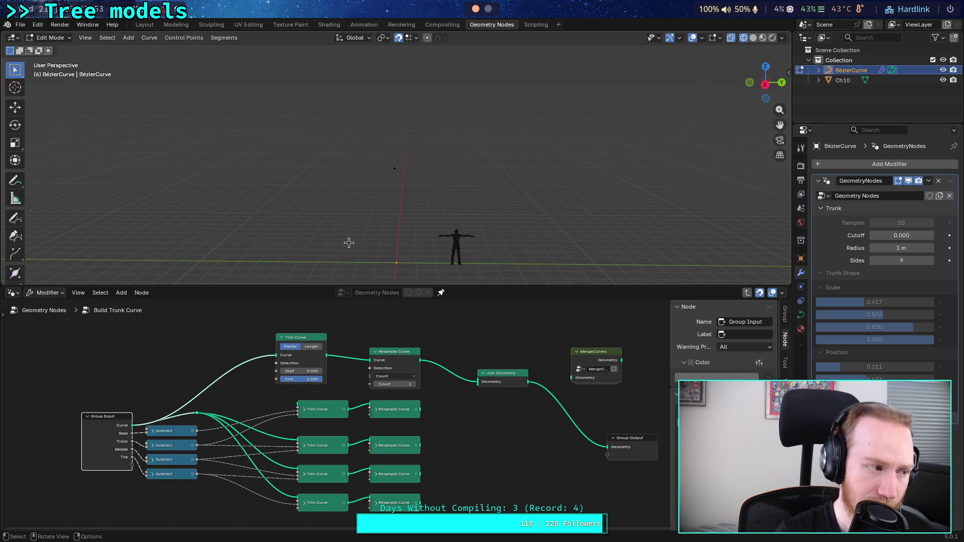
pyautogui.moveTo(351, 243)
pyautogui.keyDown('shift'); pyautogui.mouseDown(button='middle')
pyautogui.moveTo(349, 209)
pyautogui.moveTo(349, 222)
pyautogui.mouseUp(button='middle'); pyautogui.keyUp('shift')
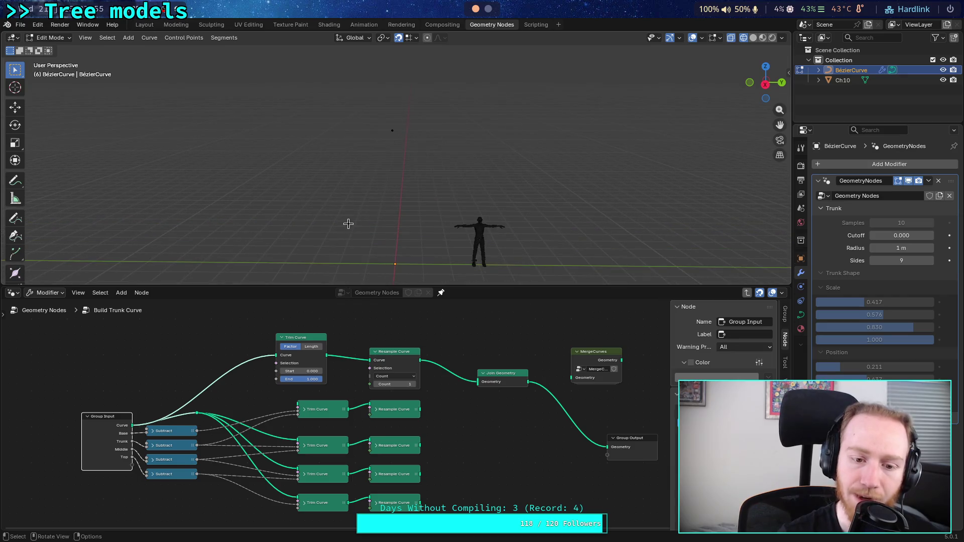
pyautogui.scroll(1, 290, 372)
pyautogui.moveTo(290, 372); pyautogui.dragTo(316, 424, button='middle')
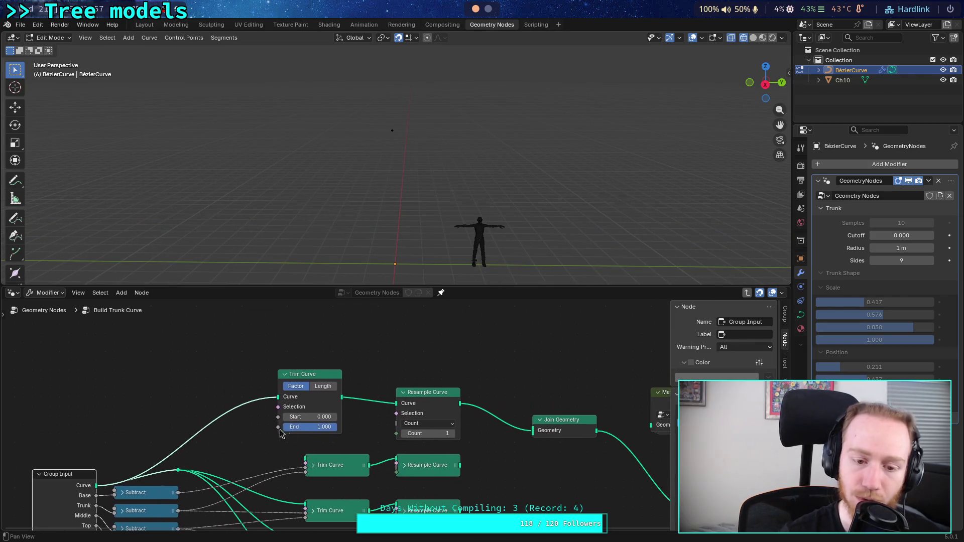
# Step: Set Resample Count to 2 and lower Trim Curve End to 0.308
pyautogui.click(452, 433)
pyautogui.scroll(-2, 415, 231)
pyautogui.scroll(-1, 415, 231)
pyautogui.keyDown('shift'); pyautogui.moveTo(407, 161); pyautogui.dragTo(409, 222, button='middle'); pyautogui.keyUp('shift')
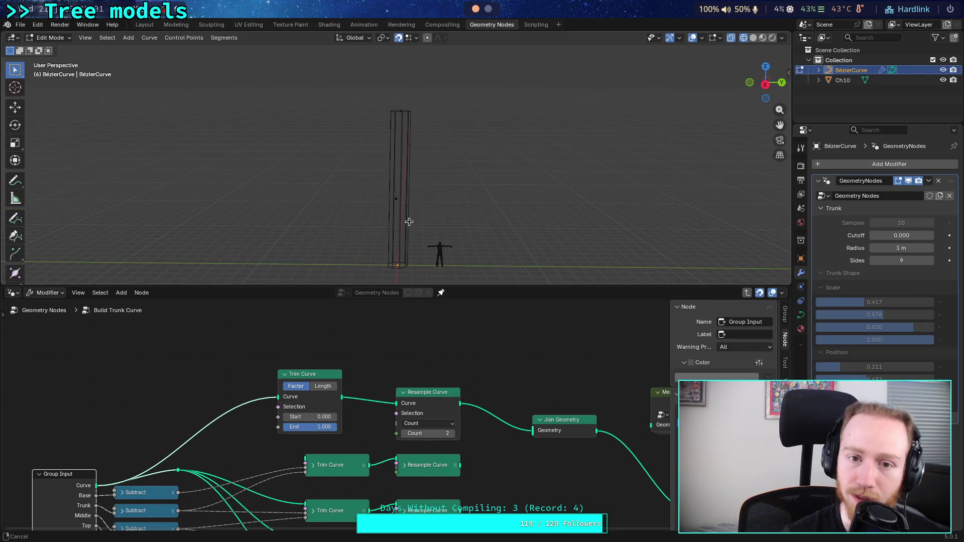
pyautogui.moveTo(321, 427); pyautogui.dragTo(284, 427)
pyautogui.moveTo(181, 494); pyautogui.dragTo(204, 481, button='middle')
# Step: Drive Trim Curve End from the first Subtract output and adjust its value to shorten the trunk
pyautogui.moveTo(201, 480); pyautogui.dragTo(302, 415)
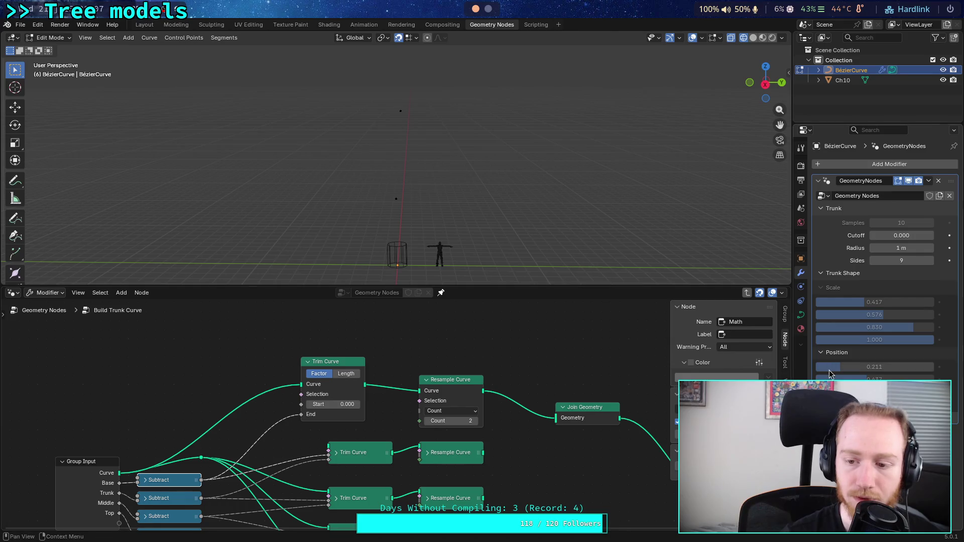
pyautogui.moveTo(875, 392)
pyautogui.mouseDown()
pyautogui.moveTo(859, 391)
pyautogui.moveTo(886, 392)
pyautogui.moveTo(862, 392)
pyautogui.mouseUp()
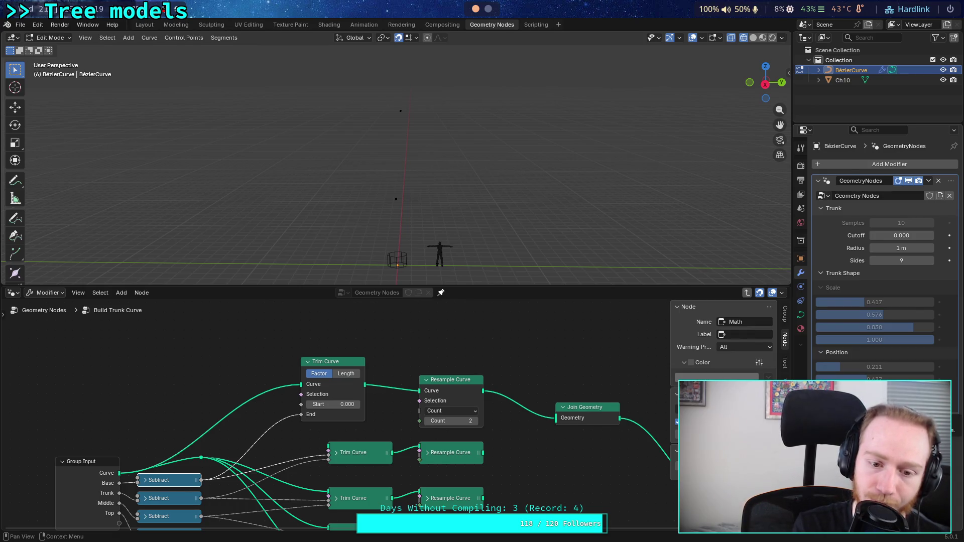
pyautogui.moveTo(478, 454); pyautogui.dragTo(449, 417, button='middle')
# Step: Link the second Resample Curve to Join Geometry, test its Count at 3, then restore 1
pyautogui.moveTo(448, 418)
pyautogui.mouseDown()
pyautogui.moveTo(522, 397)
pyautogui.moveTo(526, 383)
pyautogui.mouseUp()
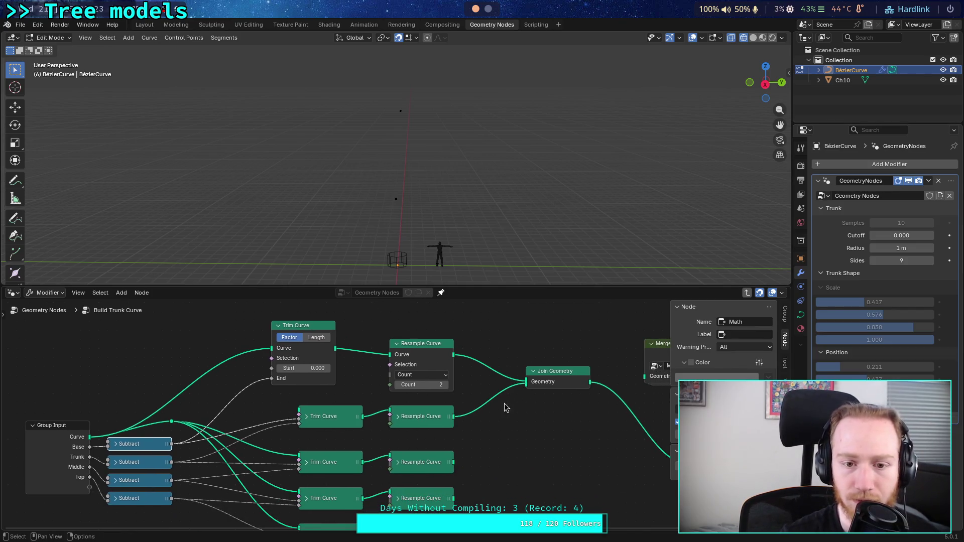
pyautogui.moveTo(474, 435); pyautogui.dragTo(426, 420, button='middle')
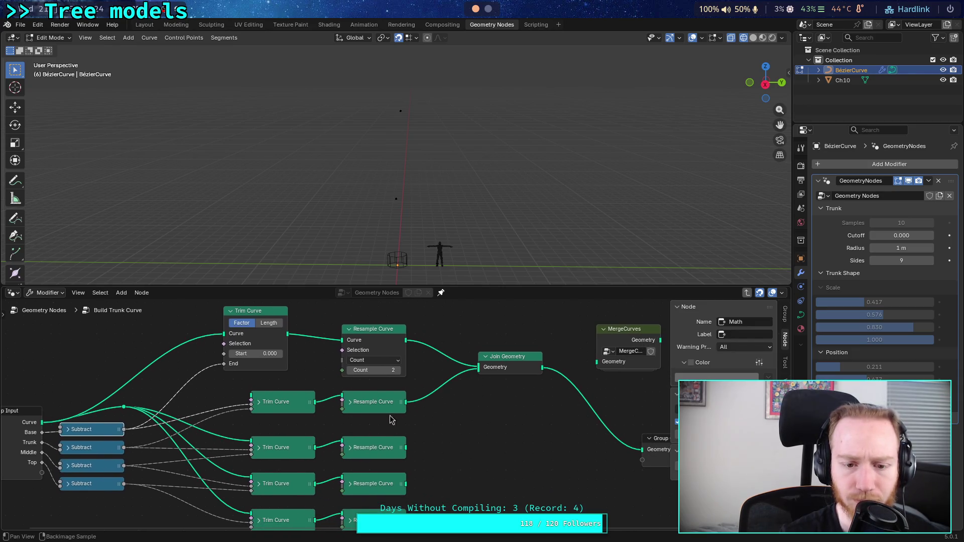
pyautogui.click(350, 405)
pyautogui.click(354, 444)
pyautogui.write('3')
pyautogui.press('Return')
pyautogui.click(352, 444)
pyautogui.write('1')
pyautogui.press('Return')
pyautogui.click(350, 406)
pyautogui.moveTo(321, 421); pyautogui.dragTo(377, 440, button='middle')
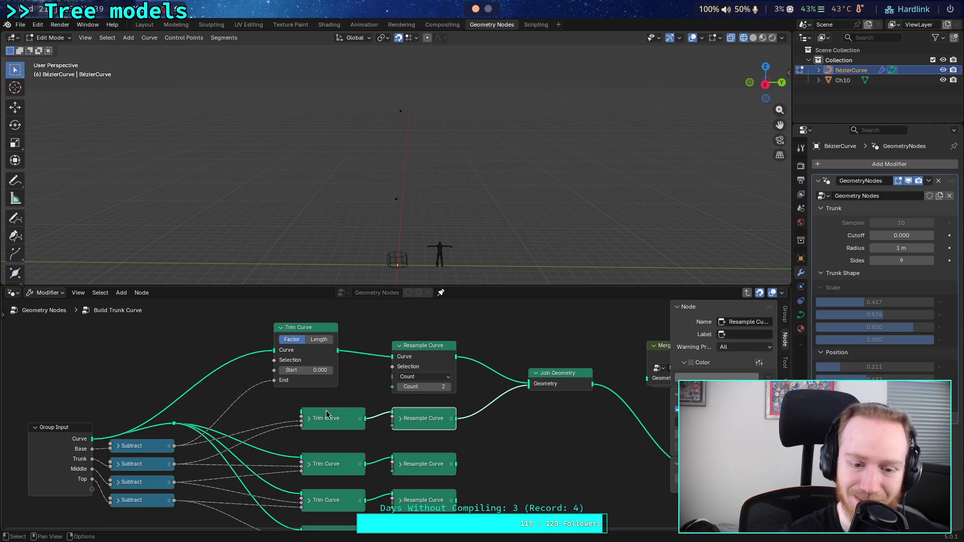
# Step: Collapse and align the top Trim Curve and Resample Curve, feeding the reroute into Trim Curve's Curve input
pyautogui.click(281, 327)
pyautogui.moveTo(294, 331)
pyautogui.mouseDown()
pyautogui.moveTo(342, 355)
pyautogui.moveTo(337, 363)
pyautogui.mouseUp()
pyautogui.click(400, 346)
pyautogui.moveTo(405, 348); pyautogui.dragTo(411, 384)
pyautogui.moveTo(343, 348)
pyautogui.mouseDown()
pyautogui.moveTo(343, 383)
pyautogui.moveTo(344, 375)
pyautogui.mouseUp()
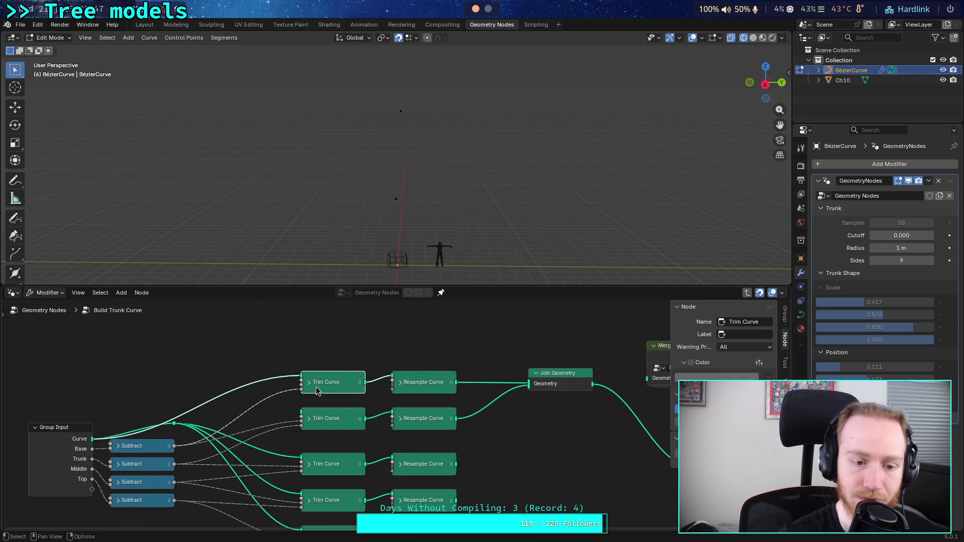
pyautogui.moveTo(174, 424)
pyautogui.mouseDown()
pyautogui.moveTo(301, 382)
pyautogui.moveTo(344, 392)
pyautogui.mouseUp()
pyautogui.click(337, 426)
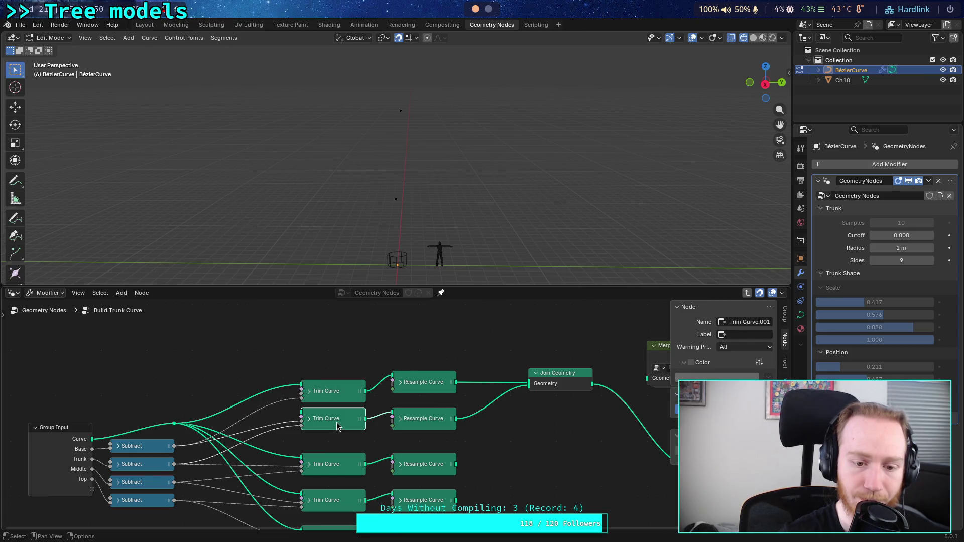
# Step: Preview the second Resample Curve output through Group Output
pyautogui.click(310, 419)
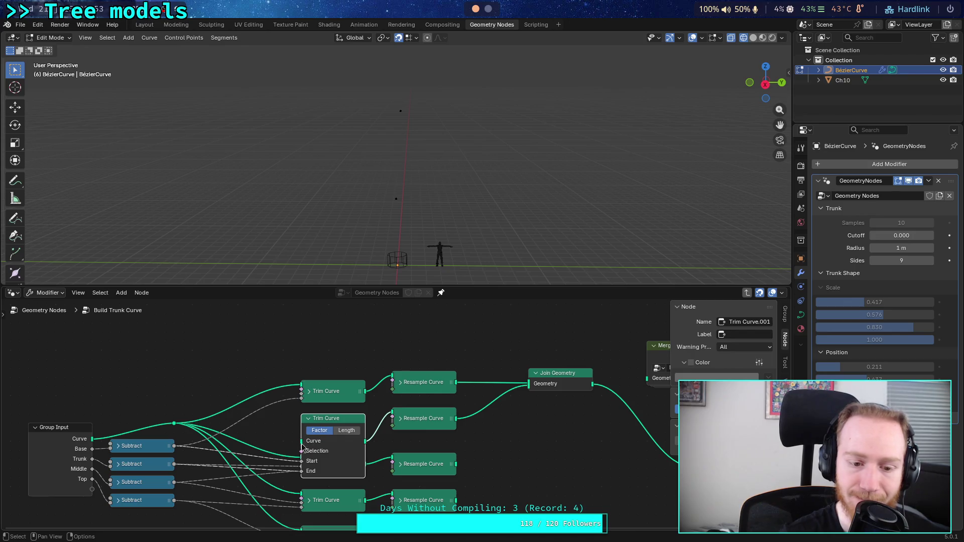
pyautogui.press('h')
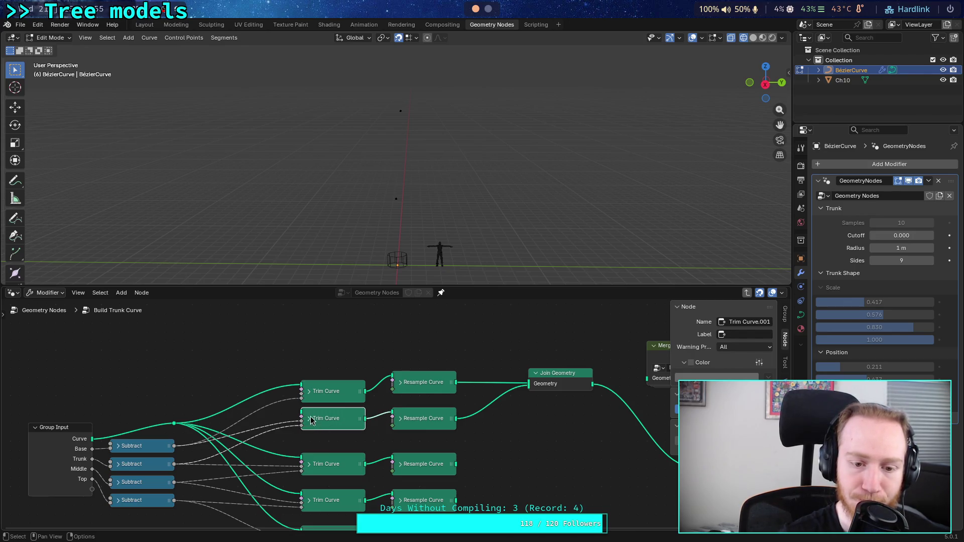
pyautogui.moveTo(538, 411); pyautogui.dragTo(386, 392, button='middle')
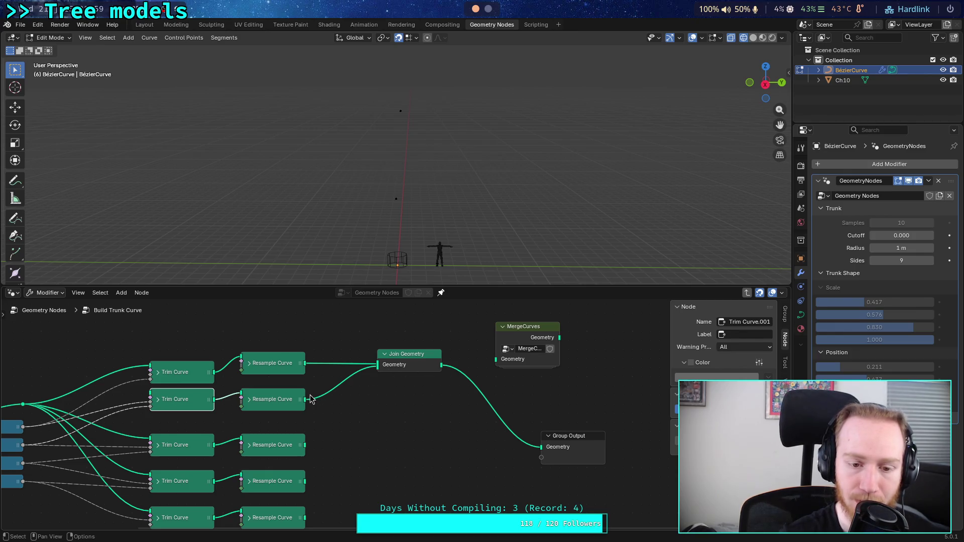
pyautogui.moveTo(304, 399)
pyautogui.mouseDown()
pyautogui.moveTo(522, 452)
pyautogui.moveTo(542, 447)
pyautogui.mouseUp()
pyautogui.moveTo(314, 412); pyautogui.dragTo(467, 427, button='middle')
# Step: Expand the middle Trim Curve, adjust its Start and set End to 0.792
pyautogui.click(314, 416)
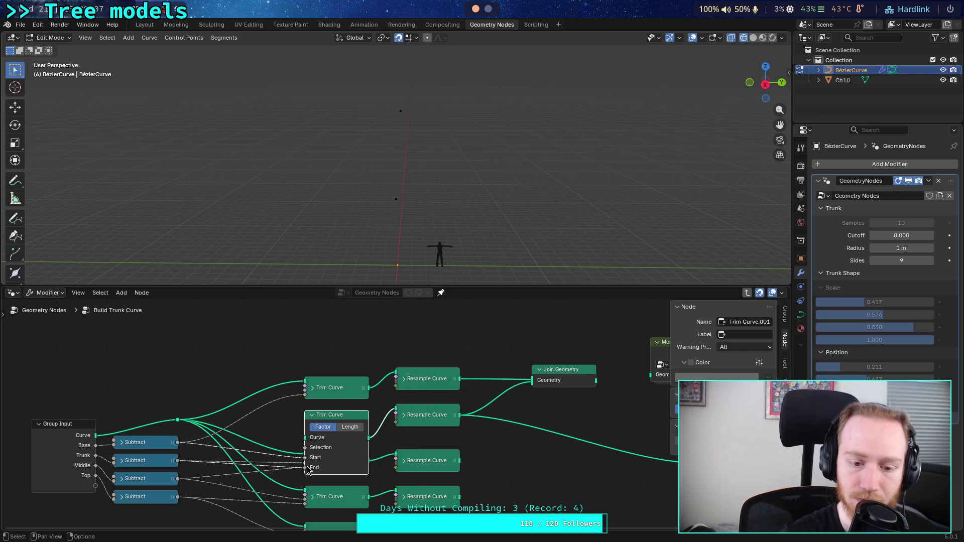
pyautogui.click(313, 417)
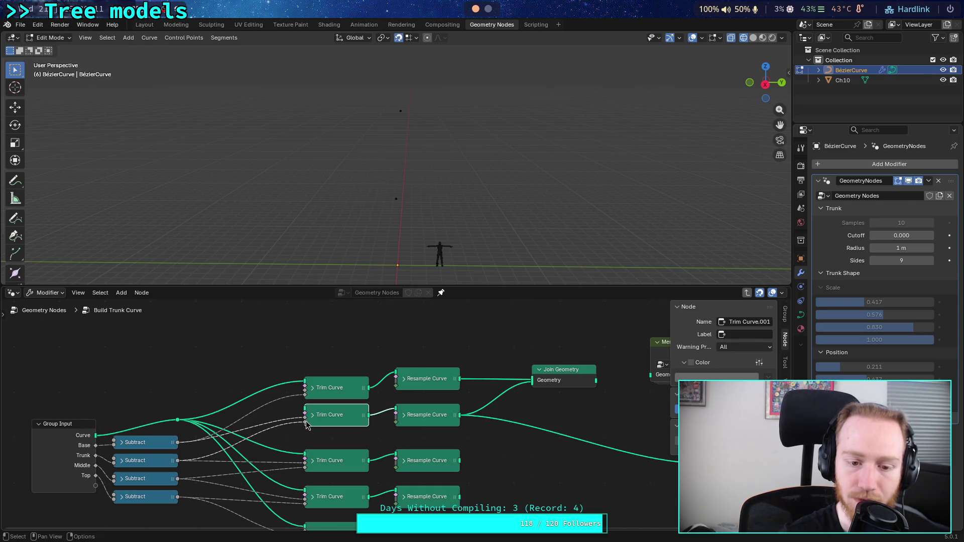
pyautogui.click(313, 416)
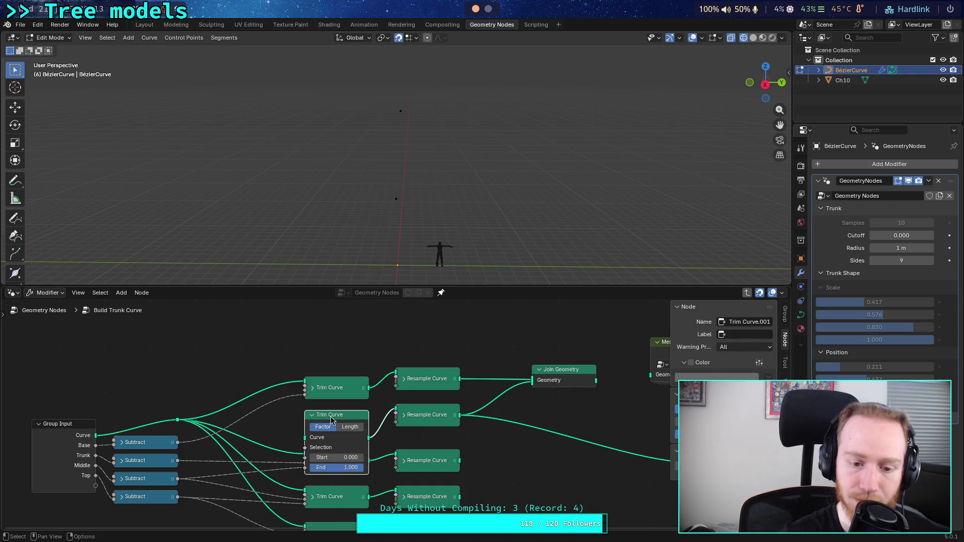
pyautogui.moveTo(327, 452); pyautogui.dragTo(342, 468)
pyautogui.click(404, 415)
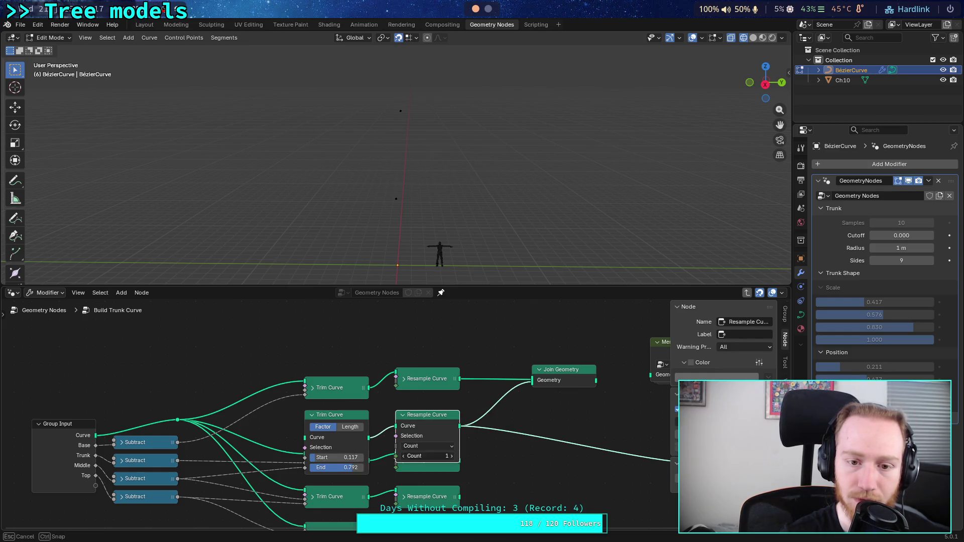
# Step: Move the top and middle Trim Curve and Resample Curve nodes up into tidy rows
pyautogui.moveTo(493, 435)
pyautogui.mouseDown(button='middle')
pyautogui.moveTo(275, 404)
pyautogui.moveTo(377, 409)
pyautogui.moveTo(347, 397)
pyautogui.mouseUp(button='middle')
pyautogui.moveTo(268, 365)
pyautogui.mouseDown(button='middle')
pyautogui.moveTo(322, 392)
pyautogui.moveTo(323, 376)
pyautogui.mouseUp(button='middle')
pyautogui.moveTo(323, 375); pyautogui.dragTo(331, 330)
pyautogui.moveTo(386, 365); pyautogui.dragTo(385, 329)
pyautogui.moveTo(328, 409); pyautogui.dragTo(328, 372)
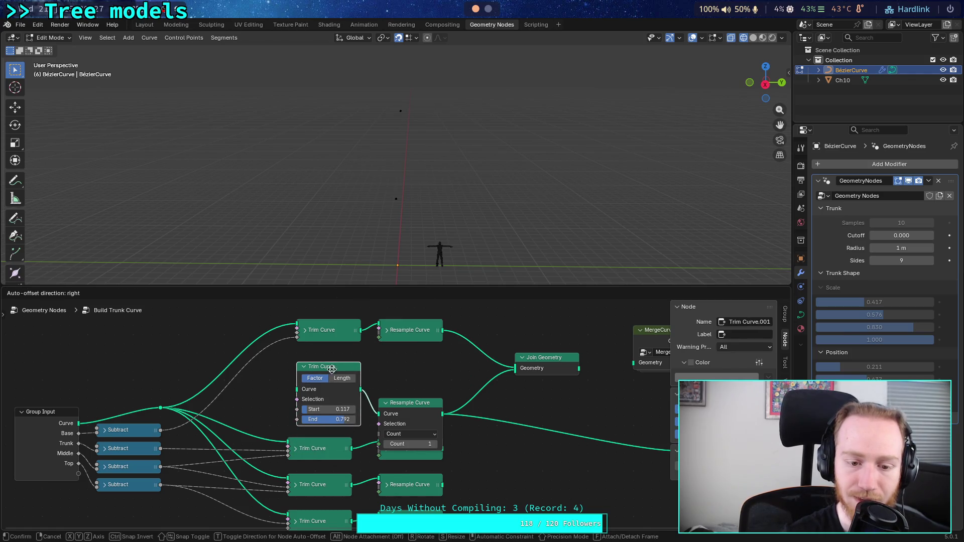
pyautogui.moveTo(409, 404); pyautogui.dragTo(410, 376)
# Step: Connect the reroute to the middle Trim Curve's Curve input and set Resample Count to 1
pyautogui.click(435, 417)
pyautogui.moveTo(317, 409); pyautogui.dragTo(279, 407)
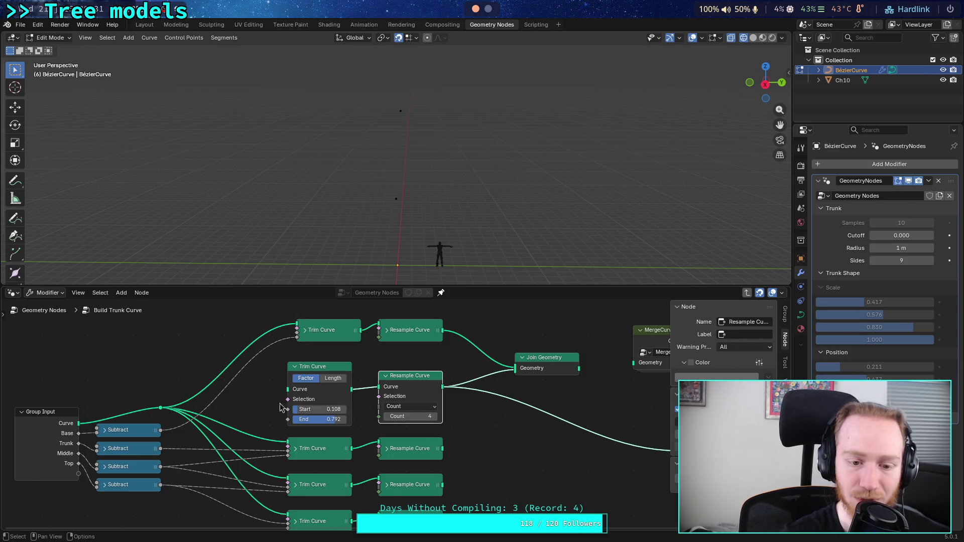
pyautogui.moveTo(162, 410); pyautogui.dragTo(287, 392)
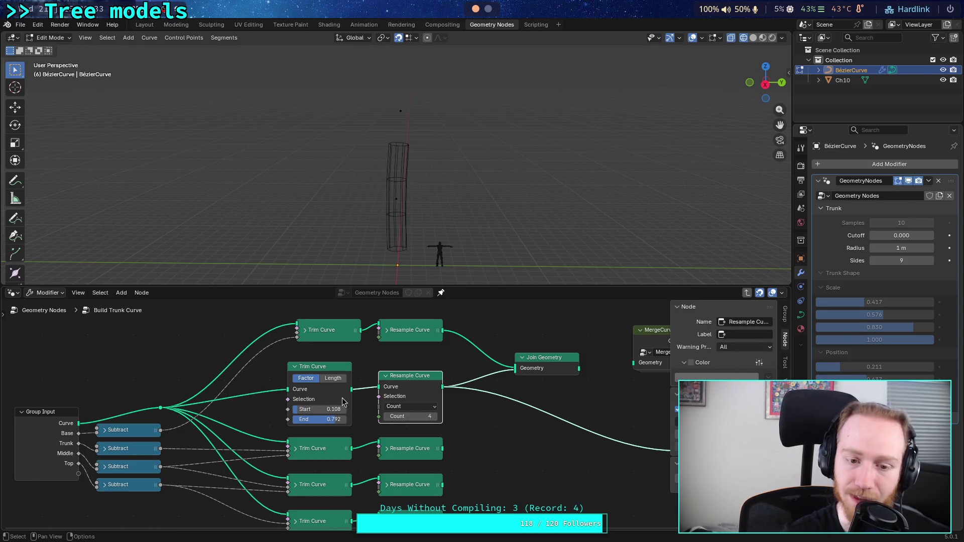
pyautogui.moveTo(402, 417); pyautogui.dragTo(382, 416)
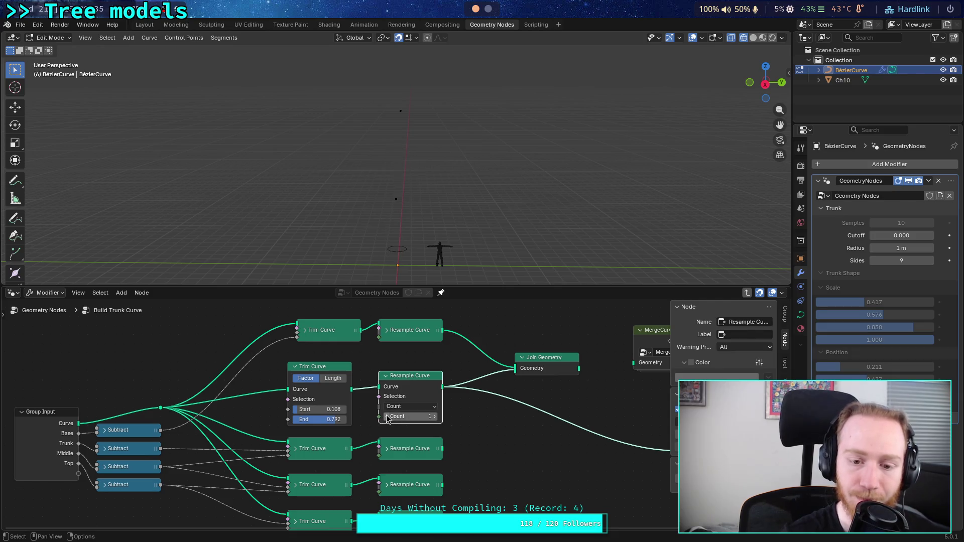
# Step: Drive the middle Trim Curve's Start and End from the first two Subtract nodes; reconnect Join Geometry to Group Output
pyautogui.moveTo(307, 415)
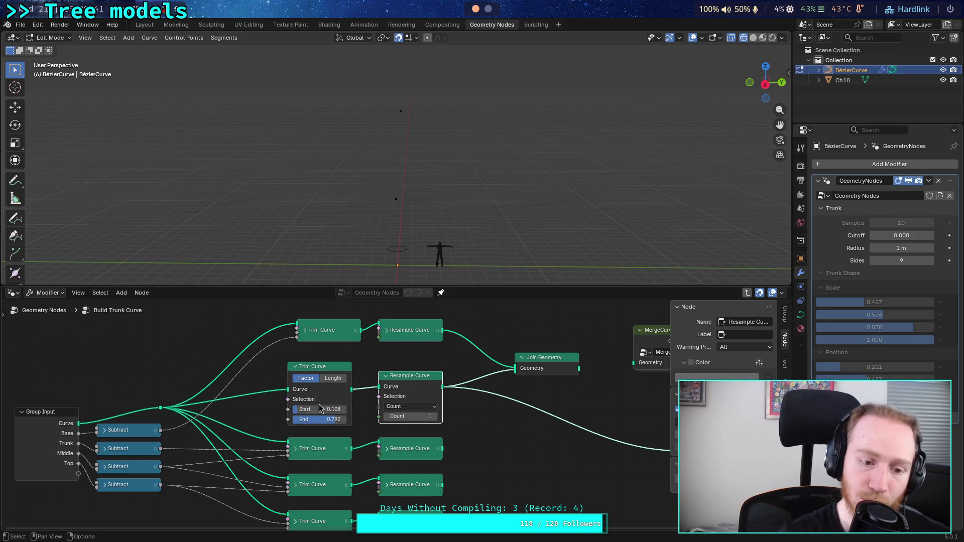
pyautogui.moveTo(162, 436)
pyautogui.moveTo(161, 431); pyautogui.dragTo(288, 409)
pyautogui.moveTo(161, 448); pyautogui.dragTo(288, 420)
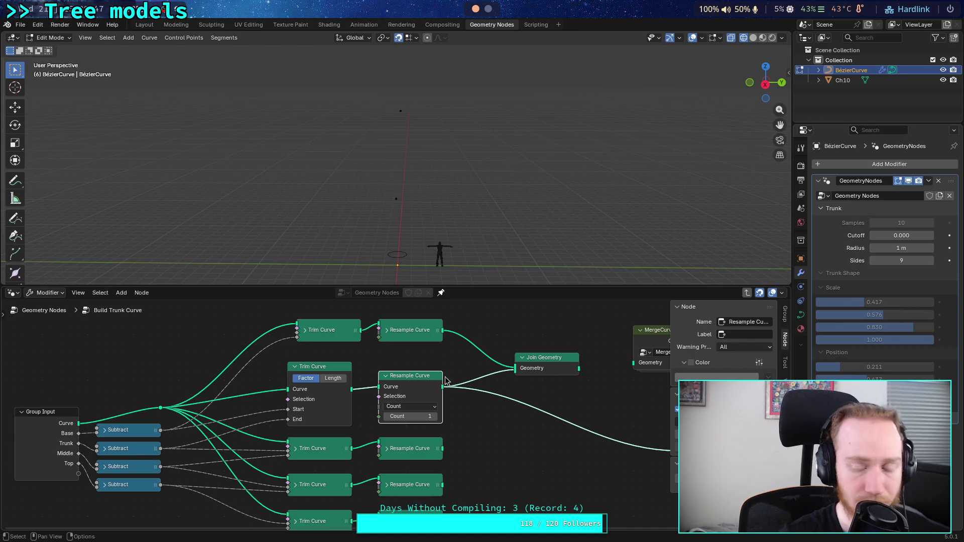
pyautogui.moveTo(551, 395); pyautogui.dragTo(390, 399, button='middle')
# Step: Restore Join Geometry's link to Group Output and toggle the Resample Count between 2 and 1
pyautogui.moveTo(418, 374)
pyautogui.mouseDown()
pyautogui.moveTo(527, 447)
pyautogui.moveTo(525, 460)
pyautogui.mouseUp()
pyautogui.moveTo(416, 421); pyautogui.dragTo(494, 418, button='middle')
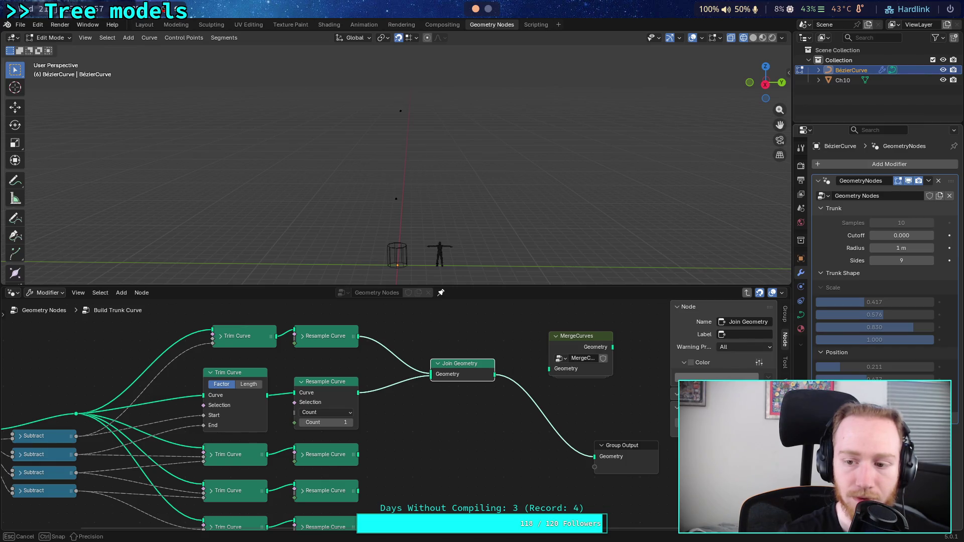
pyautogui.hscroll(-5, 404, 400)
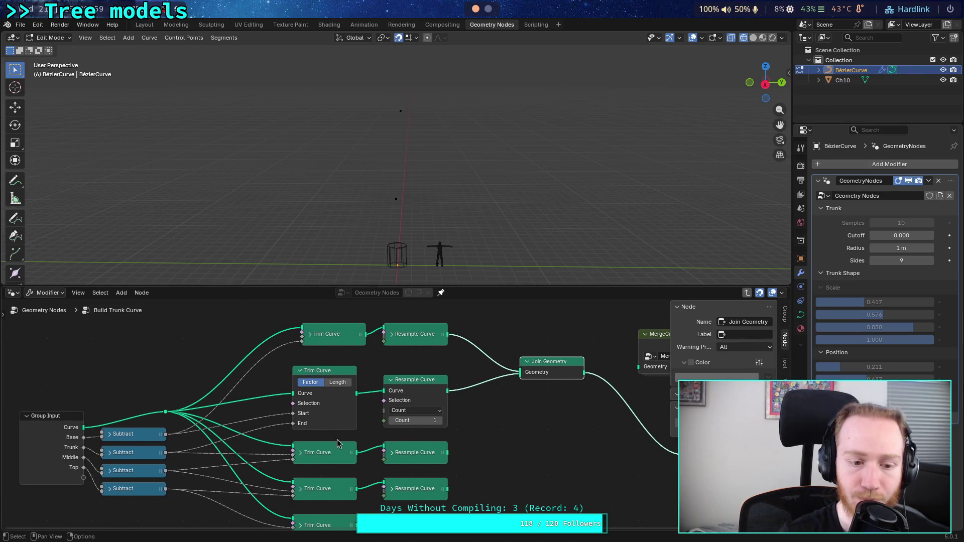
pyautogui.click(439, 421)
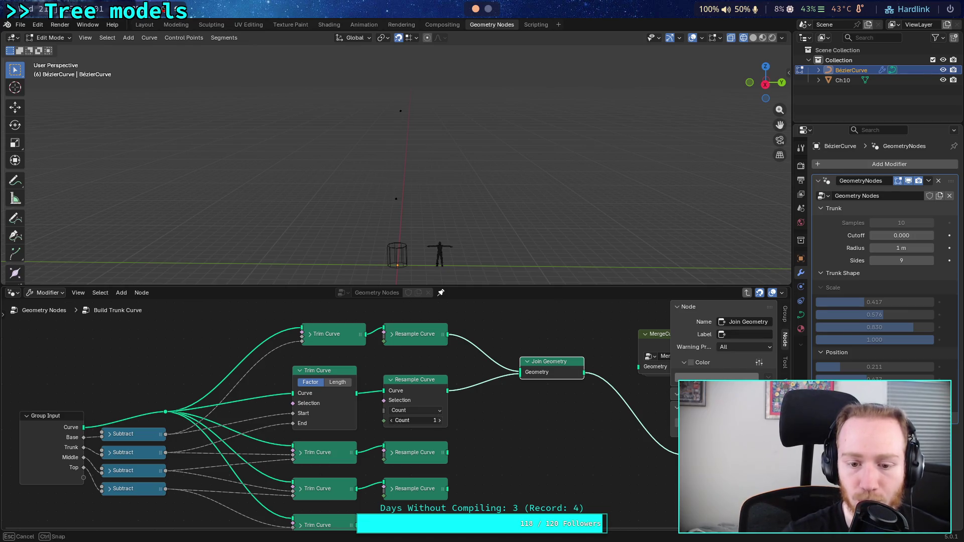
pyautogui.click(392, 422)
pyautogui.click(441, 421)
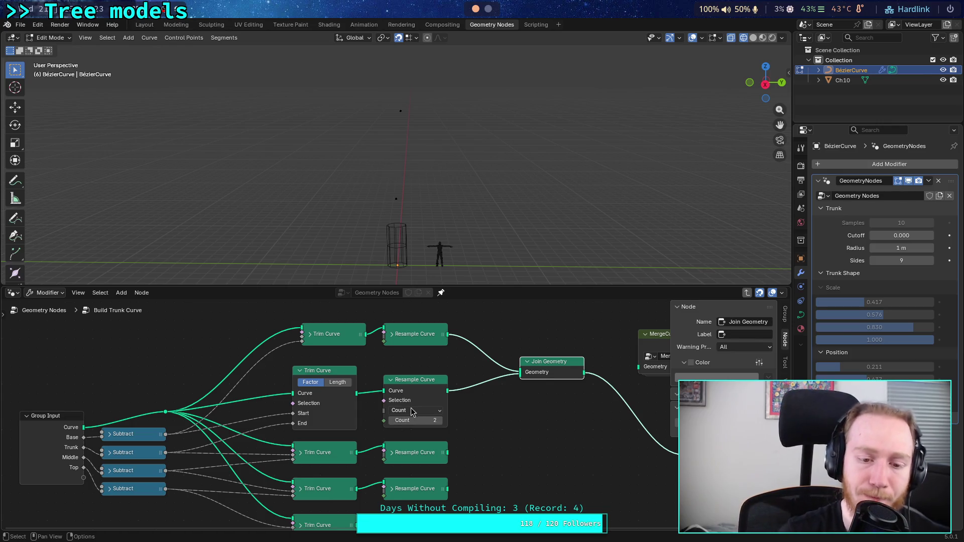
pyautogui.click(390, 421)
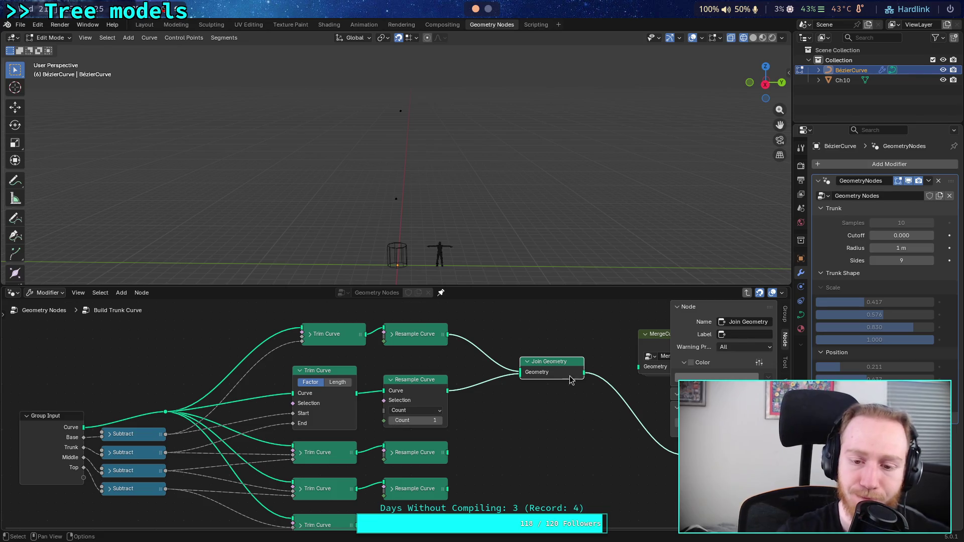
# Step: Preview the middle Resample Curve output alone through Group Output and reposition the selected node
pyautogui.moveTo(448, 390); pyautogui.dragTo(703, 462)
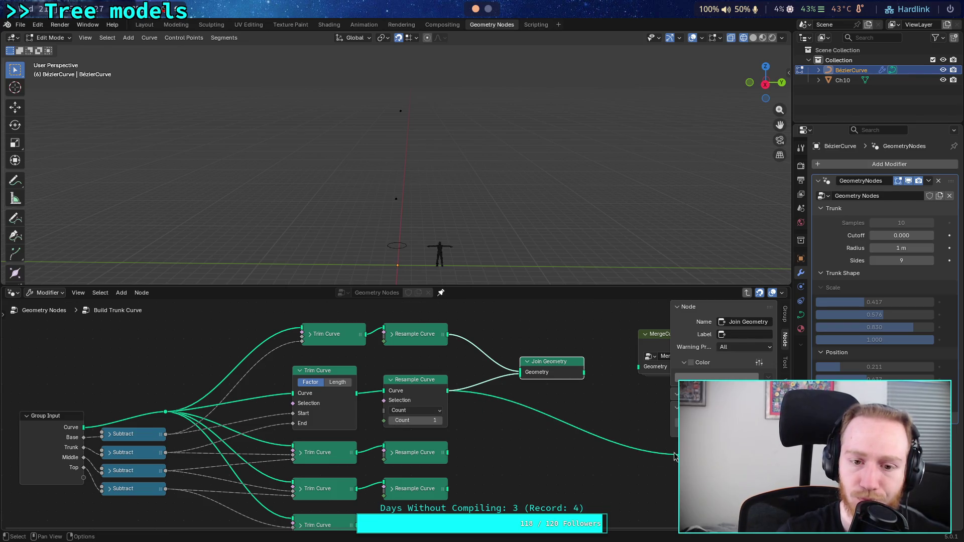
pyautogui.press('g')
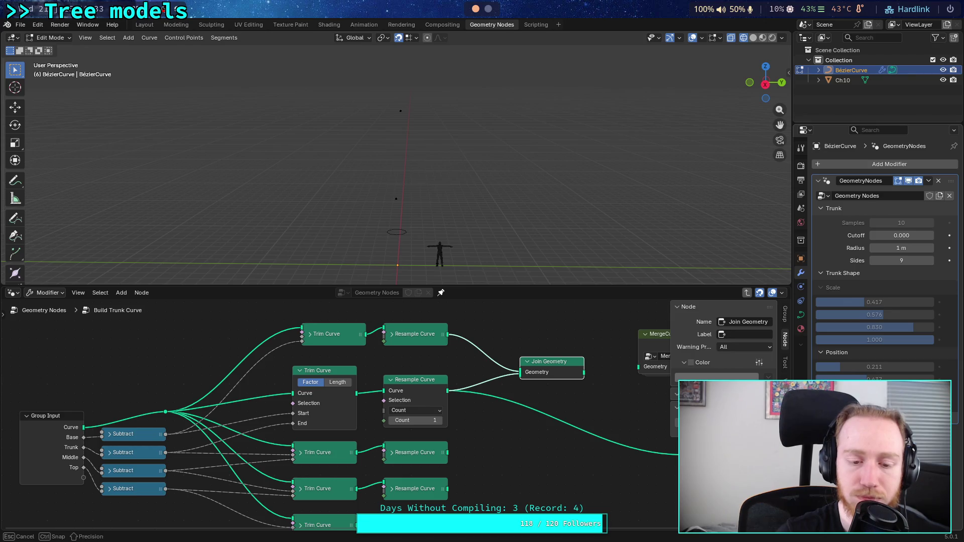
pyautogui.click(370, 435)
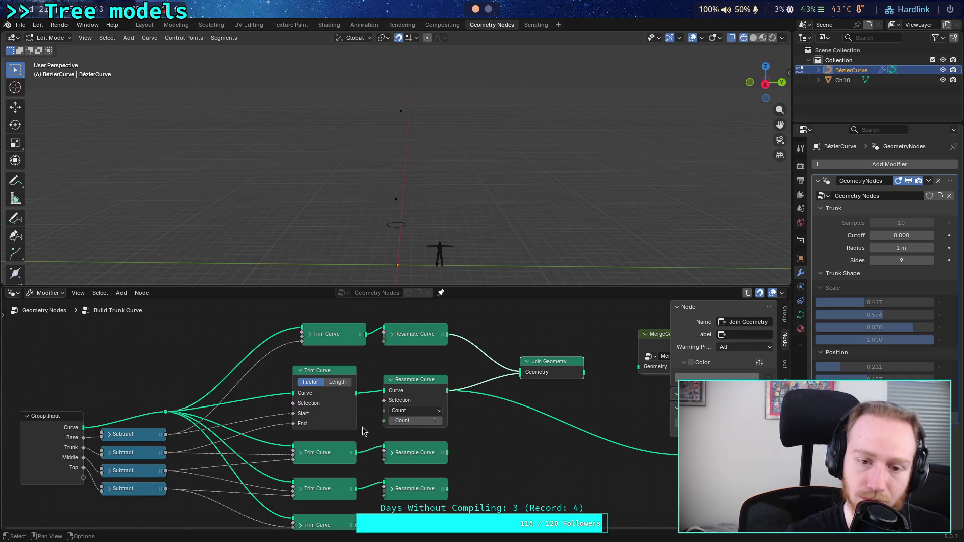
# Step: Align the top Trim Curve, then wire the second and third Subtract into the middle Trim Curve's Start and End
pyautogui.hscroll(-4, 360, 437)
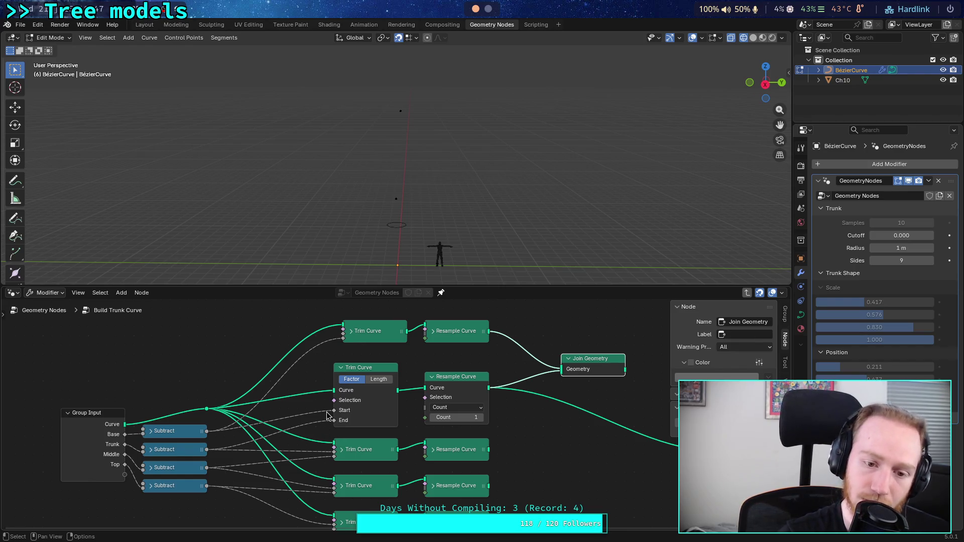
pyautogui.scroll(2, 365, 335)
pyautogui.moveTo(365, 335); pyautogui.dragTo(356, 336)
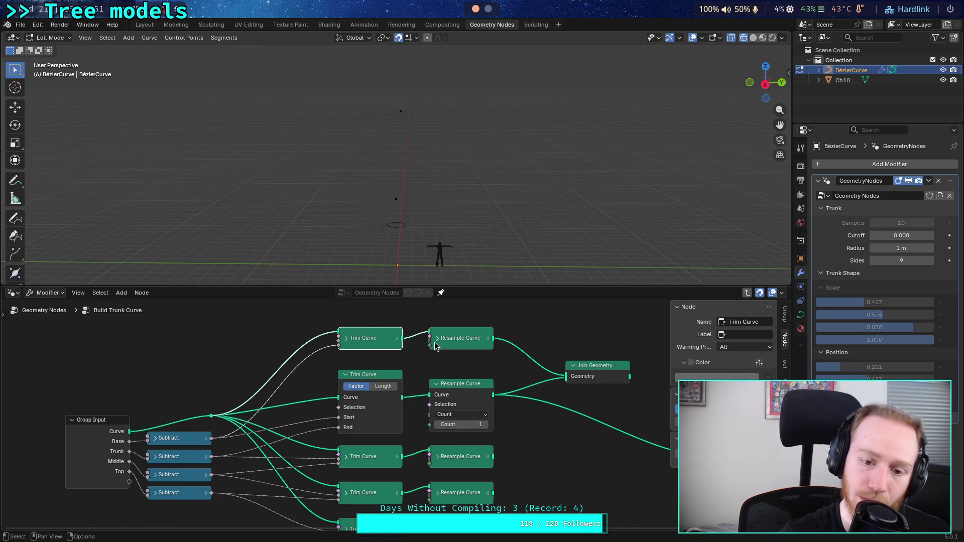
pyautogui.moveTo(400, 423); pyautogui.dragTo(438, 424, button='middle')
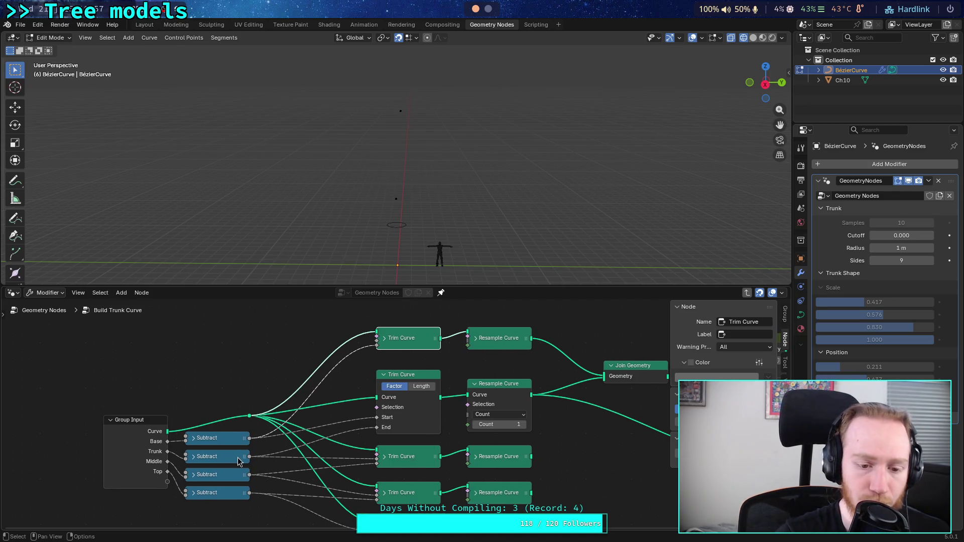
pyautogui.moveTo(249, 457); pyautogui.dragTo(369, 425)
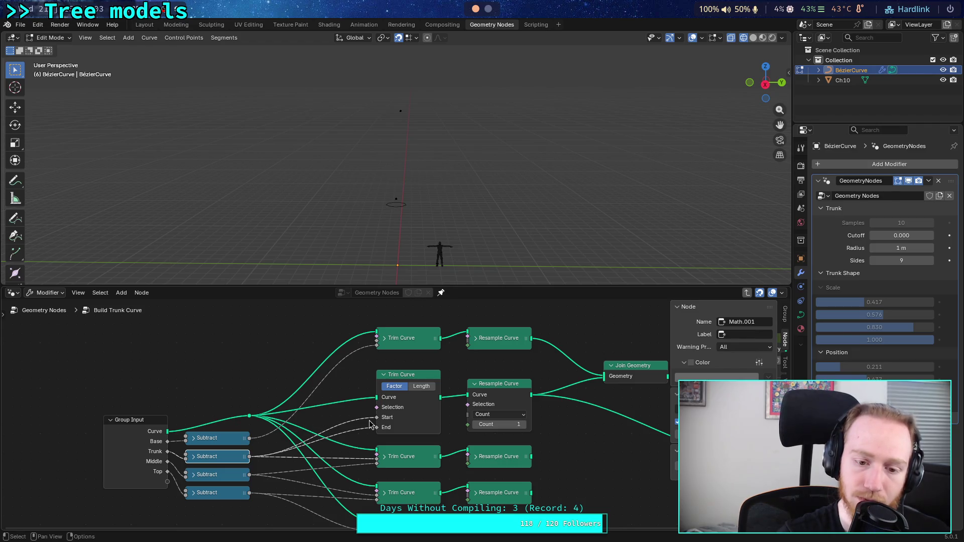
pyautogui.moveTo(250, 475)
pyautogui.mouseDown()
pyautogui.moveTo(391, 431)
pyautogui.moveTo(379, 429)
pyautogui.mouseUp()
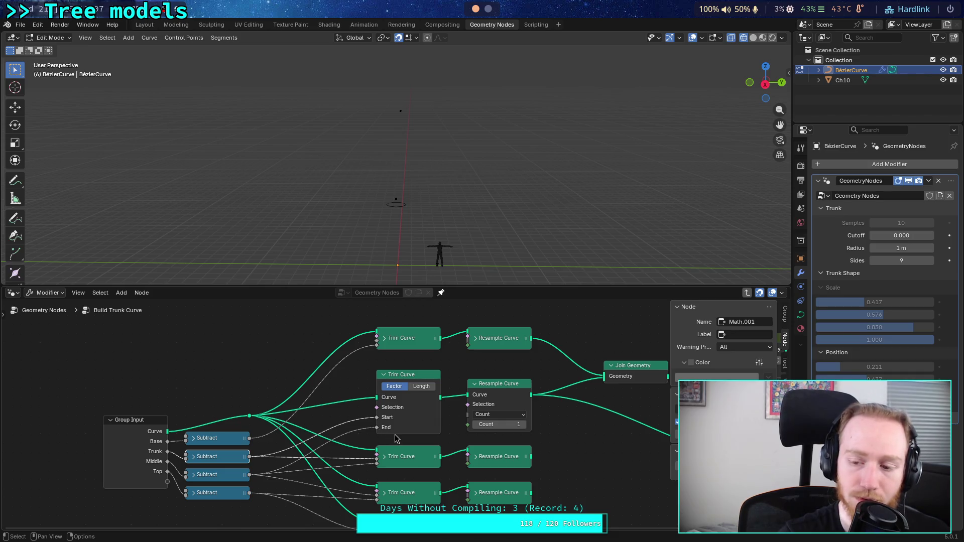